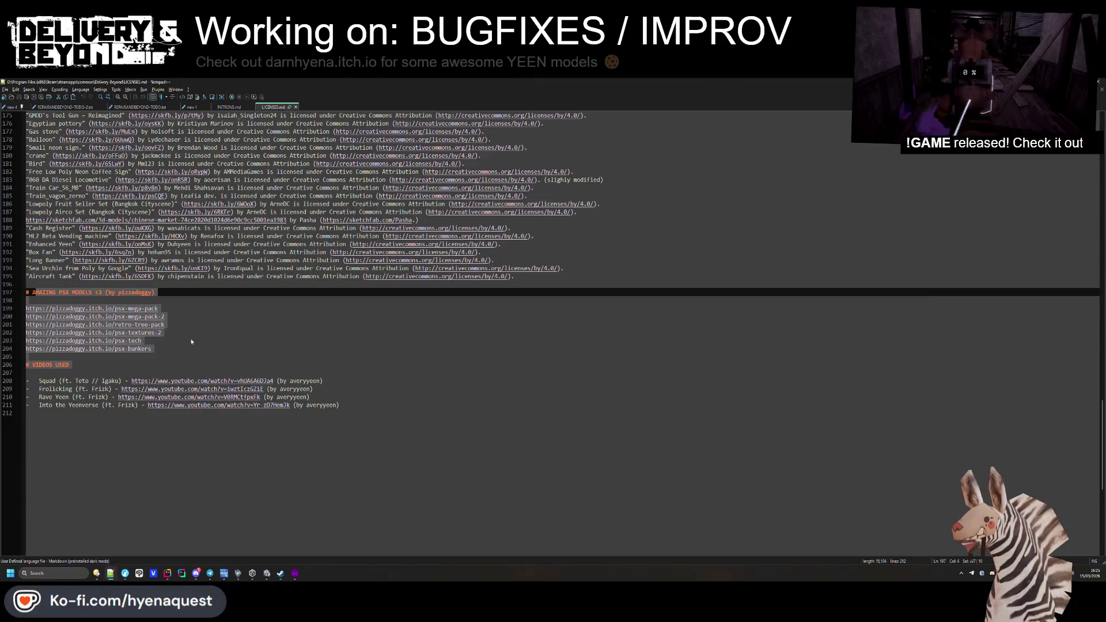
# Step: Close LICENSES.md and PATRONS.md in Notepad++ and minimize it to reveal Hammer's texture browser
pyautogui.moveTo(358, 80); pyautogui.dragTo(414, 123)
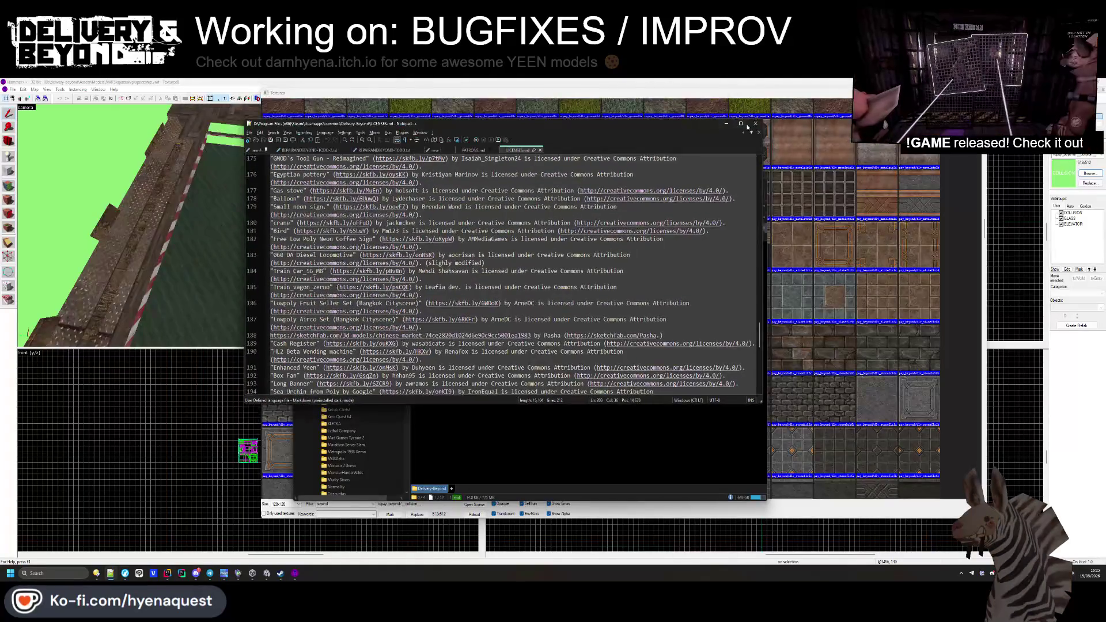
pyautogui.click(540, 149)
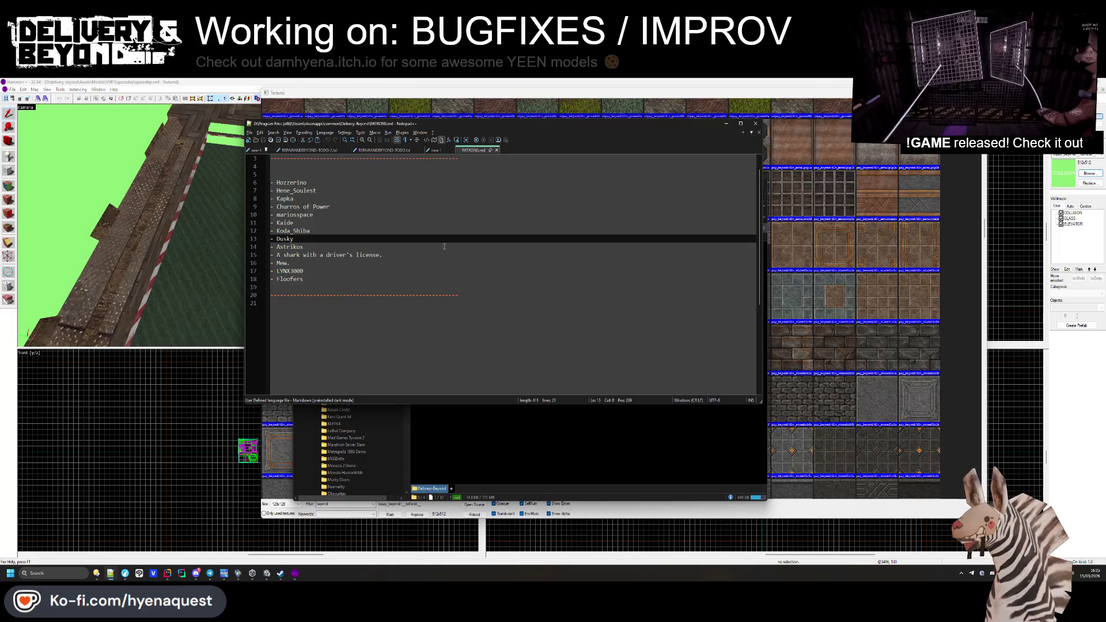
pyautogui.hotkey('ctrl', 'w')
pyautogui.click(727, 124)
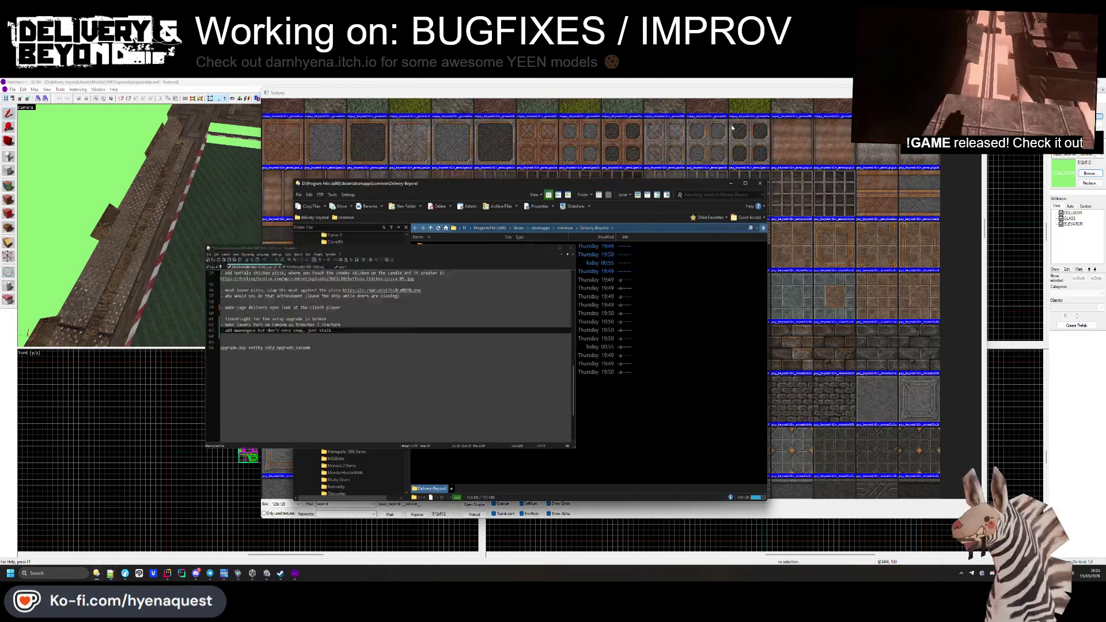
pyautogui.click(566, 307)
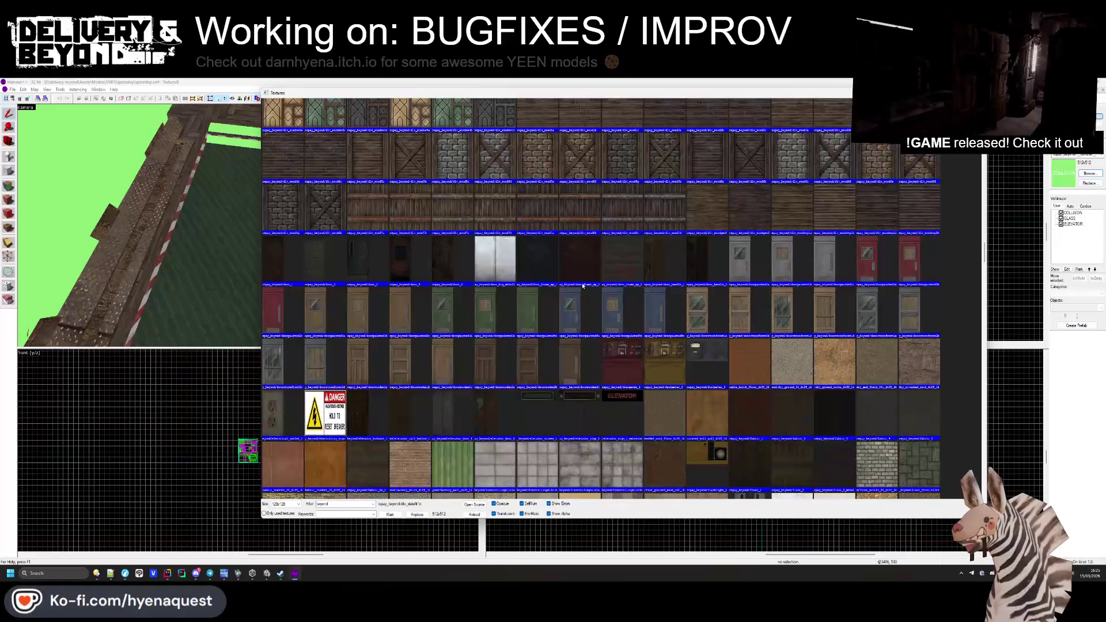
# Step: Scroll to the metal textures and make the metal roofing texture current
pyautogui.scroll(-10, 691, 374)
pyautogui.scroll(-5, 673, 454)
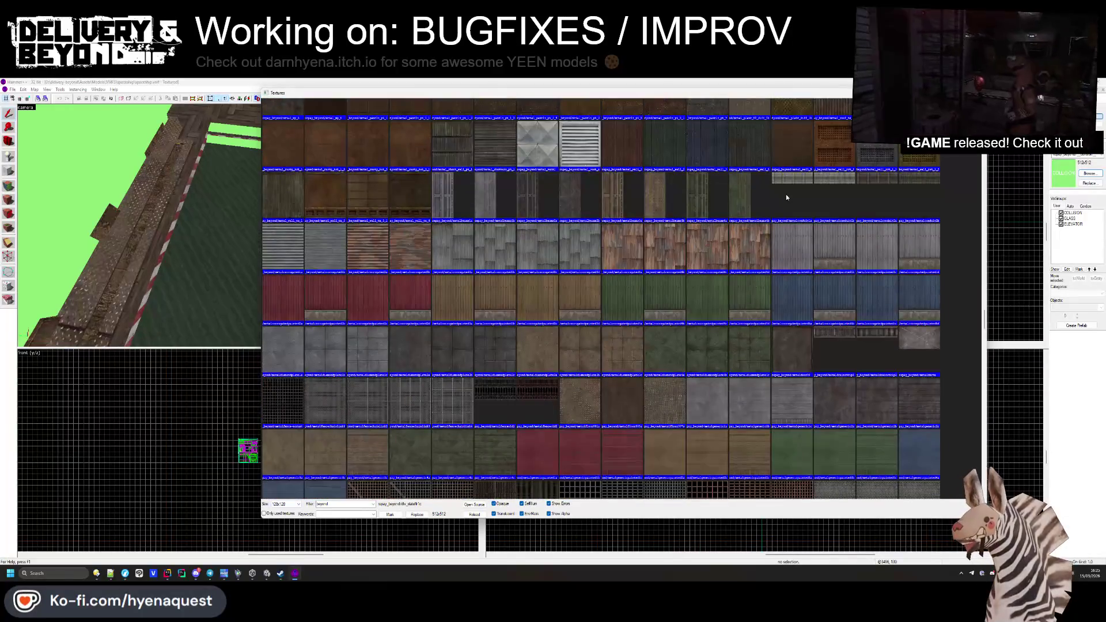
pyautogui.scroll(4, 644, 326)
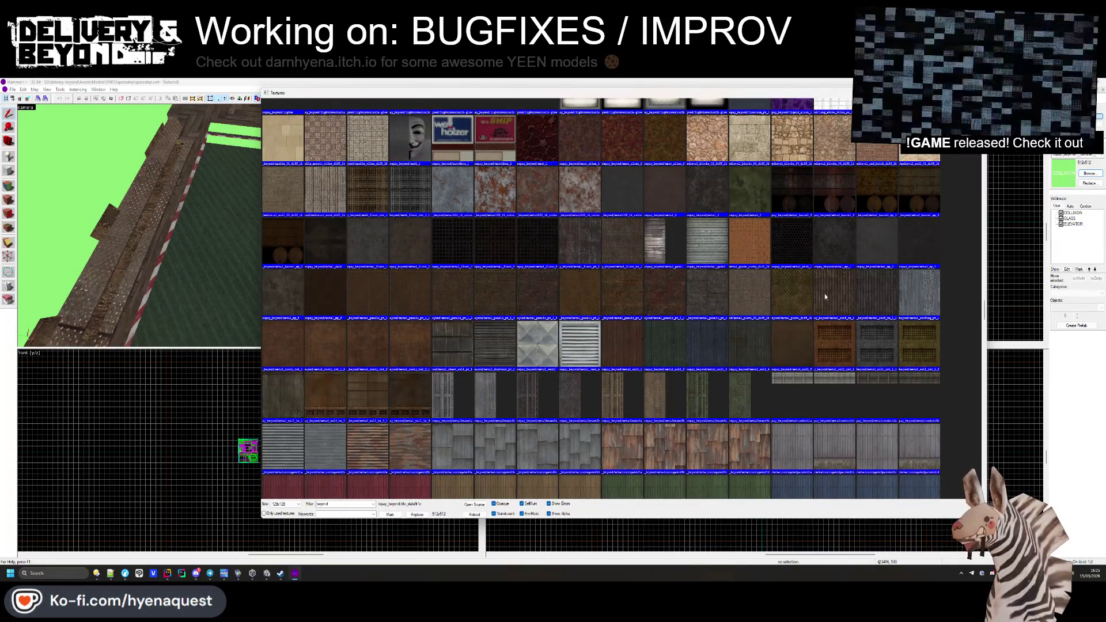
pyautogui.doubleClick(922, 296)
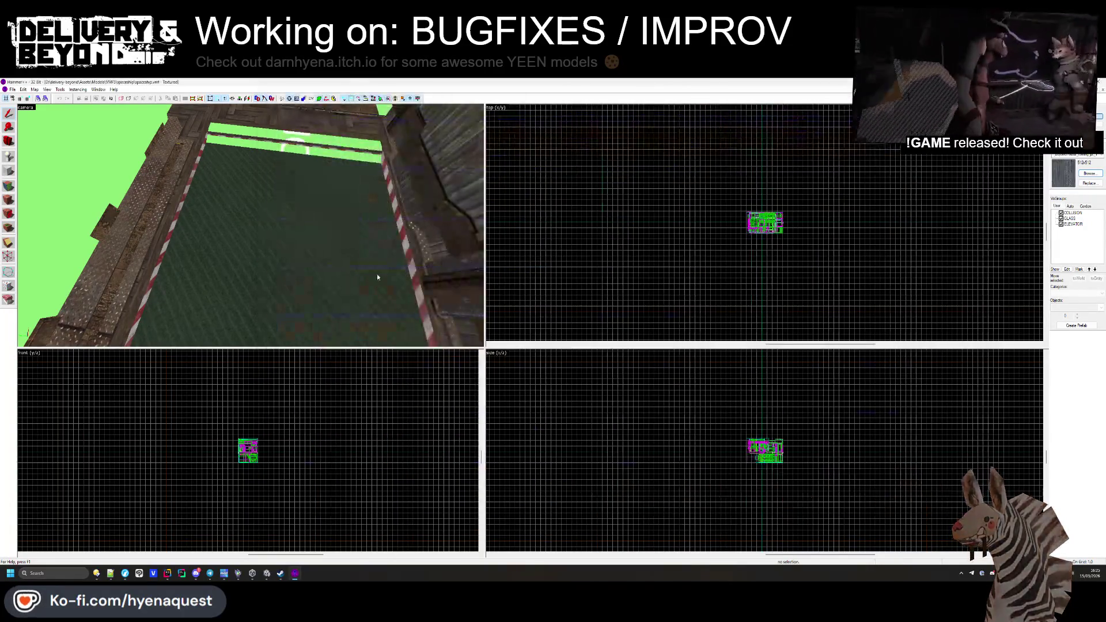
# Step: Apply the metal roofing texture to the floor face using the Face Edit Sheet
pyautogui.click(8, 187)
pyautogui.rightClick(338, 249)
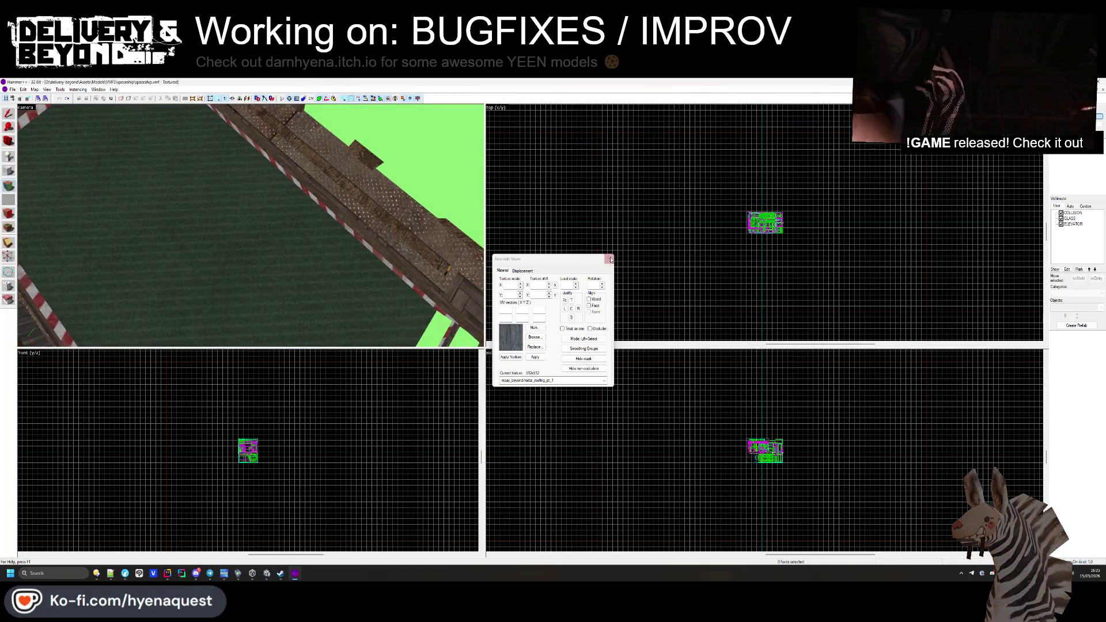
pyautogui.hotkey('shift', 's')
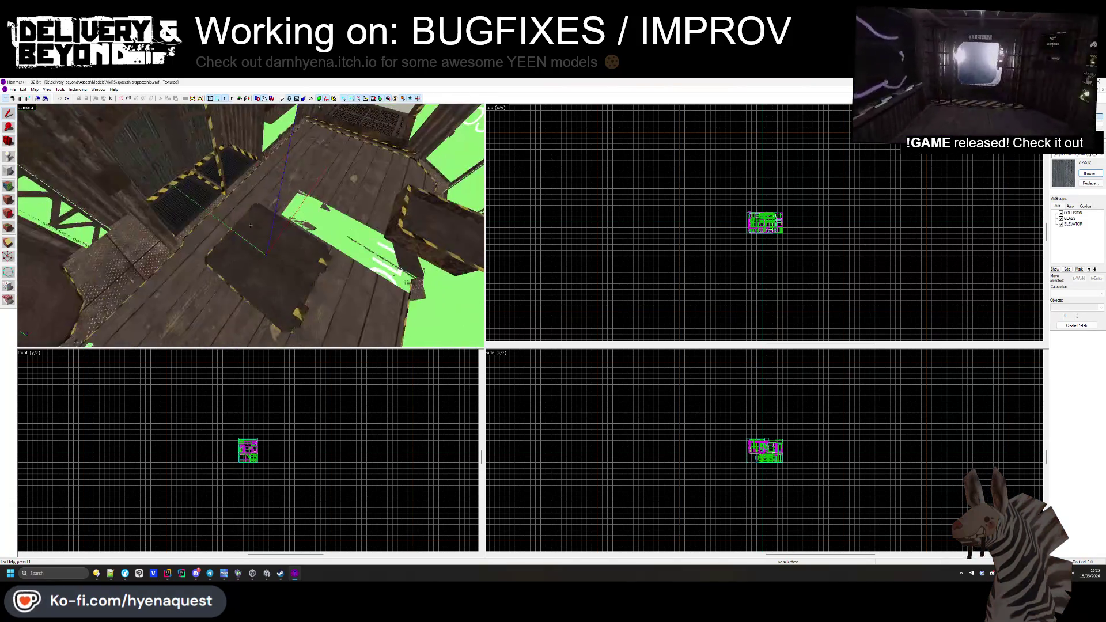
# Step: Leave free-look, quit Hammer++ answering the save prompt, and return to Unity
pyautogui.press('z')
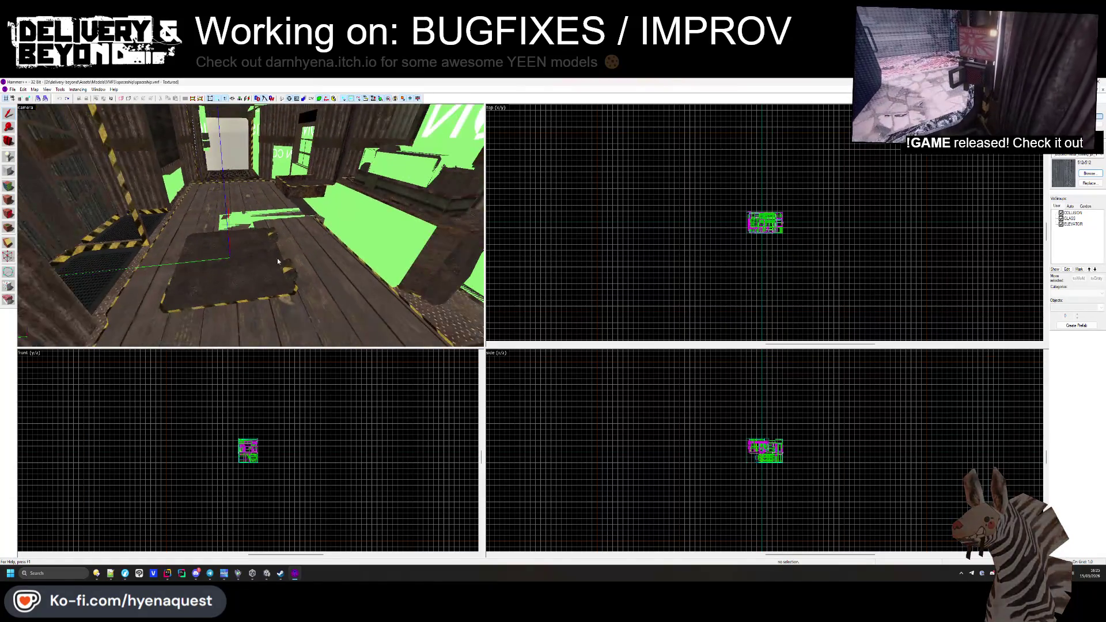
pyautogui.click(1101, 81)
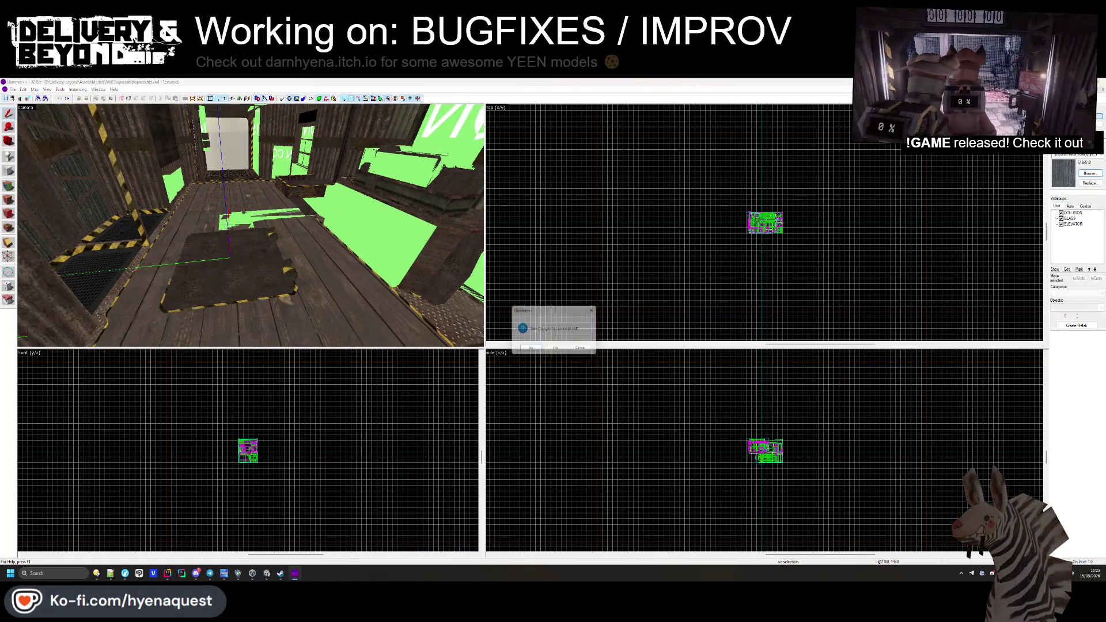
pyautogui.click(557, 350)
pyautogui.click(228, 490)
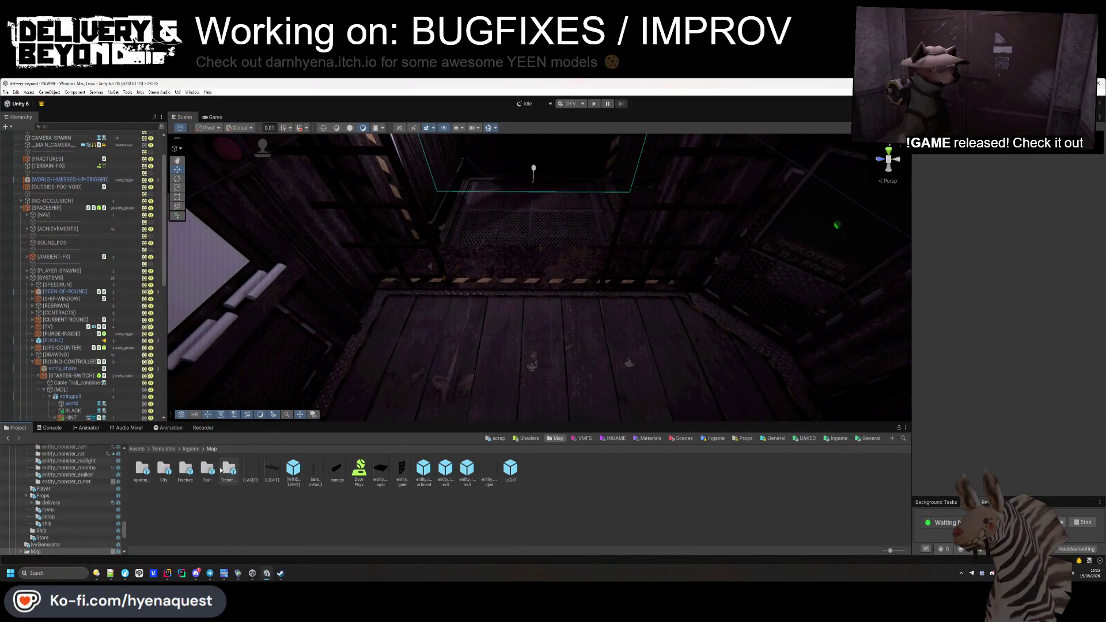
# Step: Browse into Trenches, go back to the Map templates, and open the Fracture folder
pyautogui.doubleClick(230, 474)
pyautogui.moveTo(300, 426); pyautogui.dragTo(300, 405)
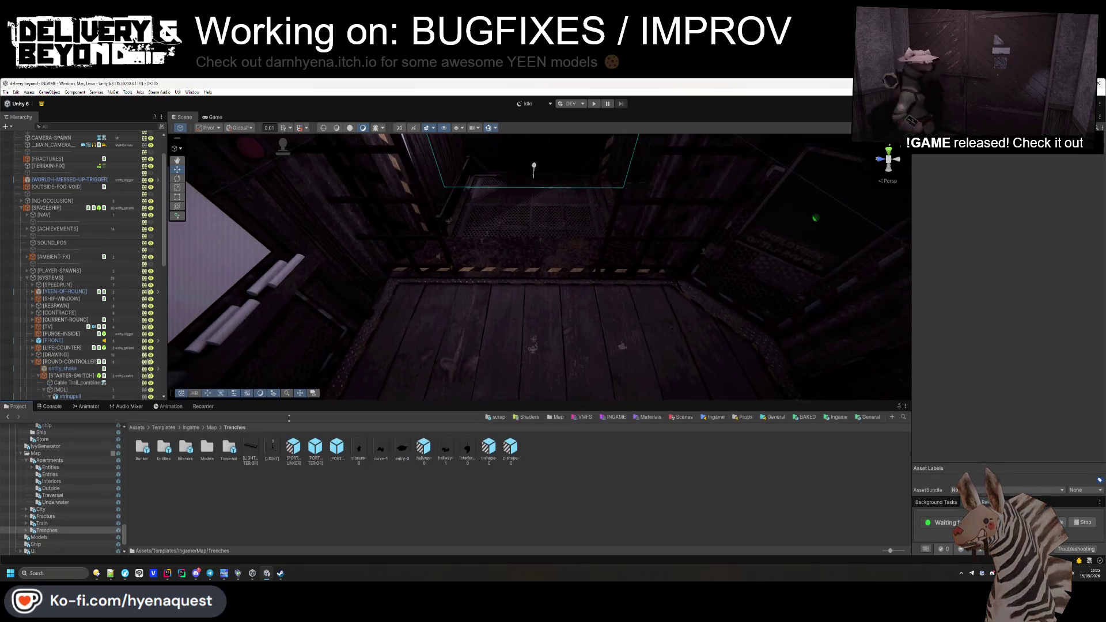
pyautogui.click(212, 427)
pyautogui.click(207, 448)
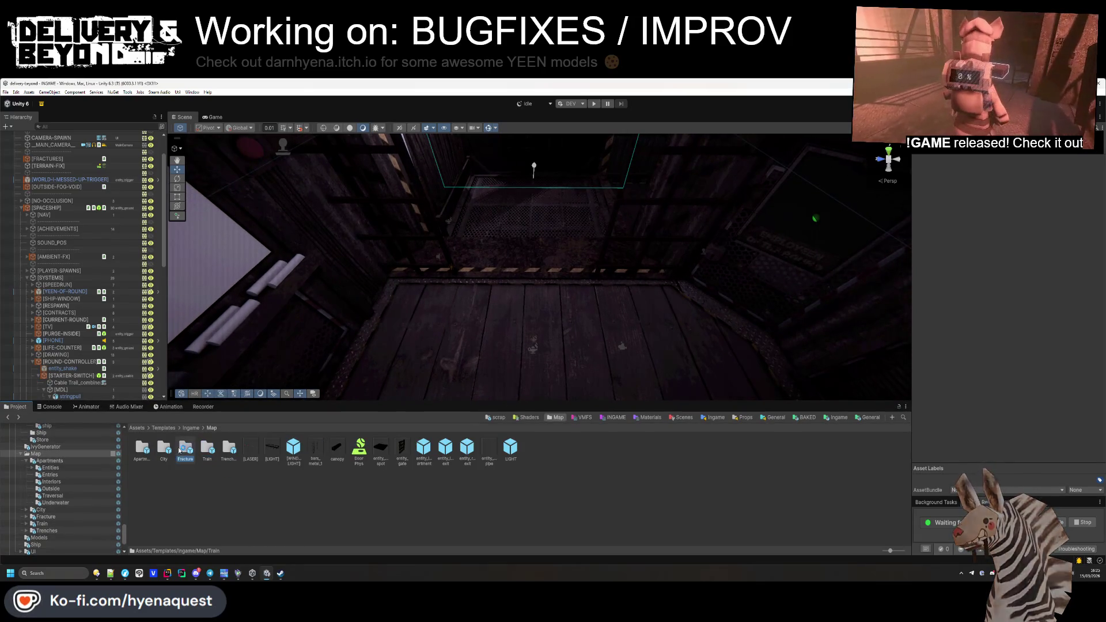
pyautogui.doubleClick(180, 449)
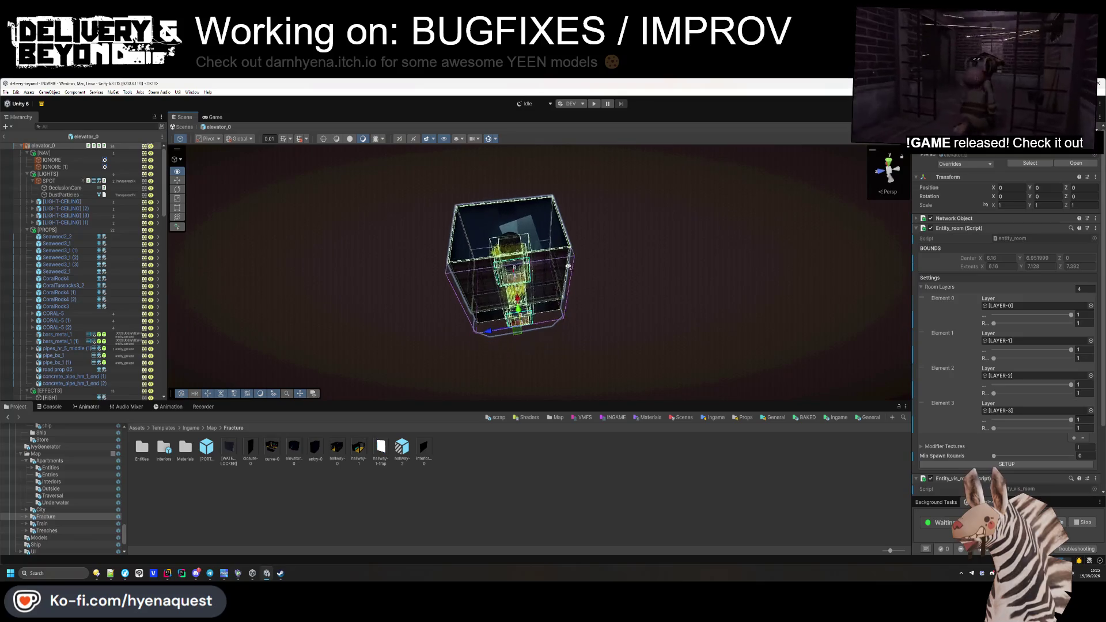
# Step: Collapse [NAV], [LIGHTS], [PROPS], LAYER-0/1/2 and func_colliders in the elevator_0 Hierarchy
pyautogui.click(439, 464)
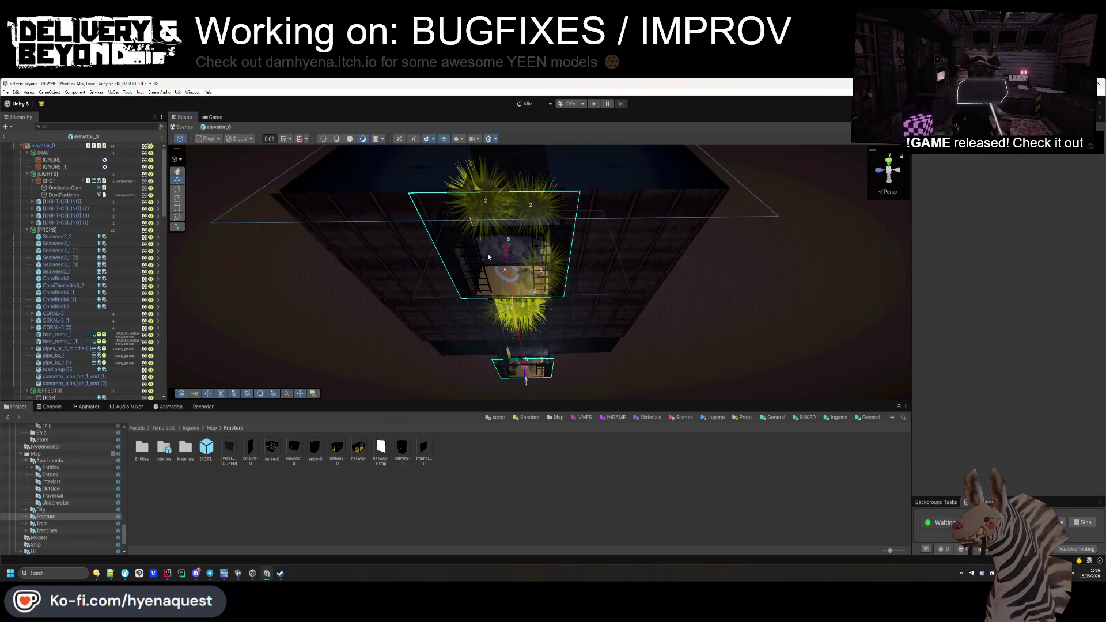
pyautogui.click(33, 181)
pyautogui.click(27, 174)
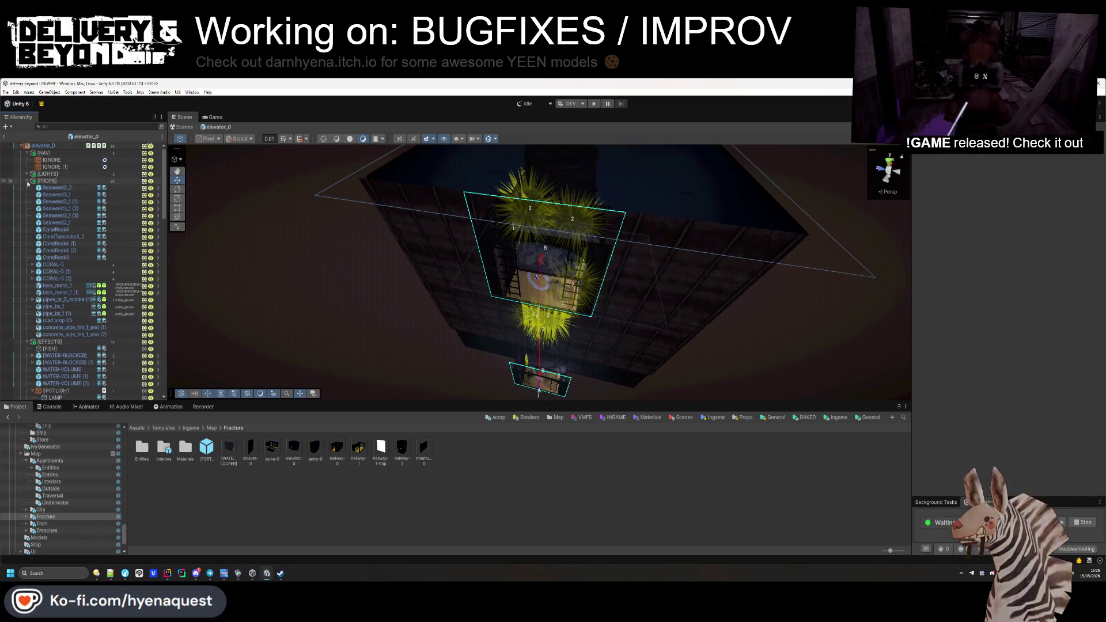
pyautogui.click(26, 180)
pyautogui.click(27, 152)
pyautogui.click(27, 173)
pyautogui.click(26, 173)
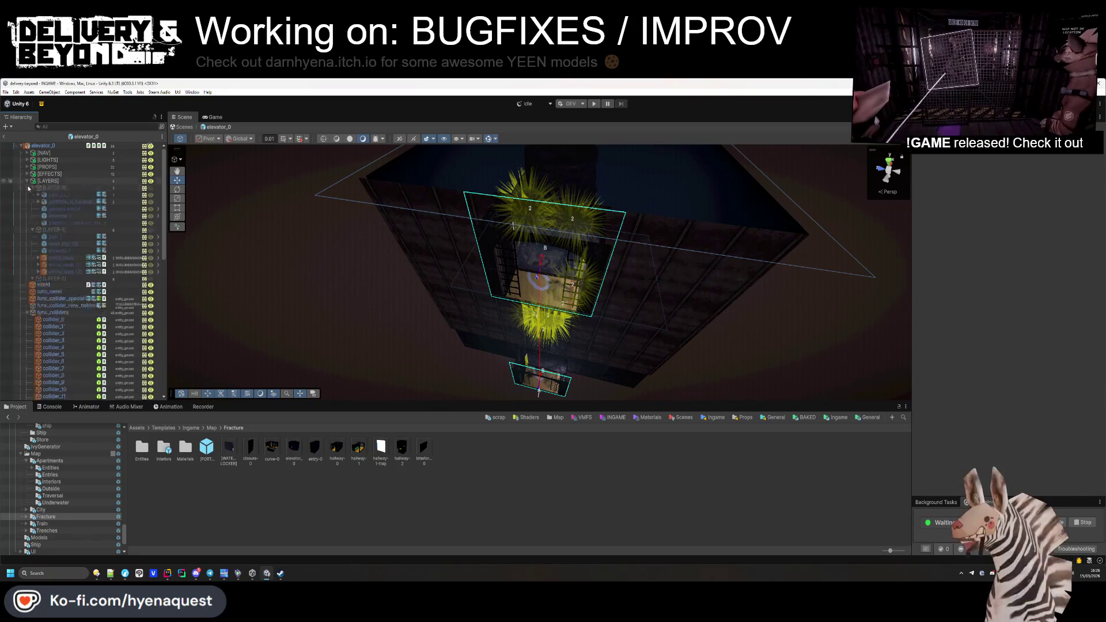
pyautogui.click(32, 188)
pyautogui.click(32, 195)
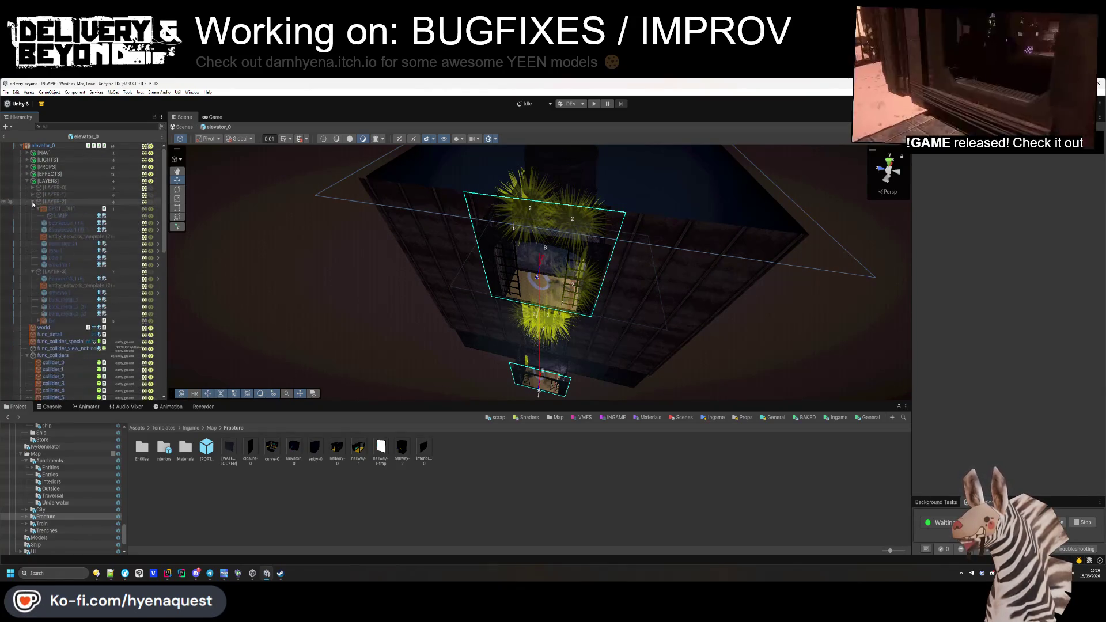
pyautogui.click(32, 202)
pyautogui.click(26, 244)
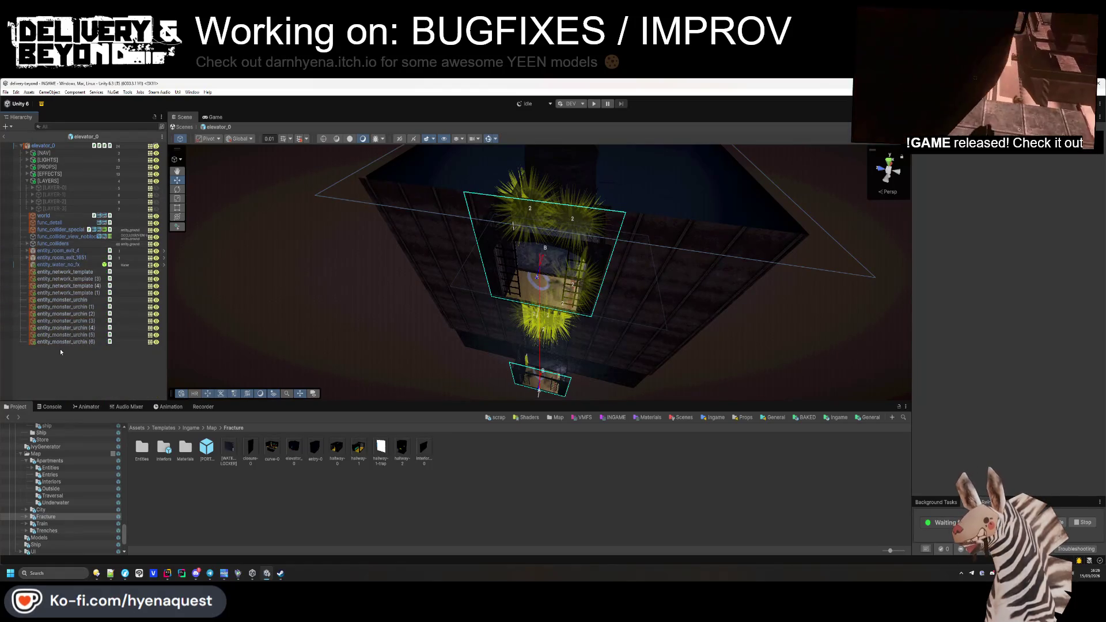
# Step: Orbit toward the yellow urchins, expand [EFFECTS] and select SPOTLIGHT to view its spinner settings
pyautogui.moveTo(471, 271)
pyautogui.mouseDown()
pyautogui.moveTo(385, 299)
pyautogui.moveTo(729, 324)
pyautogui.moveTo(640, 322)
pyautogui.moveTo(615, 209)
pyautogui.moveTo(623, 217)
pyautogui.mouseUp()
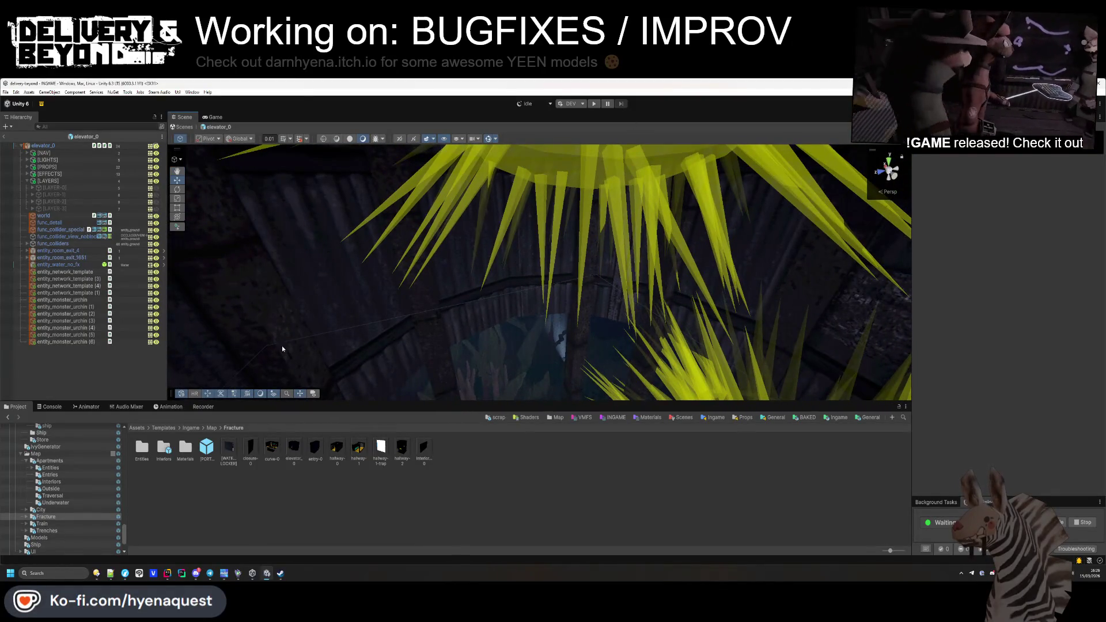
pyautogui.moveTo(133, 372)
pyautogui.mouseDown()
pyautogui.moveTo(556, 415)
pyautogui.moveTo(507, 403)
pyautogui.mouseUp()
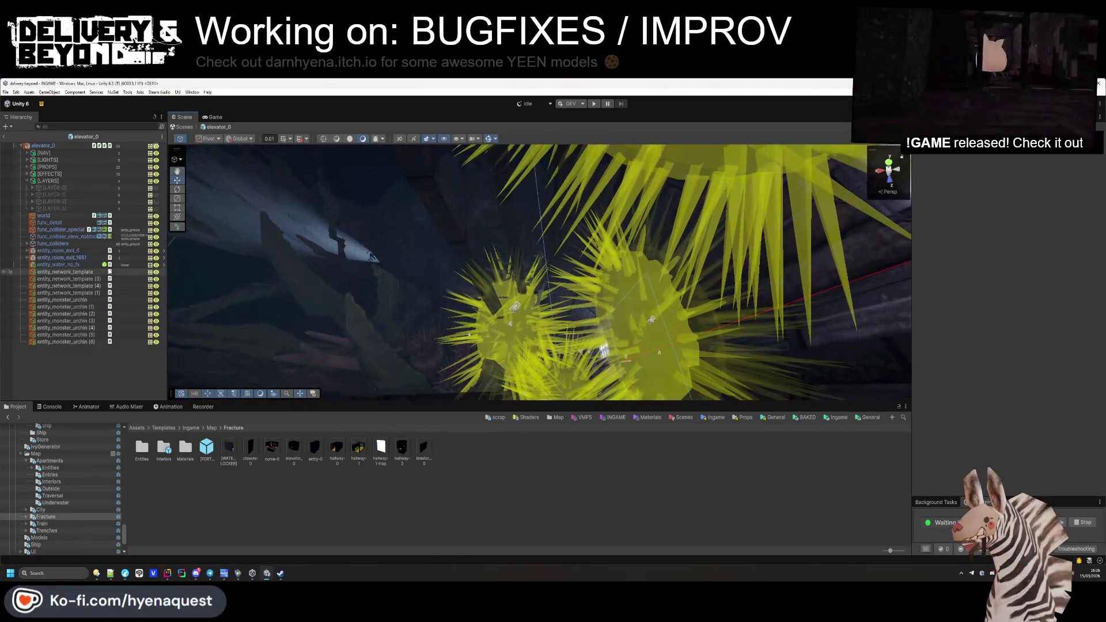
pyautogui.click(26, 174)
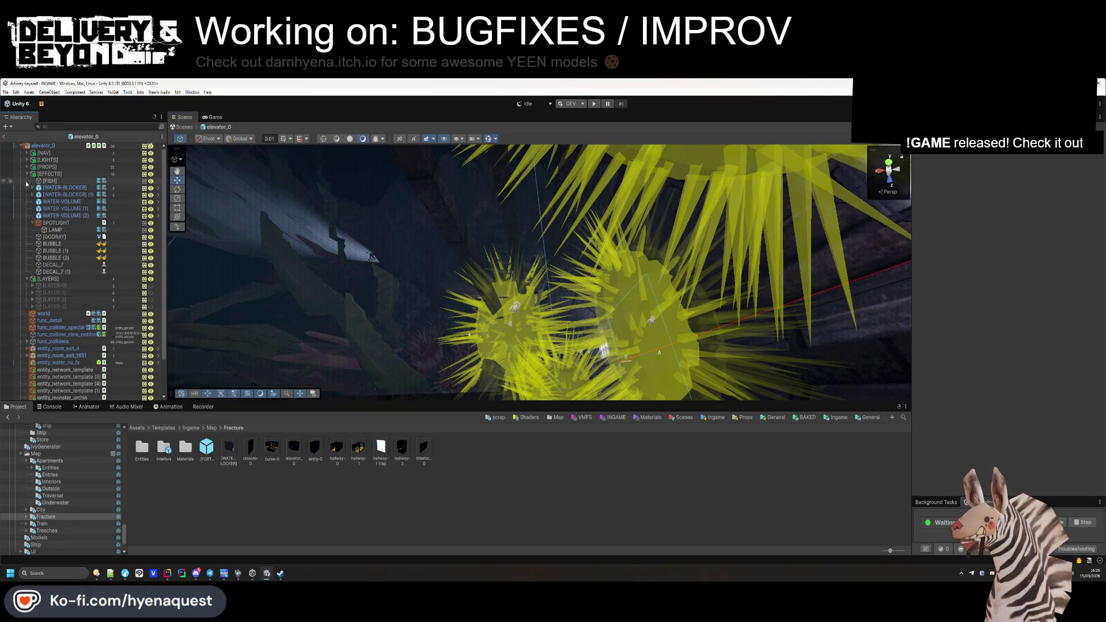
pyautogui.click(42, 223)
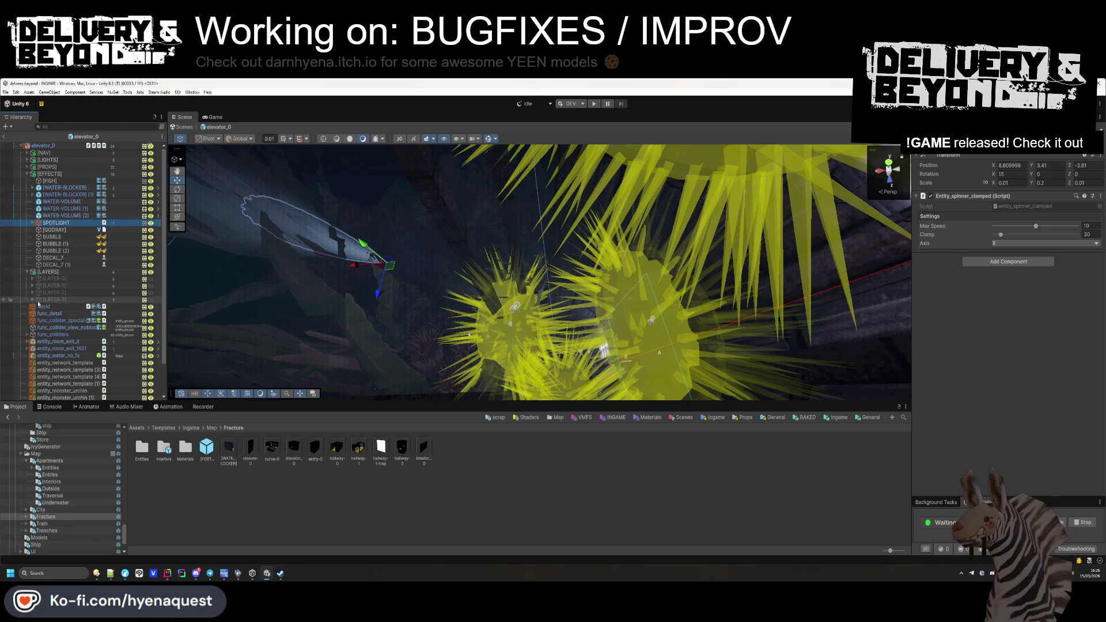
# Step: Expand [LIGHTS], frame the SPOT light and inspect it around the urchins and DETOUR sign
pyautogui.click(27, 174)
pyautogui.click(27, 160)
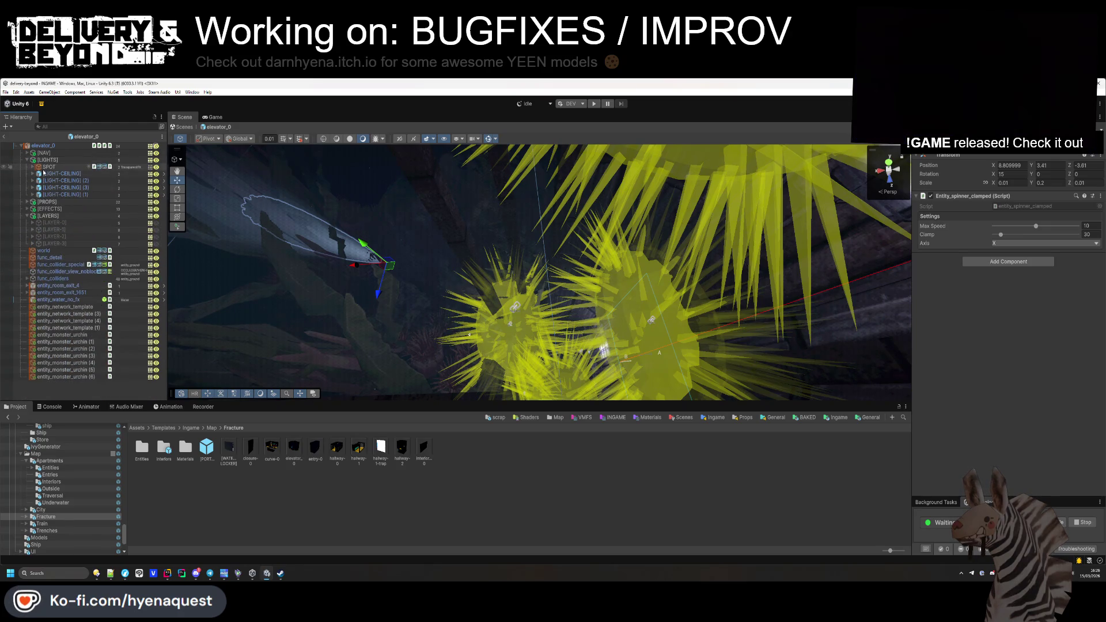
pyautogui.doubleClick(49, 168)
pyautogui.moveTo(350, 225); pyautogui.dragTo(482, 151)
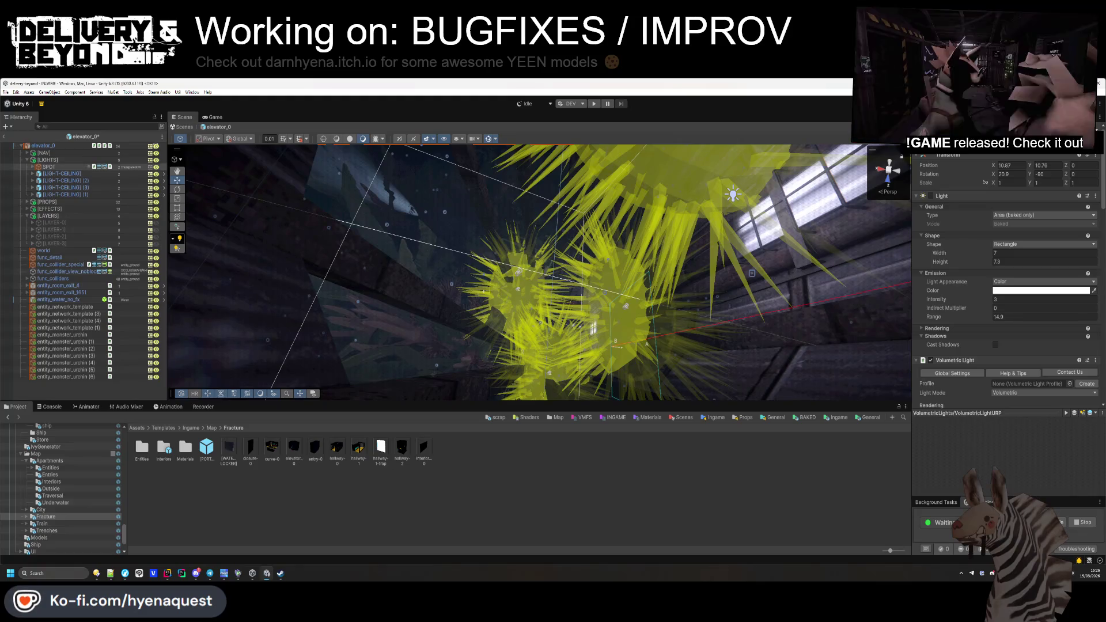
pyautogui.moveTo(766, 266)
pyautogui.mouseDown()
pyautogui.moveTo(755, 300)
pyautogui.moveTo(805, 338)
pyautogui.moveTo(771, 363)
pyautogui.moveTo(634, 345)
pyautogui.moveTo(565, 234)
pyautogui.moveTo(557, 544)
pyautogui.mouseUp()
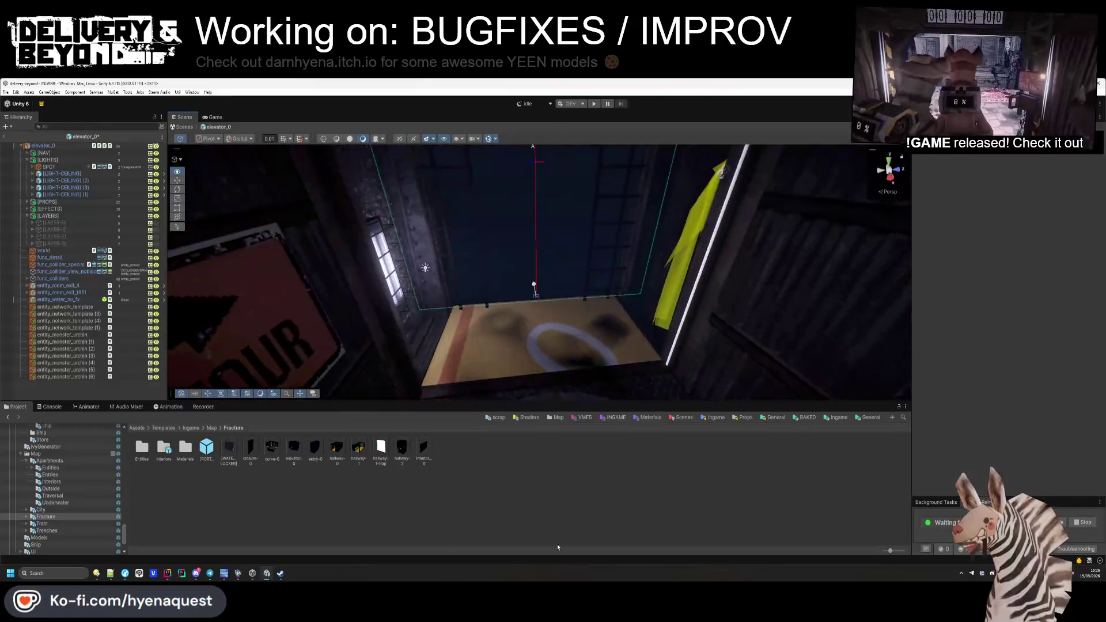
pyautogui.moveTo(555, 501)
pyautogui.mouseDown()
pyautogui.moveTo(476, 331)
pyautogui.moveTo(638, 365)
pyautogui.moveTo(655, 140)
pyautogui.moveTo(711, 205)
pyautogui.moveTo(776, 197)
pyautogui.mouseUp()
pyautogui.moveTo(482, 291); pyautogui.dragTo(235, 238)
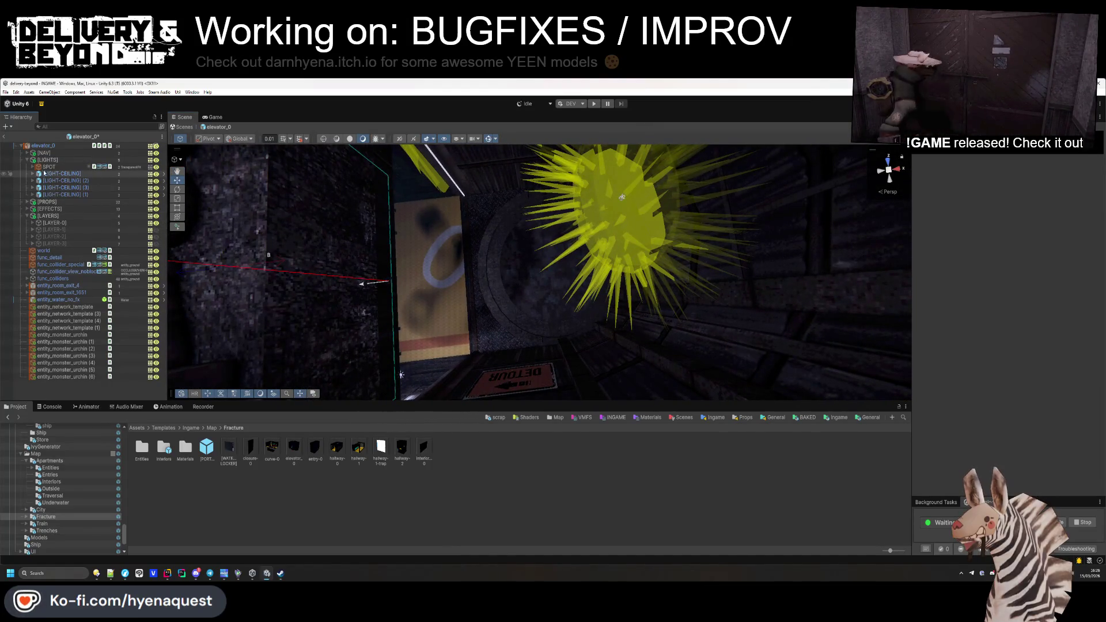
# Step: Collapse [LIGHTS] and hide then re-show the [PROPS] group in the scene
pyautogui.click(27, 161)
pyautogui.hotkey('alt', 'shift', 'a')
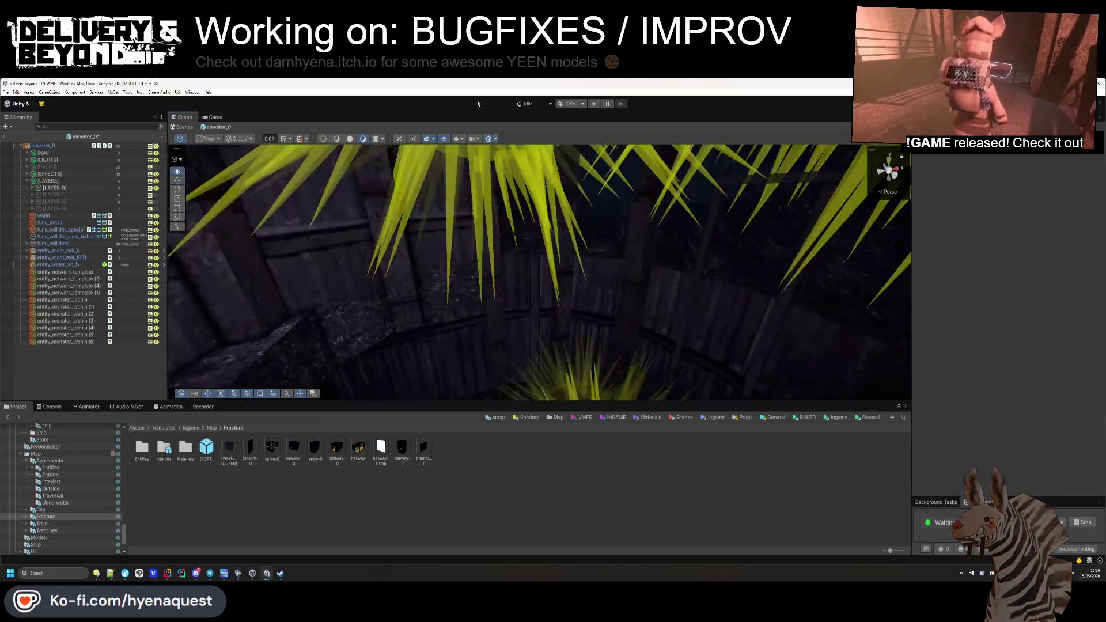
pyautogui.scroll(-3, 428, 186)
pyautogui.click(156, 167)
pyautogui.moveTo(438, 271)
pyautogui.mouseDown()
pyautogui.moveTo(557, 182)
pyautogui.moveTo(548, 340)
pyautogui.moveTo(640, 299)
pyautogui.moveTo(651, 267)
pyautogui.mouseUp()
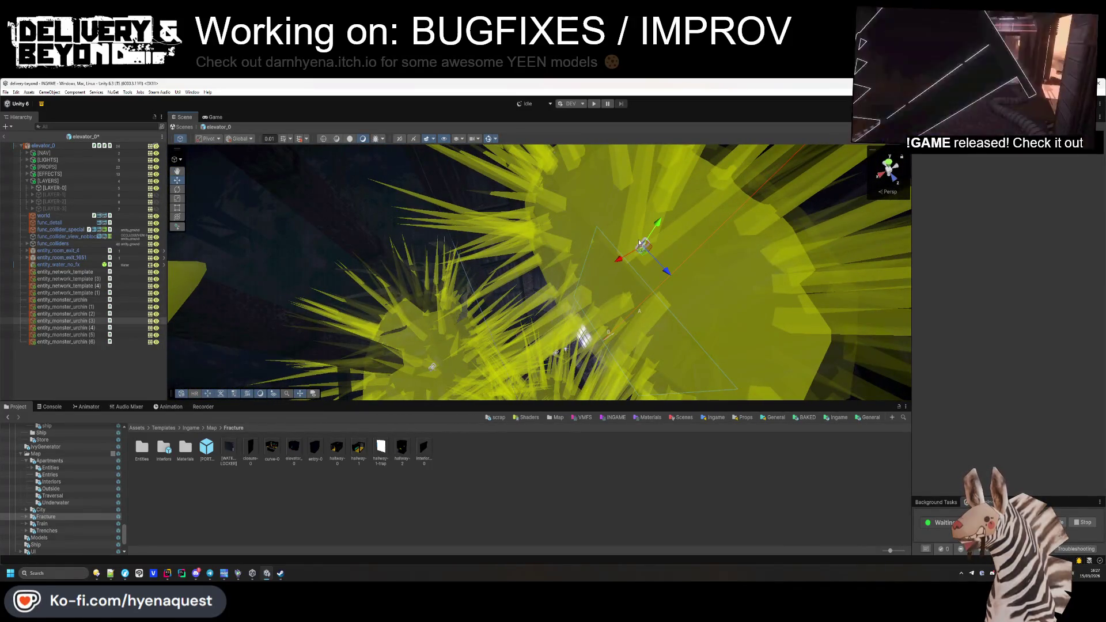
pyautogui.click(638, 240)
pyautogui.click(1012, 246)
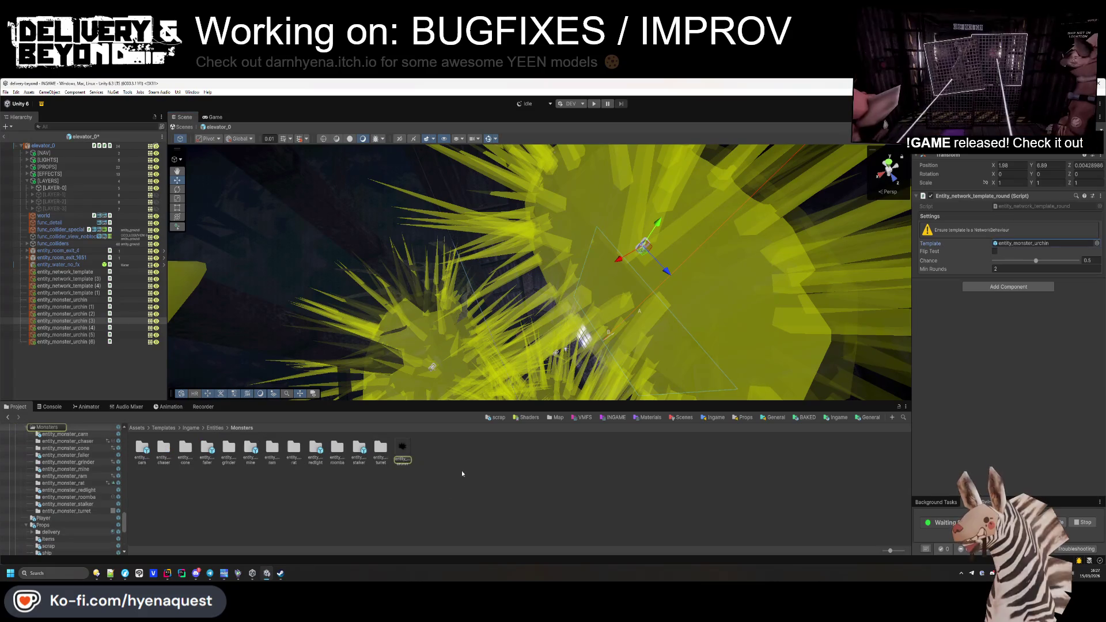
pyautogui.click(403, 453)
pyautogui.doubleClick(406, 451)
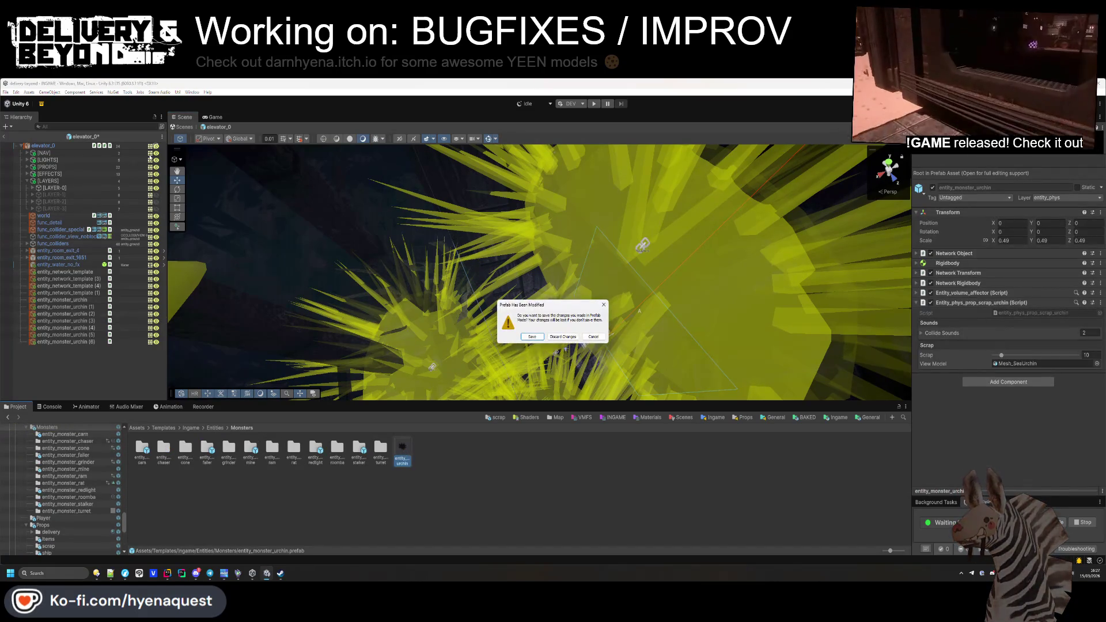
pyautogui.click(593, 337)
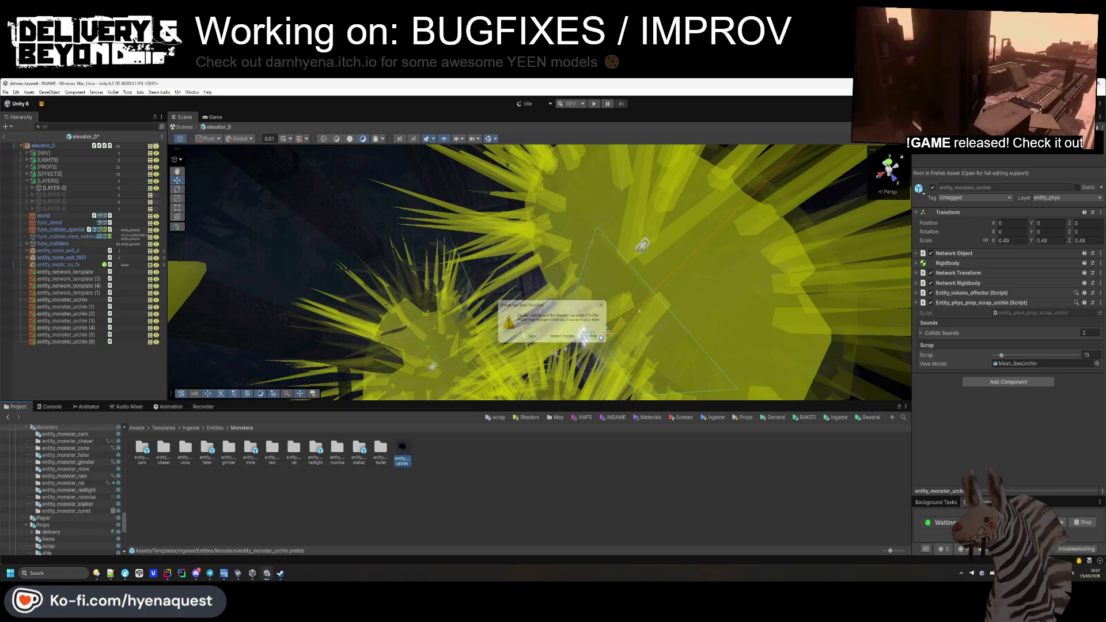
pyautogui.click(74, 300)
pyautogui.moveTo(667, 266); pyautogui.dragTo(460, 396)
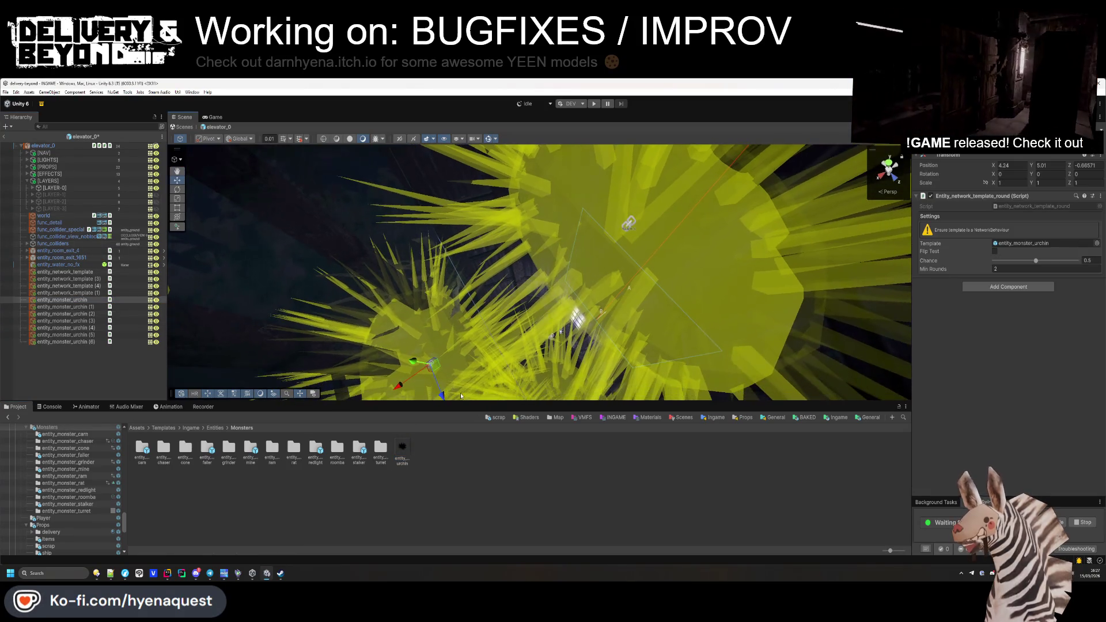
pyautogui.click(403, 453)
pyautogui.moveTo(520, 302)
pyautogui.mouseDown()
pyautogui.moveTo(600, 245)
pyautogui.moveTo(497, 226)
pyautogui.moveTo(389, 301)
pyautogui.moveTo(380, 496)
pyautogui.moveTo(460, 246)
pyautogui.moveTo(501, 263)
pyautogui.moveTo(522, 330)
pyautogui.moveTo(521, 273)
pyautogui.moveTo(568, 271)
pyautogui.mouseUp()
pyautogui.click(521, 273)
# Step: Frame entity_laser, fold its component details, and move it directly under elevator_0
pyautogui.doubleClick(52, 223)
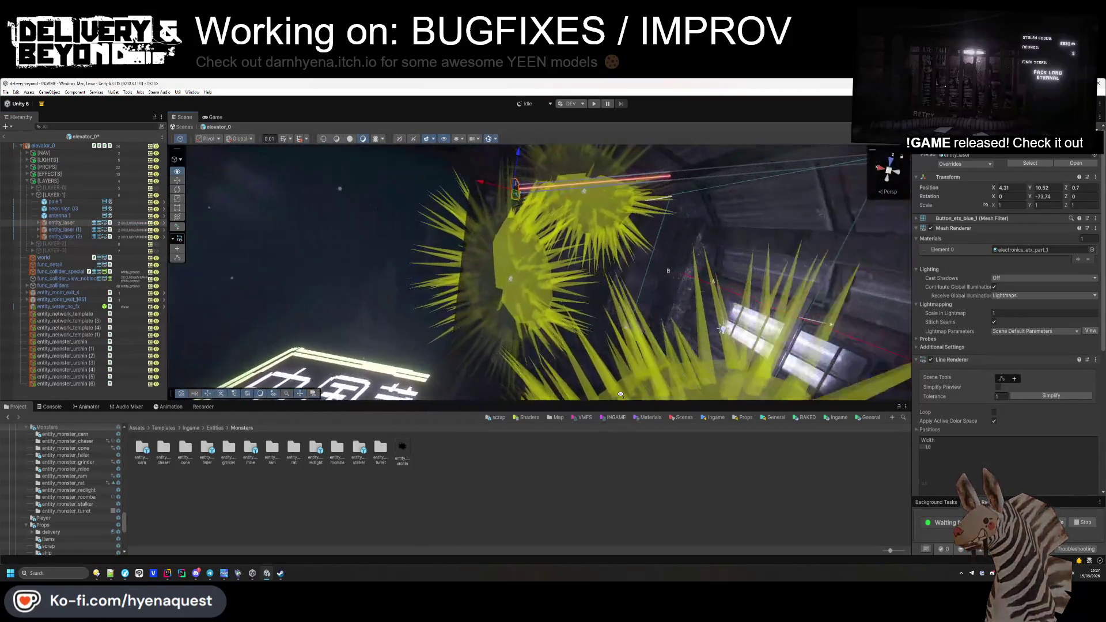
pyautogui.press('f')
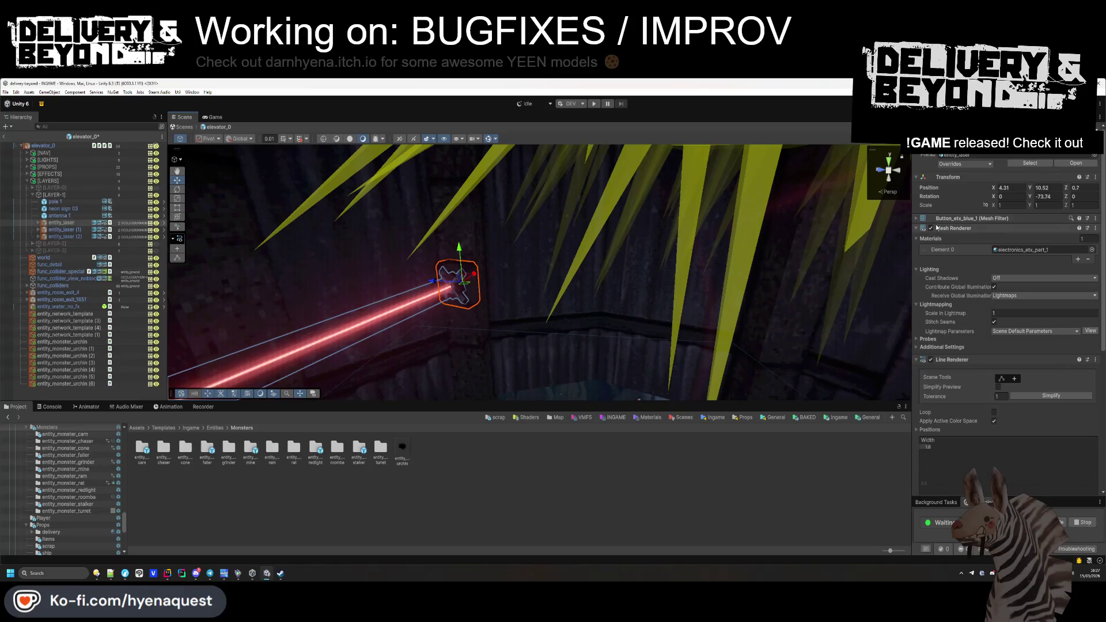
pyautogui.click(937, 228)
pyautogui.click(917, 238)
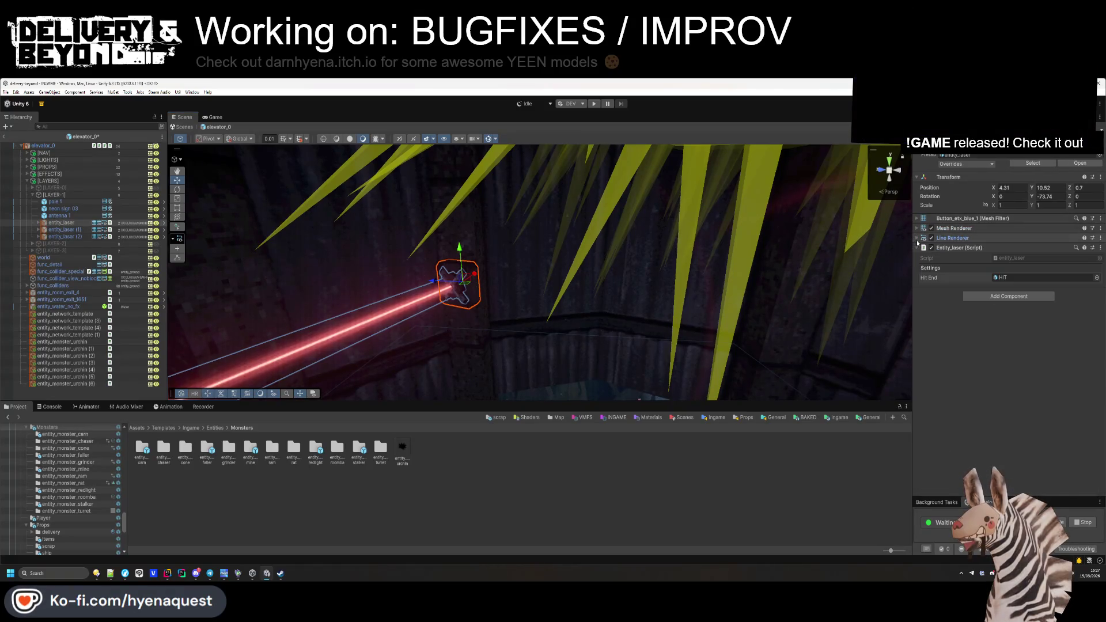
pyautogui.click(917, 247)
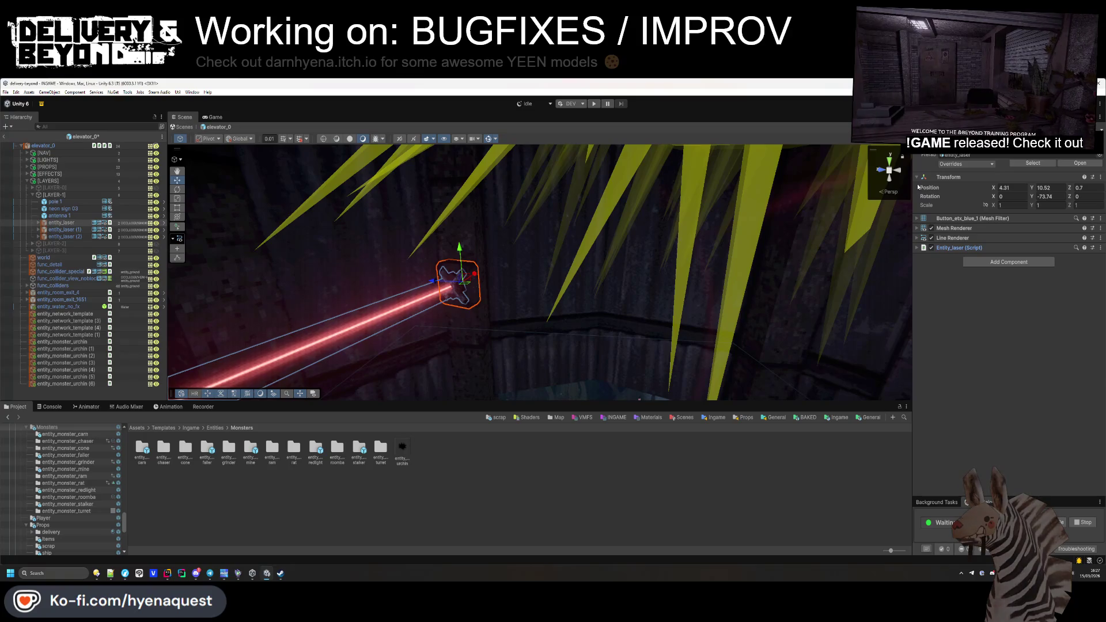
pyautogui.moveTo(913, 185); pyautogui.dragTo(912, 185)
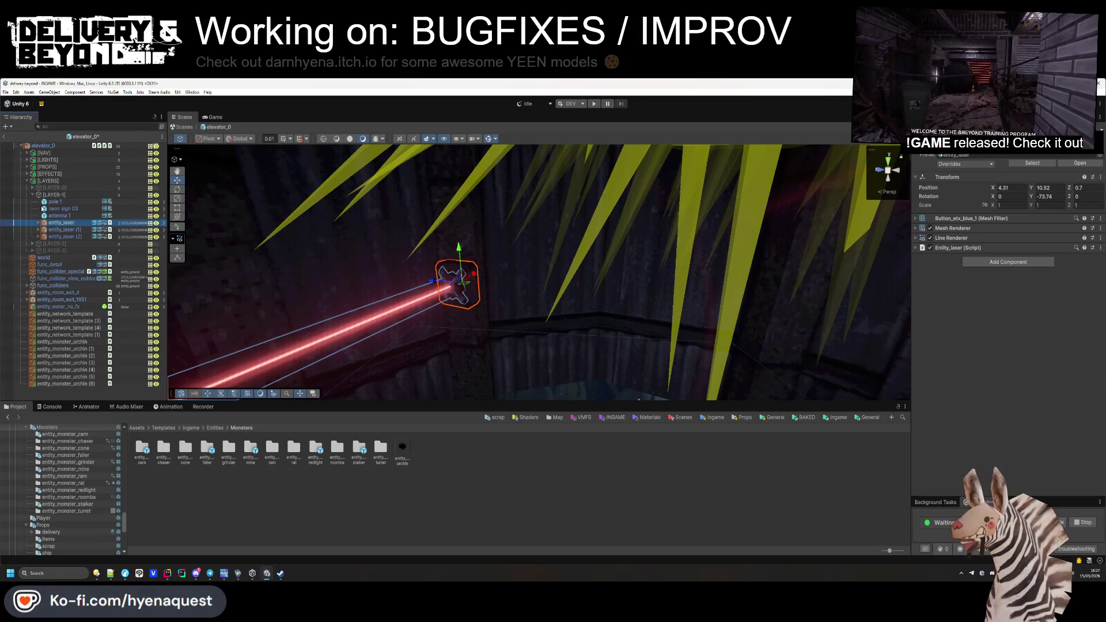
pyautogui.moveTo(28, 184); pyautogui.dragTo(61, 148)
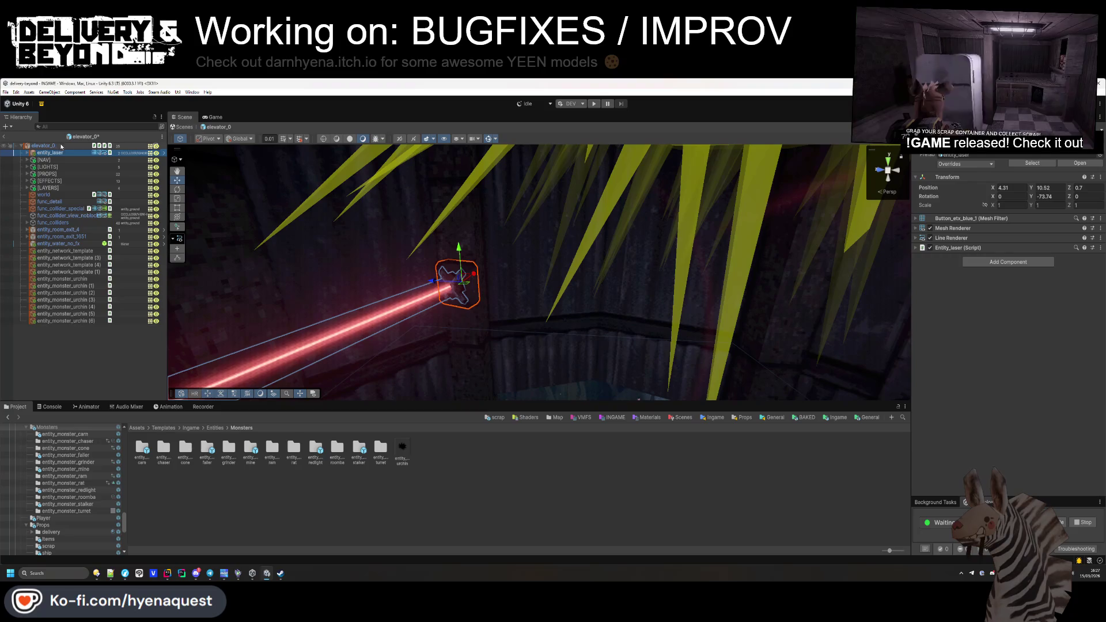
# Step: Zero the laser's Transform position to 0, 0, 0
pyautogui.click(1013, 188)
pyautogui.write('0')
pyautogui.press('Tab')
pyautogui.write('0')
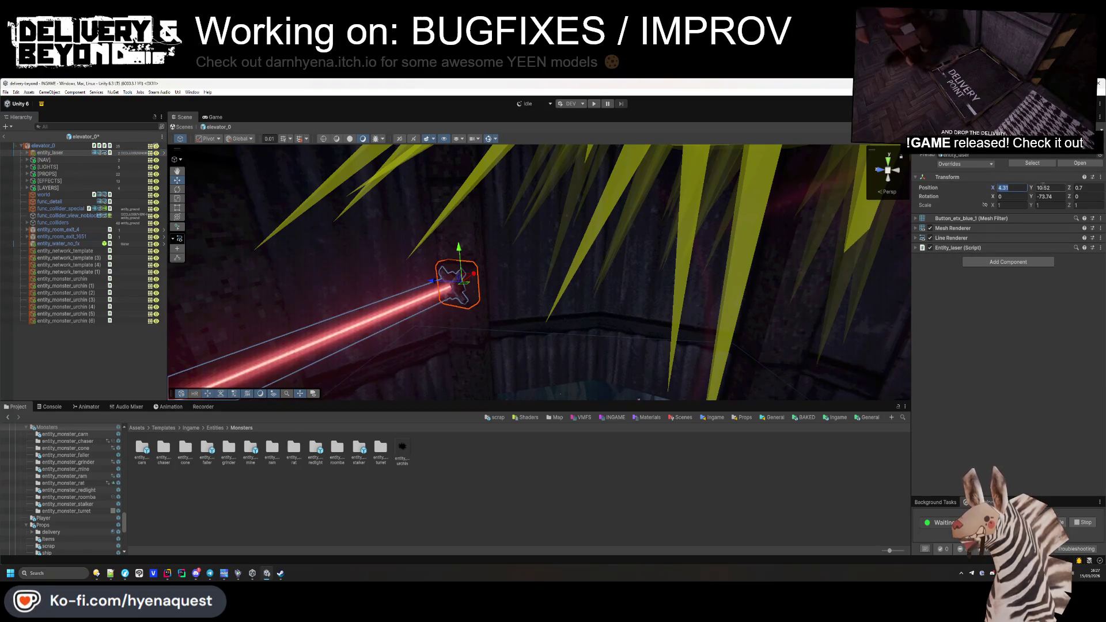
pyautogui.press('Tab')
pyautogui.write('0')
pyautogui.press('Tab')
pyautogui.press('Tab')
pyautogui.write('0')
pyautogui.press('Return')
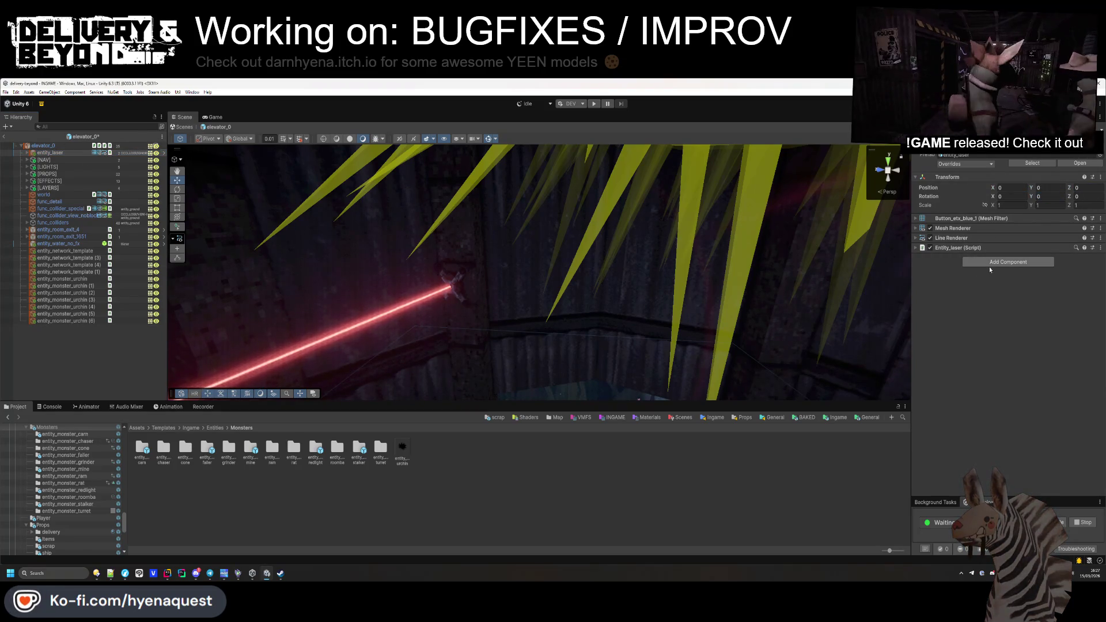
# Step: Add a Network Object component to the laser and fold its details
pyautogui.click(990, 264)
pyautogui.write('network')
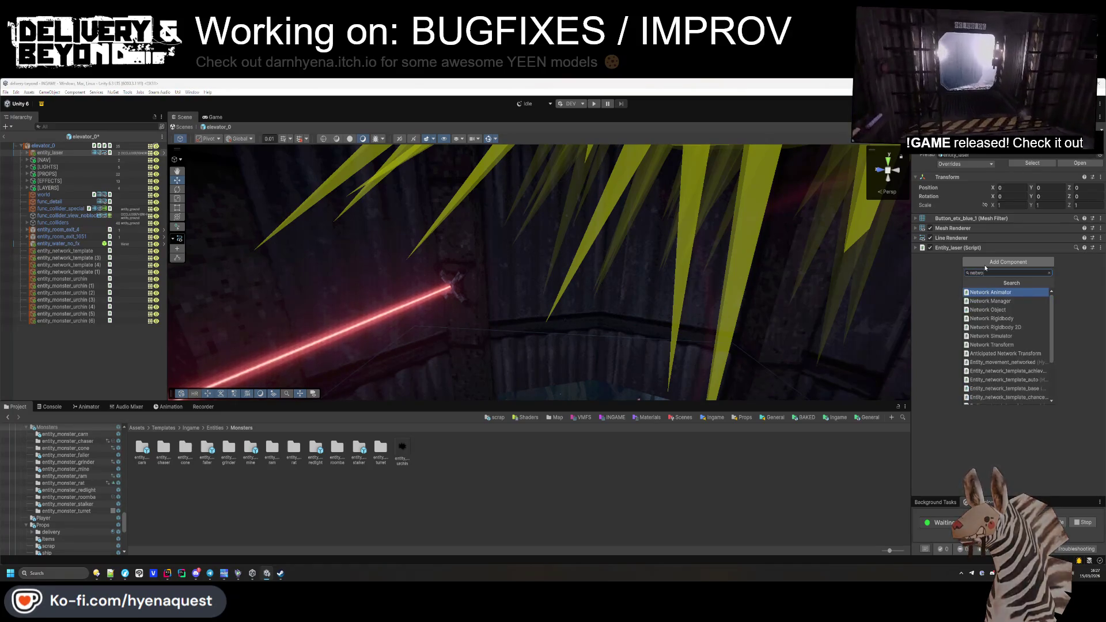
pyautogui.click(987, 309)
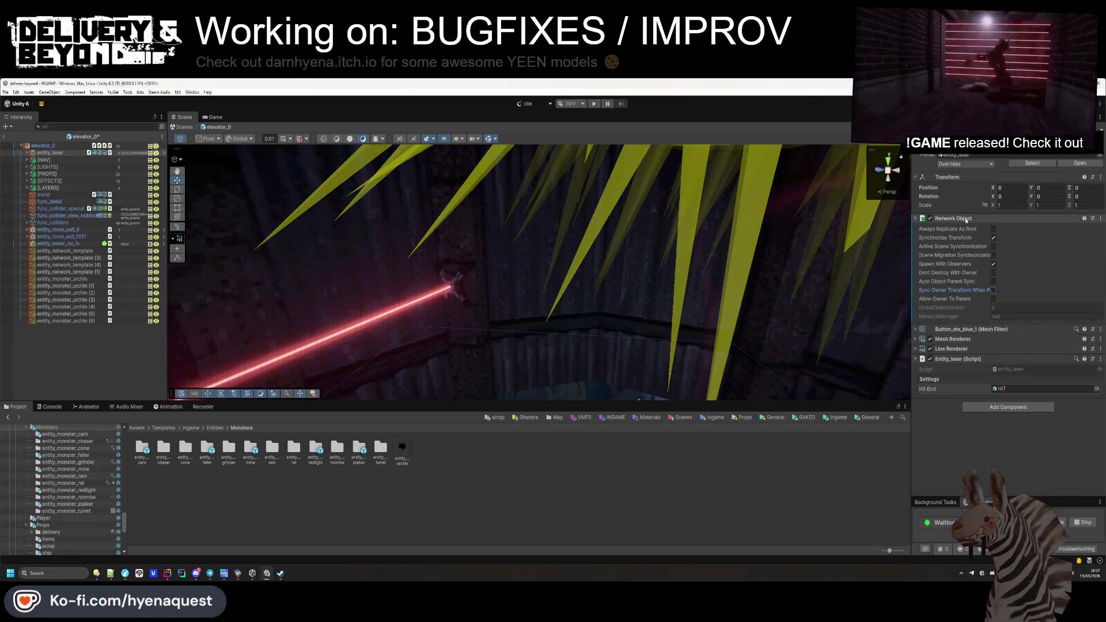
pyautogui.click(966, 219)
pyautogui.click(953, 259)
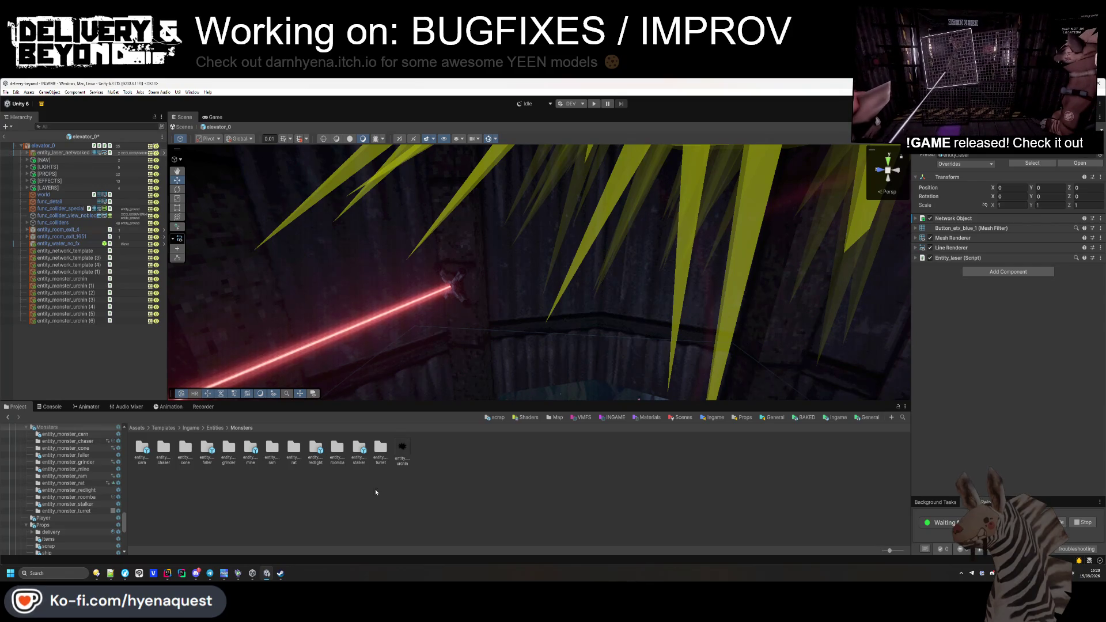
# Step: Save the networked laser into Entities as a prefab variant and rename it entity_laser_networked
pyautogui.press('BackSpace')
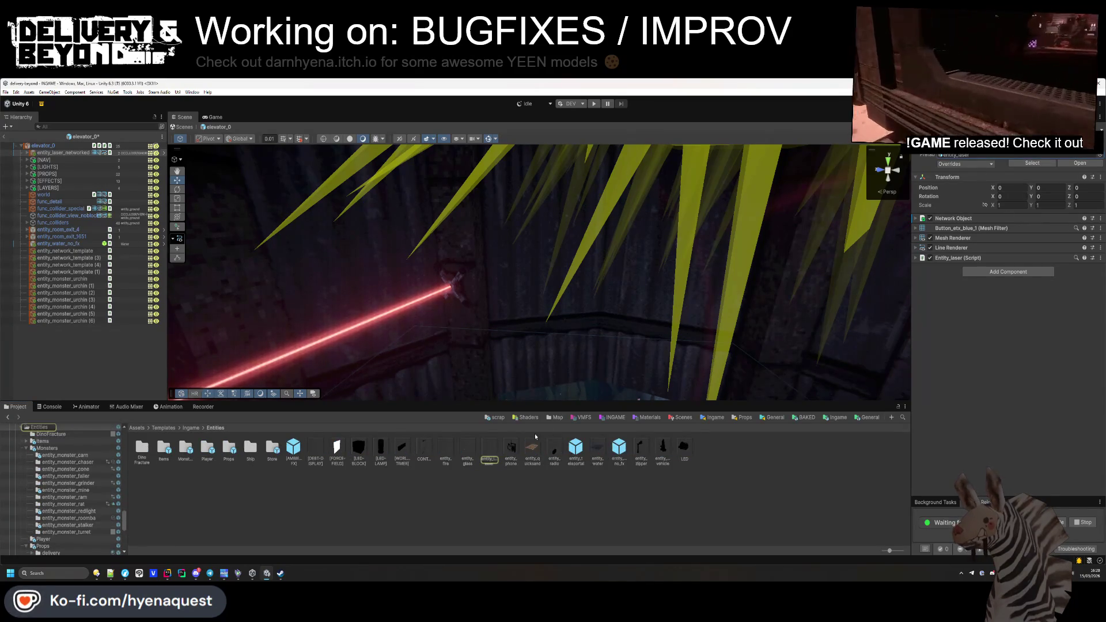
pyautogui.moveTo(68, 154)
pyautogui.mouseDown()
pyautogui.moveTo(277, 345)
pyautogui.moveTo(492, 502)
pyautogui.mouseUp()
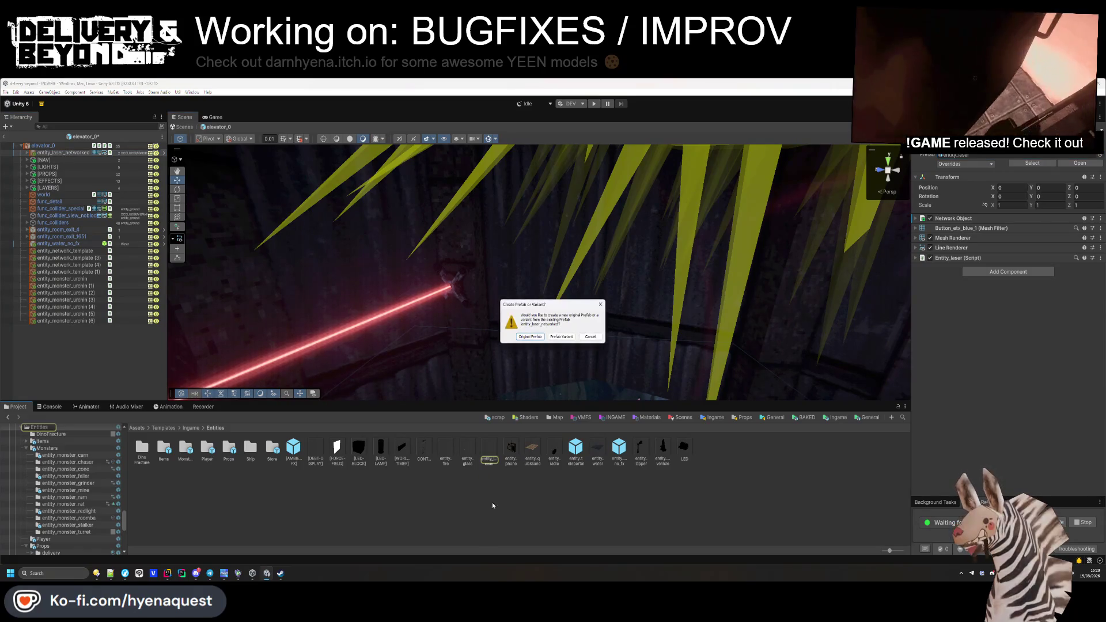
pyautogui.click(558, 338)
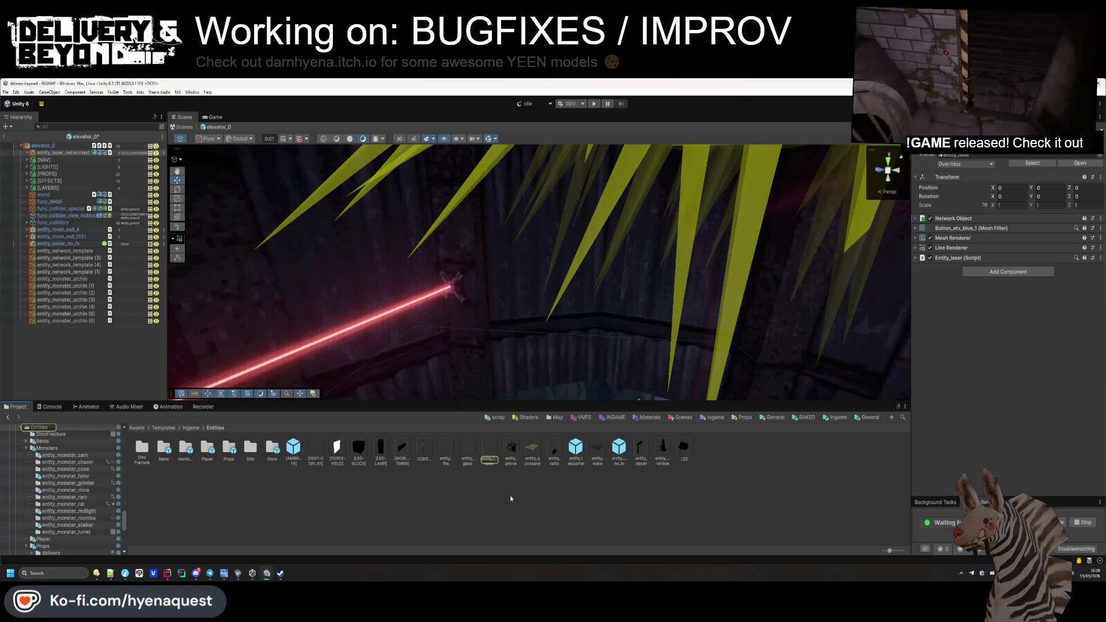
pyautogui.click(504, 514)
pyautogui.click(513, 448)
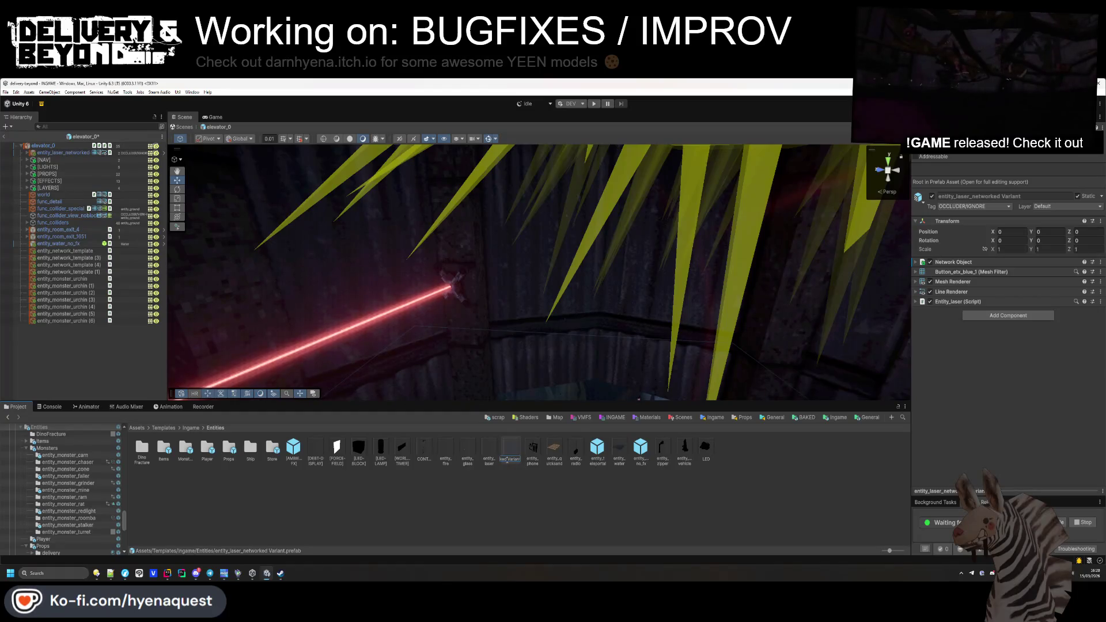
pyautogui.write('le')
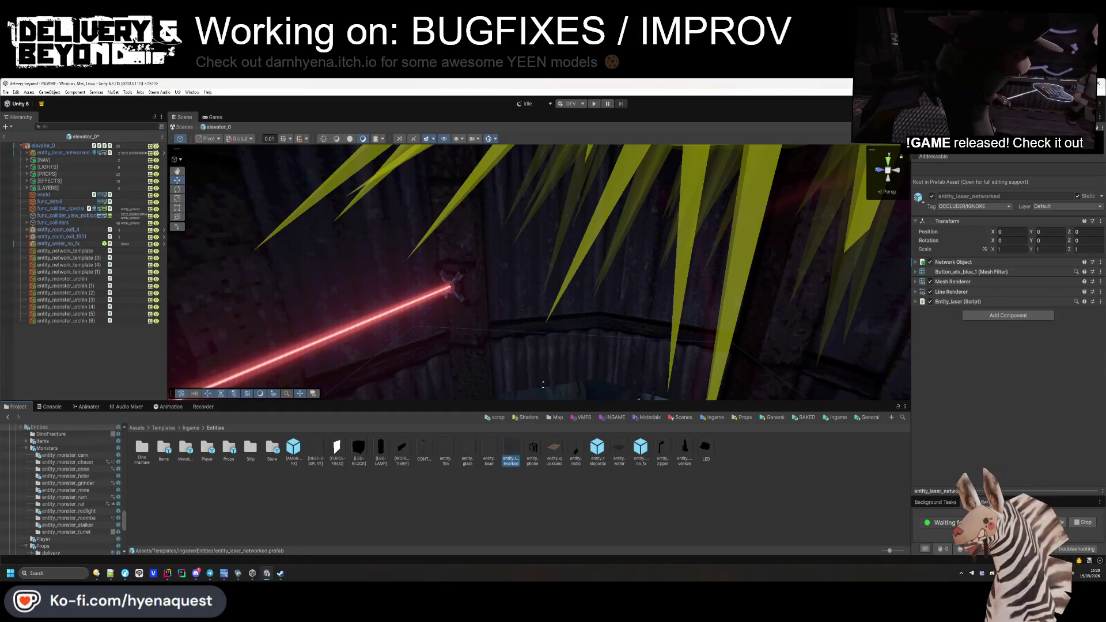
pyautogui.moveTo(530, 202); pyautogui.dragTo(474, 208)
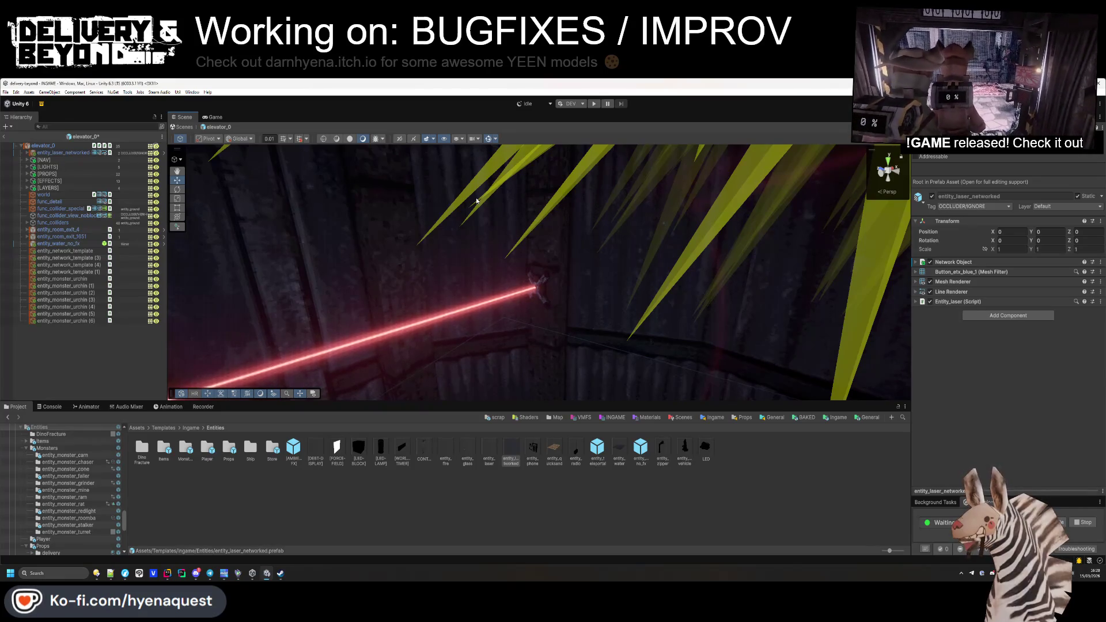
pyautogui.moveTo(475, 198)
pyautogui.mouseDown()
pyautogui.moveTo(506, 250)
pyautogui.moveTo(499, 257)
pyautogui.mouseUp()
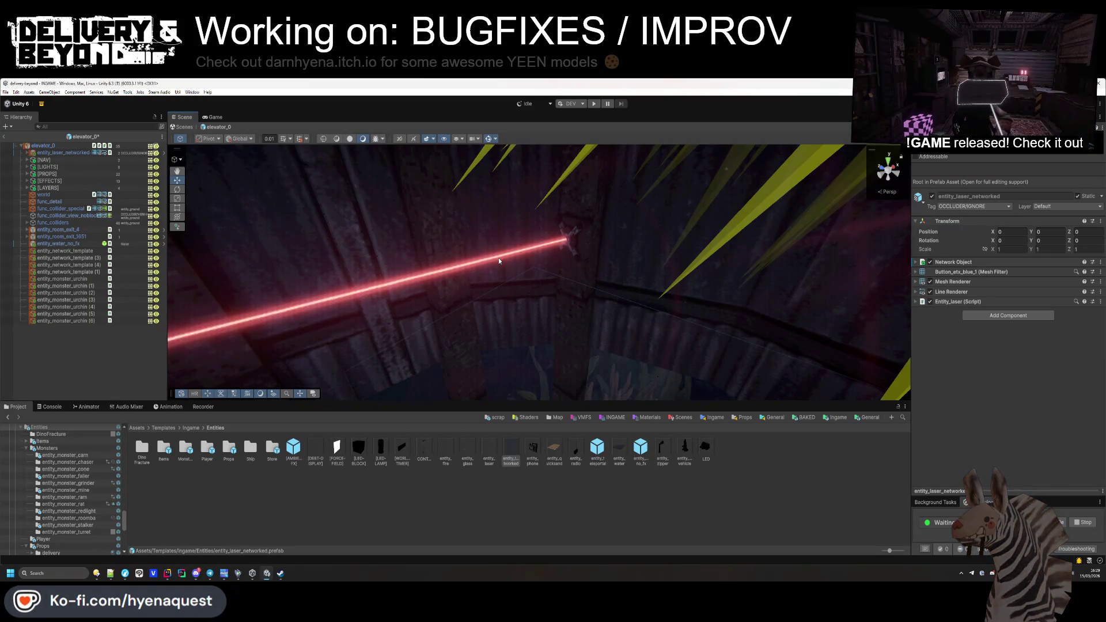
pyautogui.click(499, 258)
pyautogui.press('f')
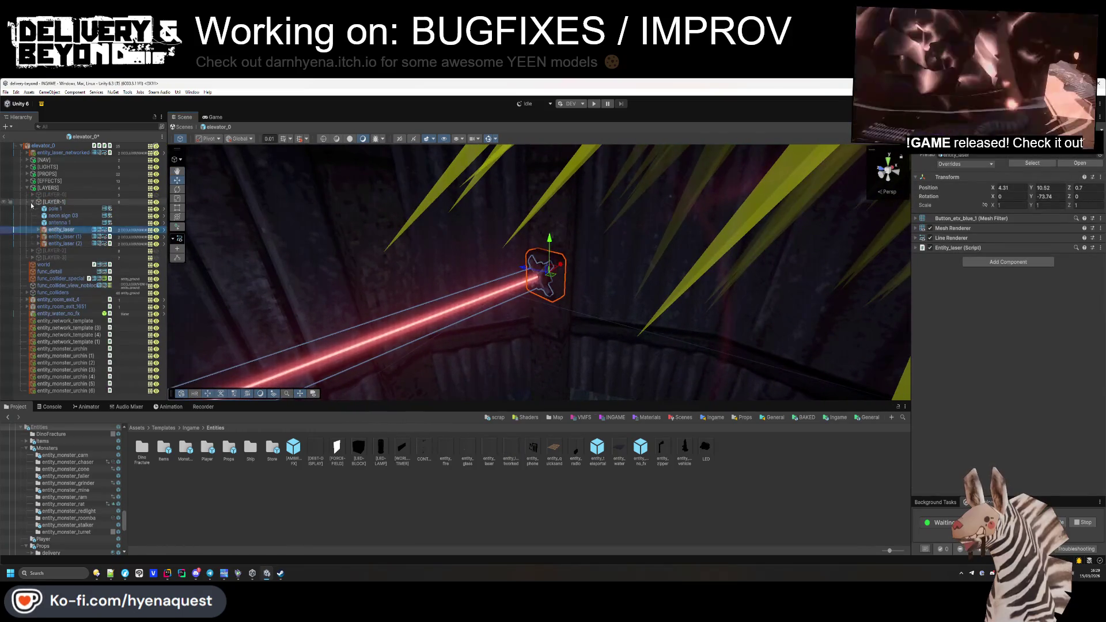
# Step: Delete the entity_laser_networked instance from elevator_0
pyautogui.click(33, 202)
pyautogui.click(48, 388)
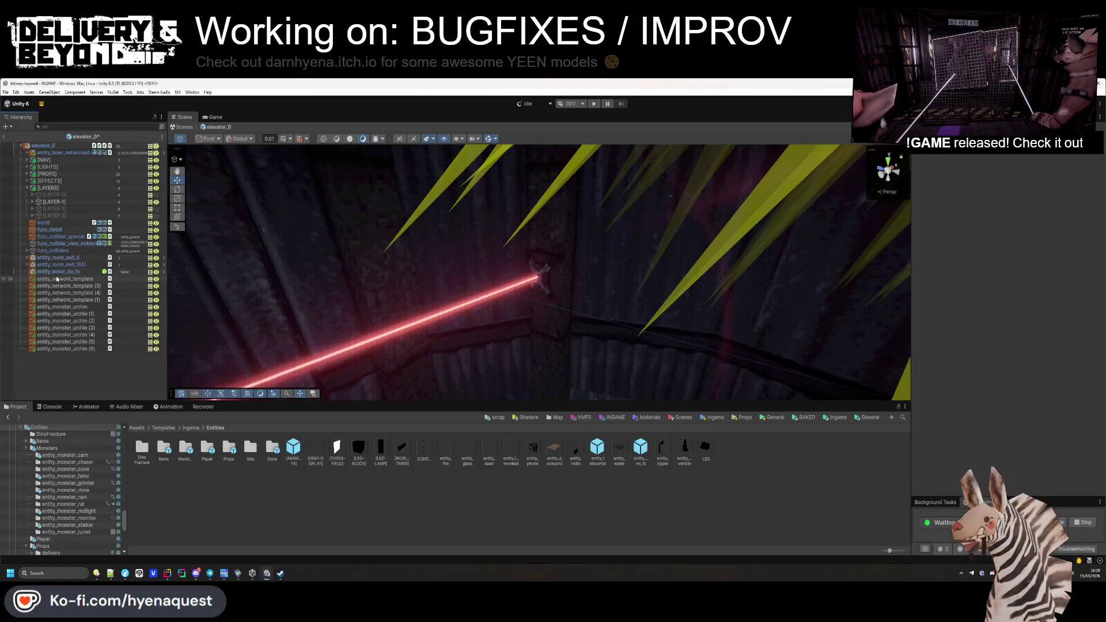
pyautogui.click(73, 154)
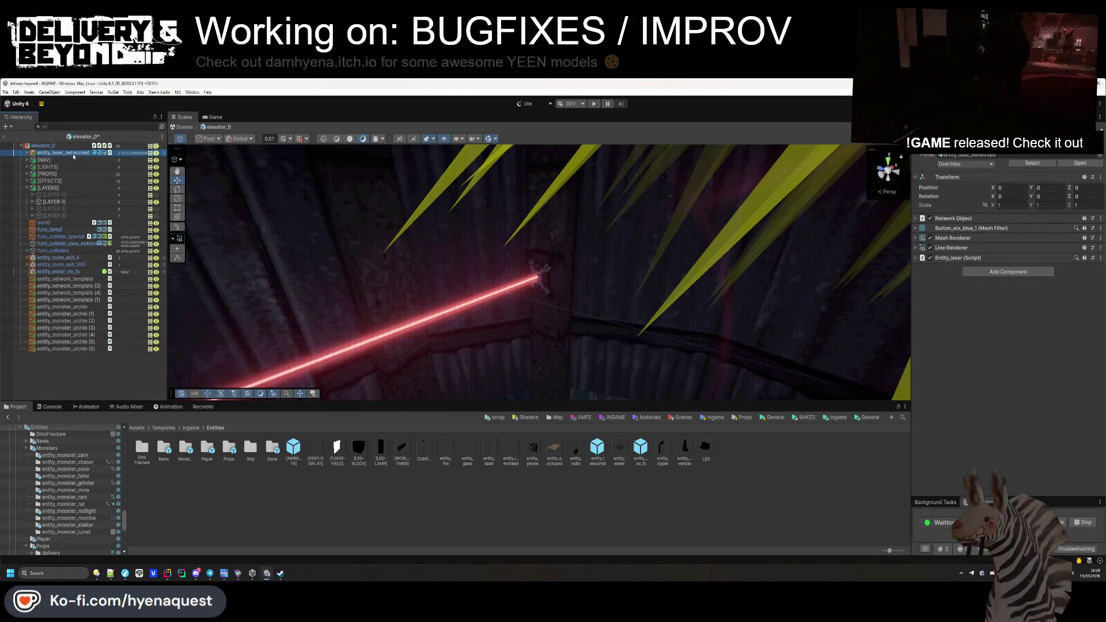
pyautogui.press('Delete')
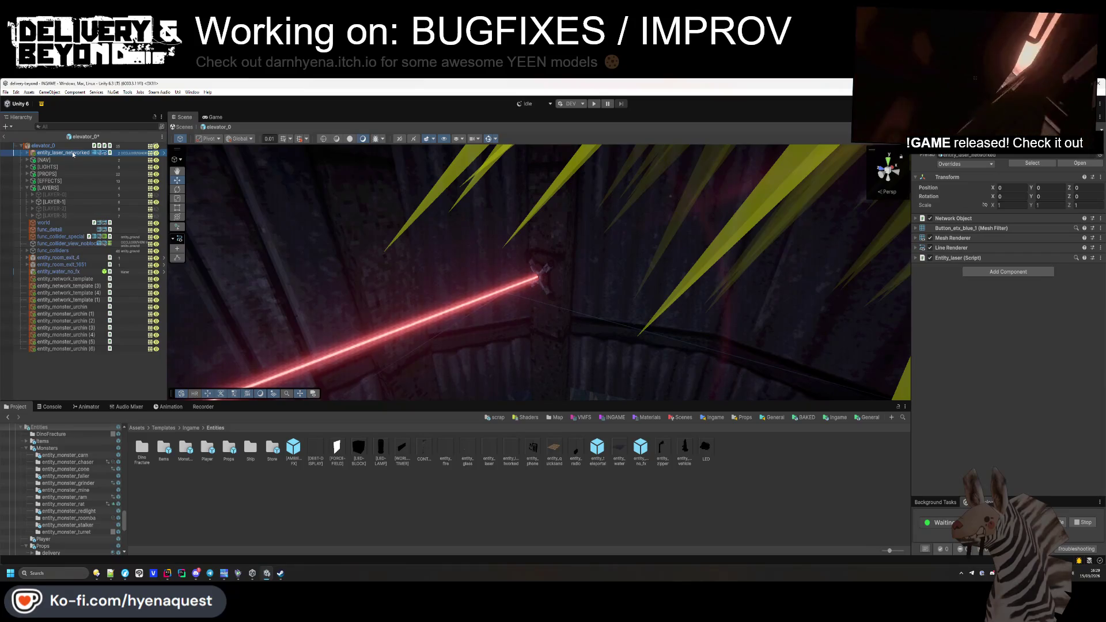
# Step: Confirm the prefab asset remains, then select entity_laser inside [LAYER-1]
pyautogui.click(511, 455)
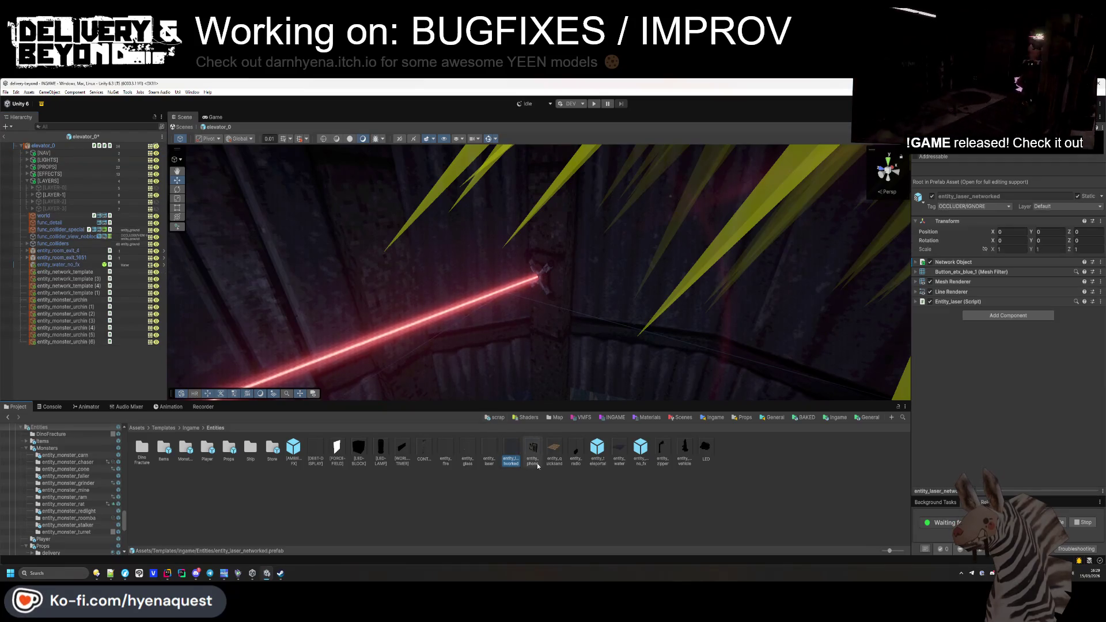
pyautogui.click(577, 491)
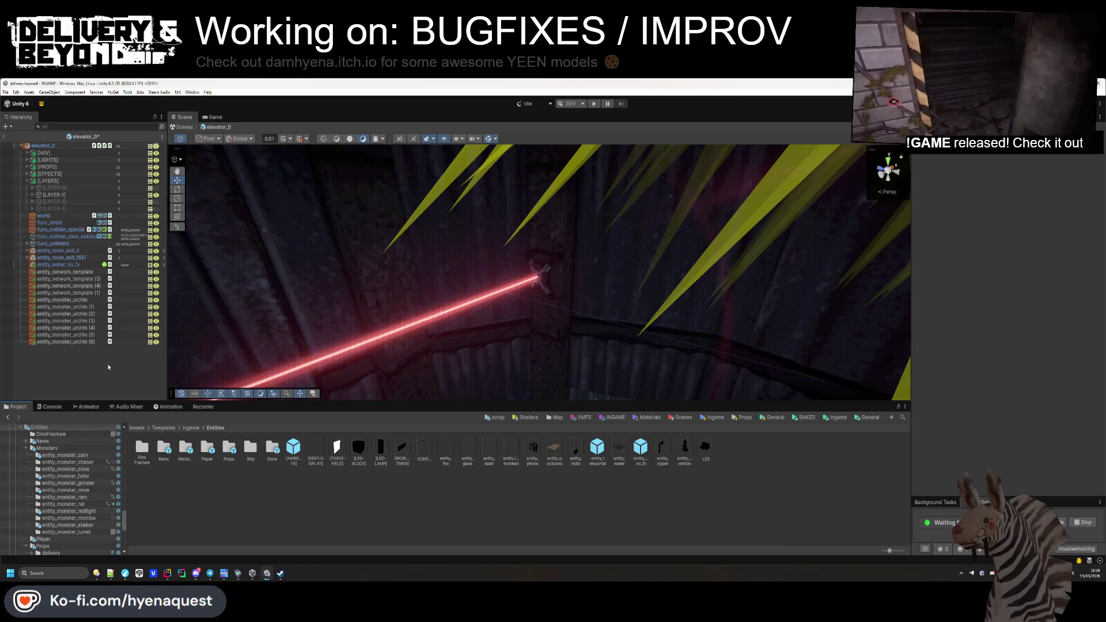
pyautogui.click(74, 220)
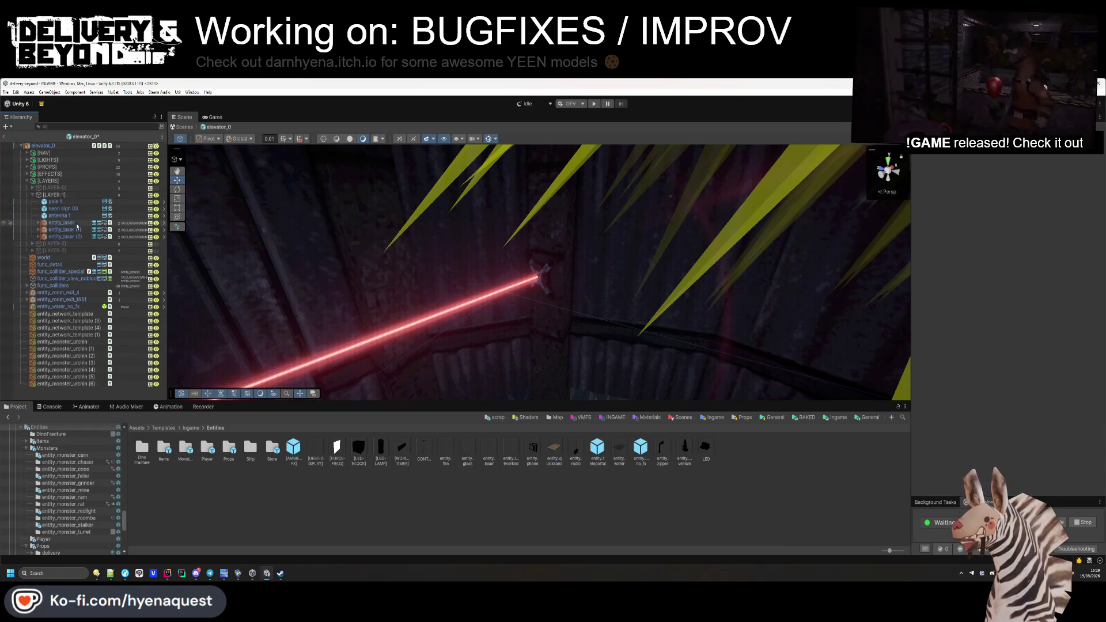
pyautogui.rightClick(64, 195)
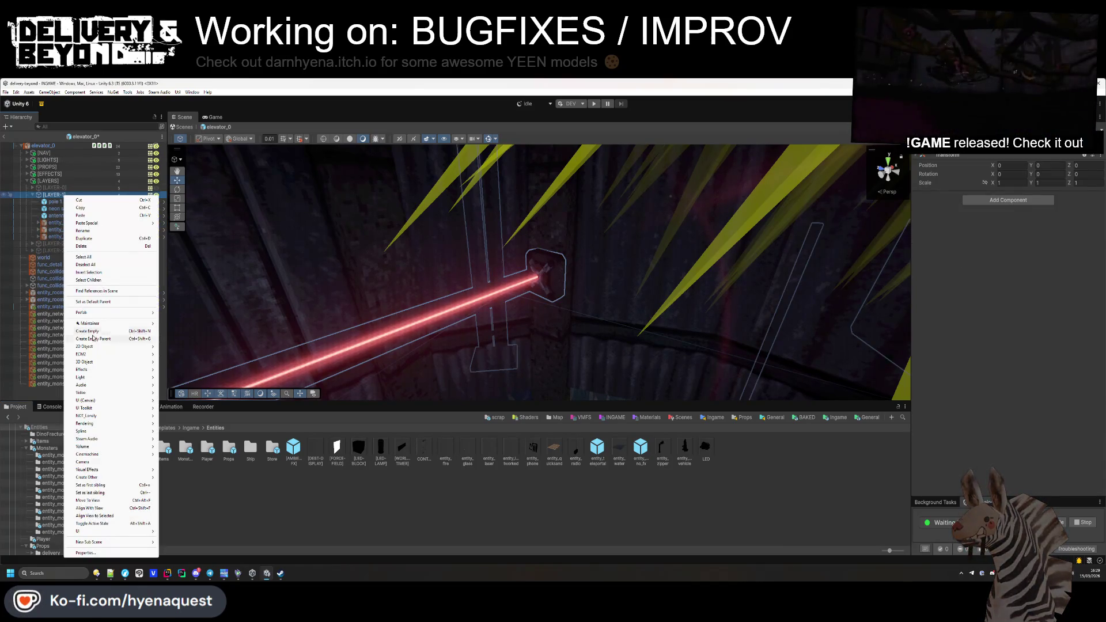
# Step: Create entity_network_laser in [LAYER-1] with a round network template spawning entity_laser_networked
pyautogui.click(92, 332)
pyautogui.write('entity_')
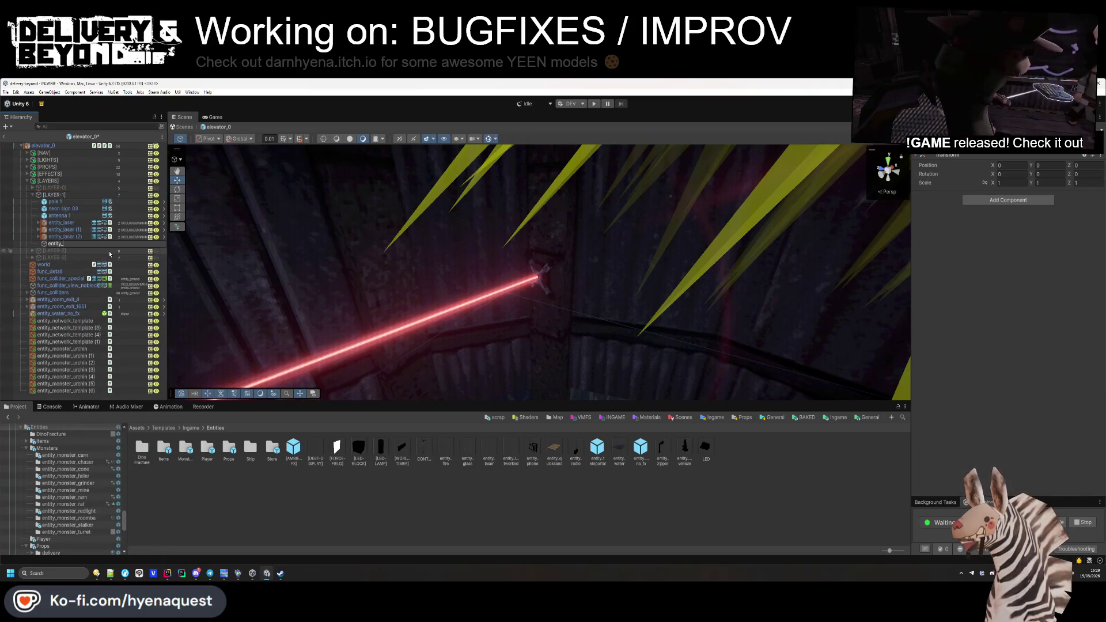
pyautogui.write('network')
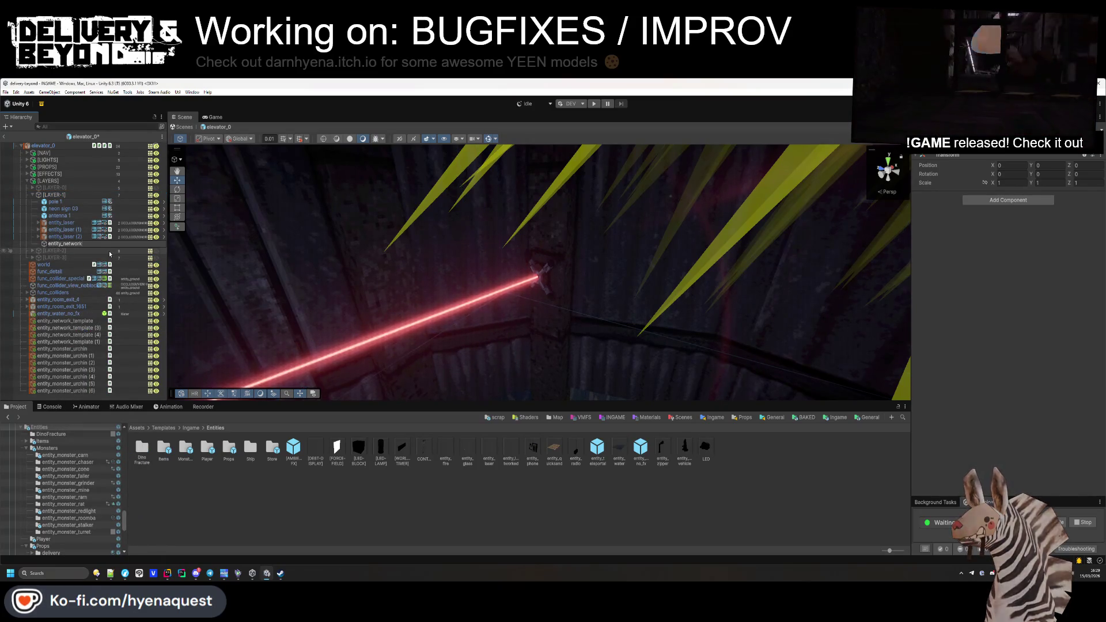
pyautogui.press('Return')
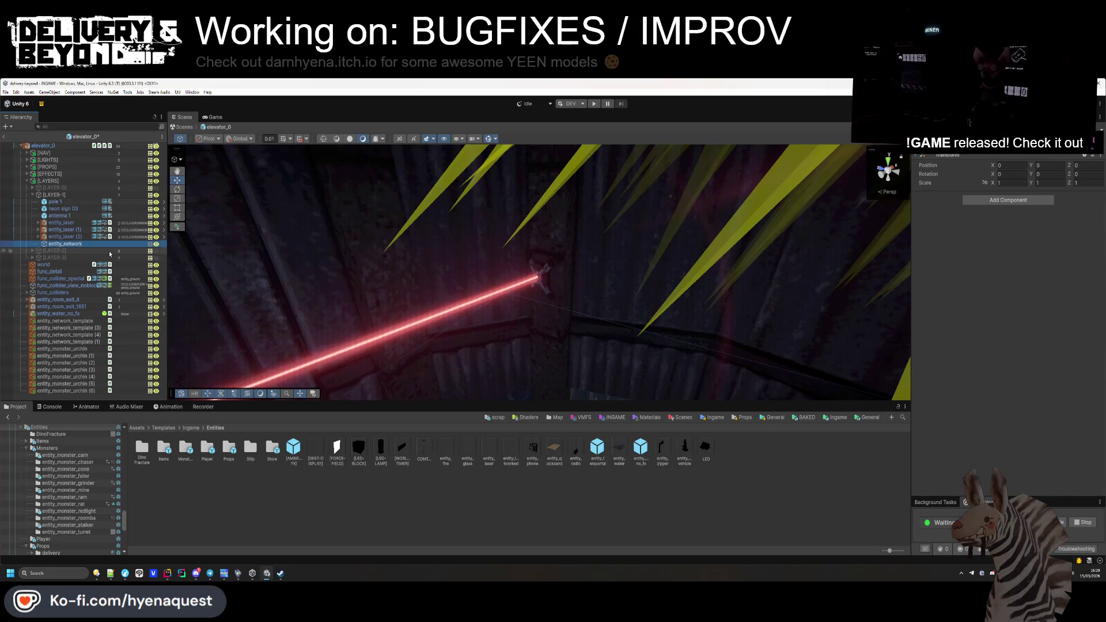
pyautogui.click(1034, 200)
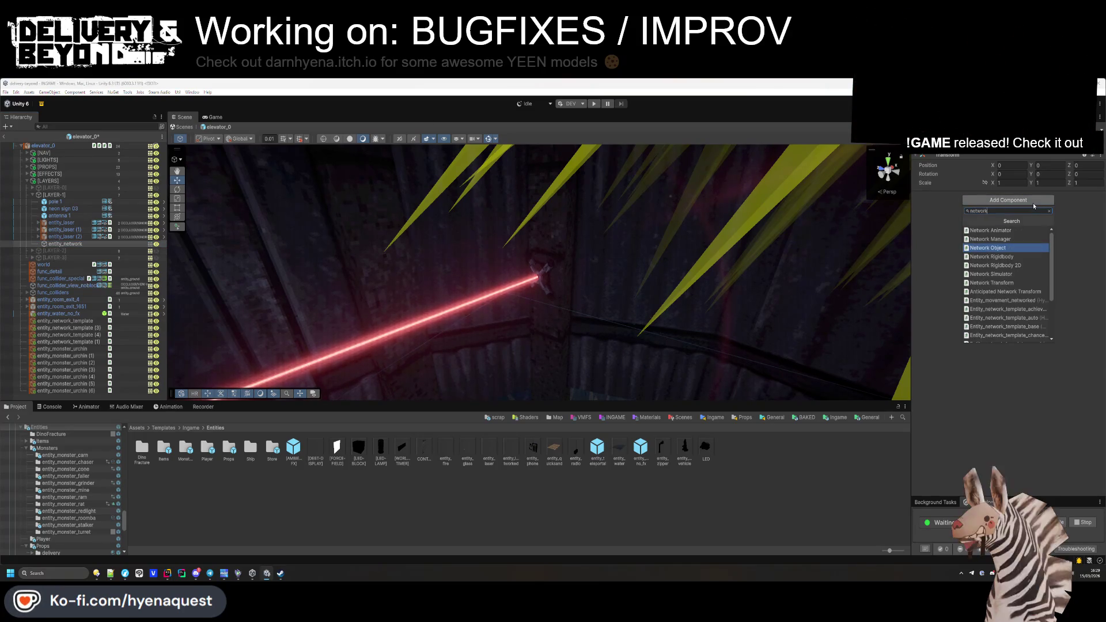
pyautogui.write('entity_netwo')
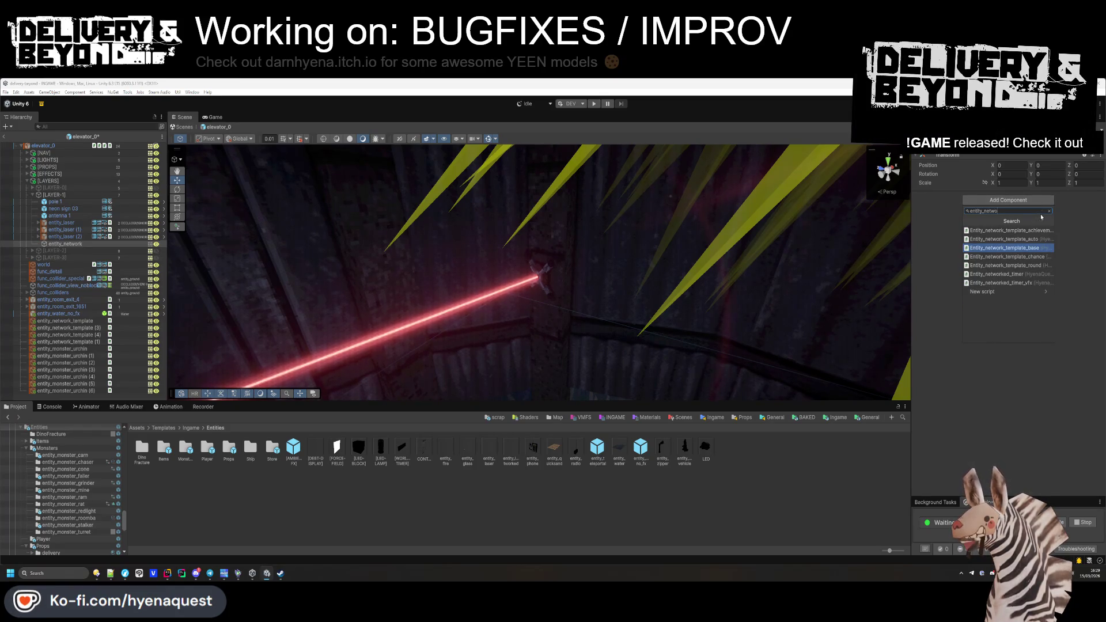
pyautogui.click(1011, 266)
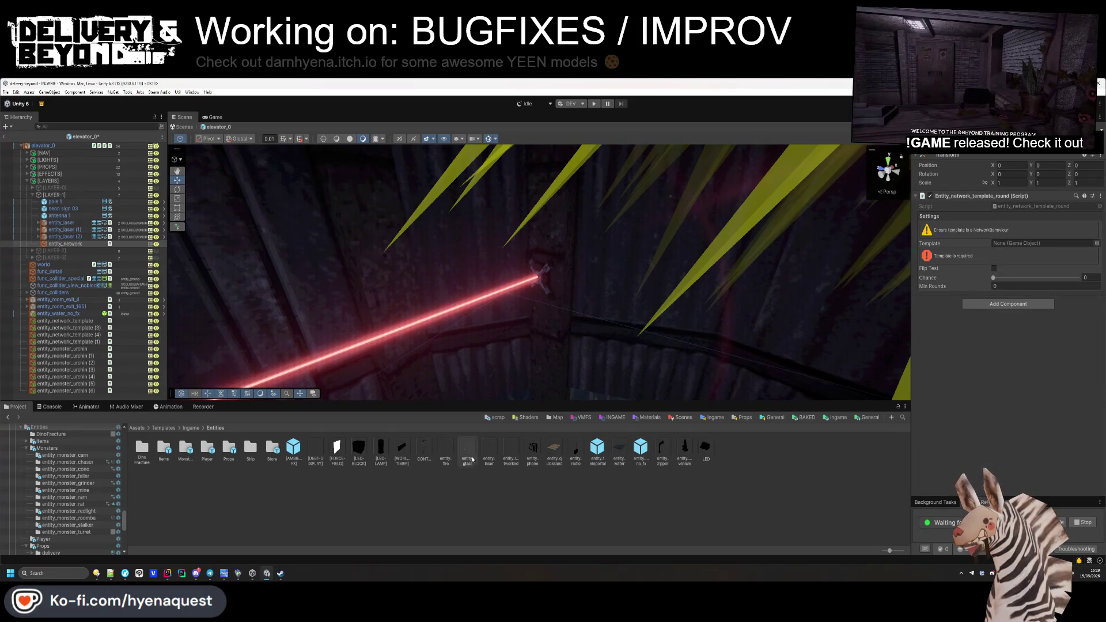
pyautogui.moveTo(489, 449)
pyautogui.mouseDown()
pyautogui.moveTo(865, 288)
pyautogui.moveTo(1037, 244)
pyautogui.mouseUp()
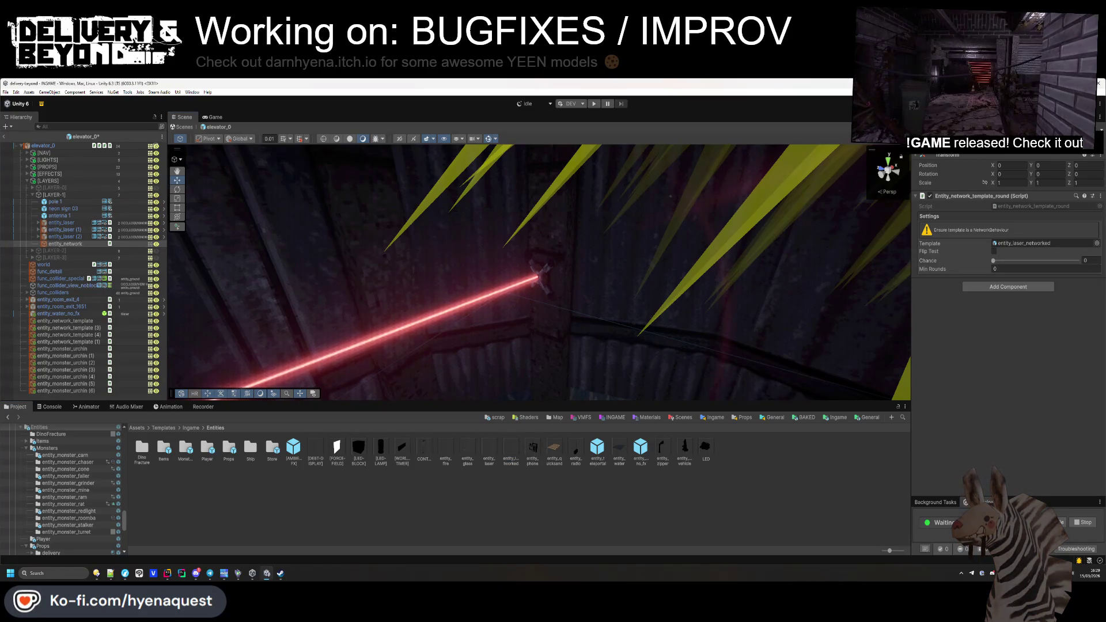
pyautogui.write('_laser')
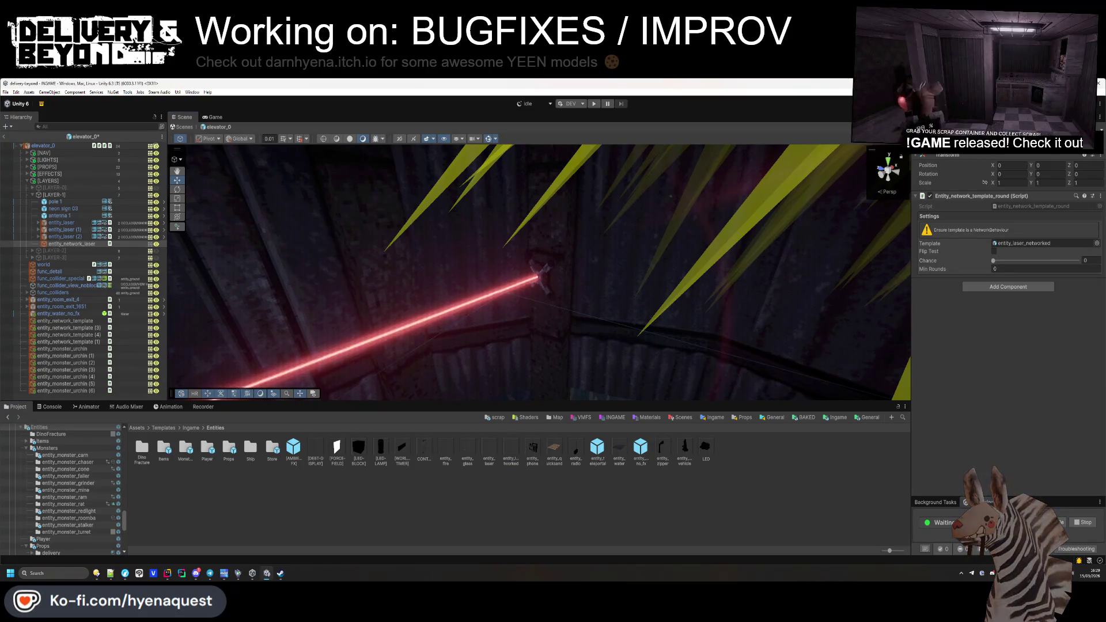
# Step: Set the template's Min Rounds to 2 and Chance to 0.6
pyautogui.click(1031, 269)
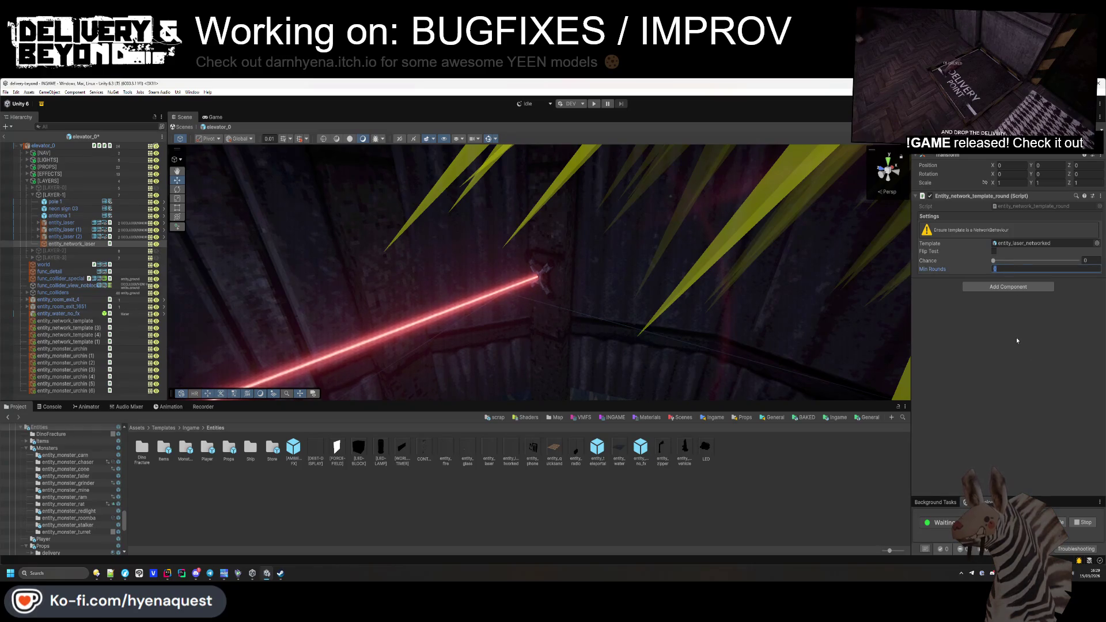
pyautogui.write('2')
pyautogui.click(1091, 261)
pyautogui.write('0.7')
pyautogui.press('Return')
pyautogui.click(1090, 259)
pyautogui.write('0.5')
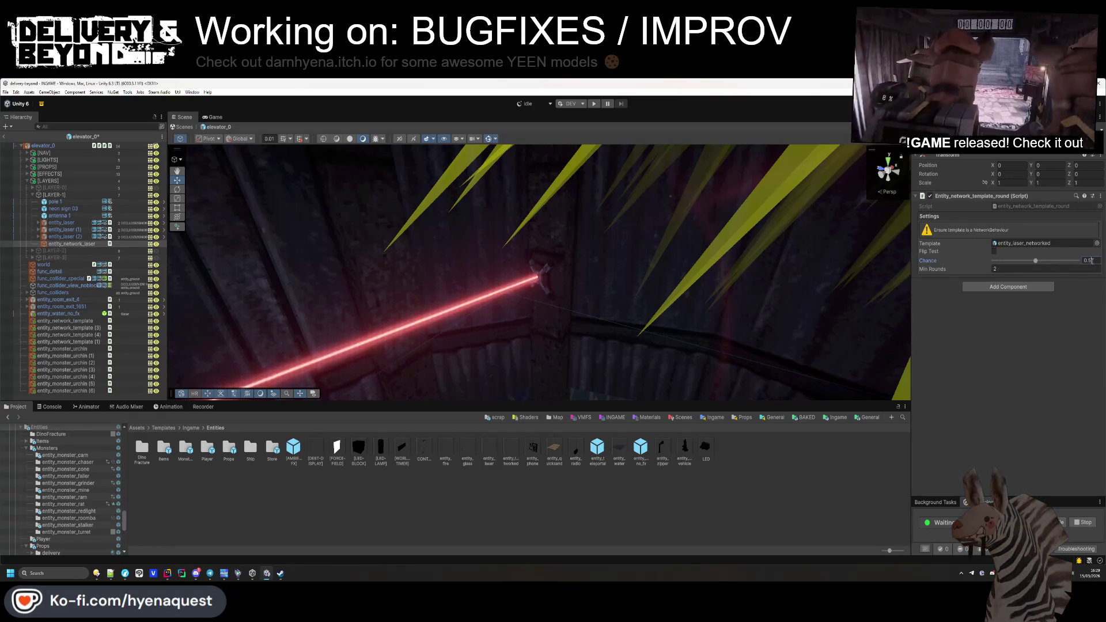
pyautogui.press('BackSpace')
pyautogui.write('6')
pyautogui.press('Return')
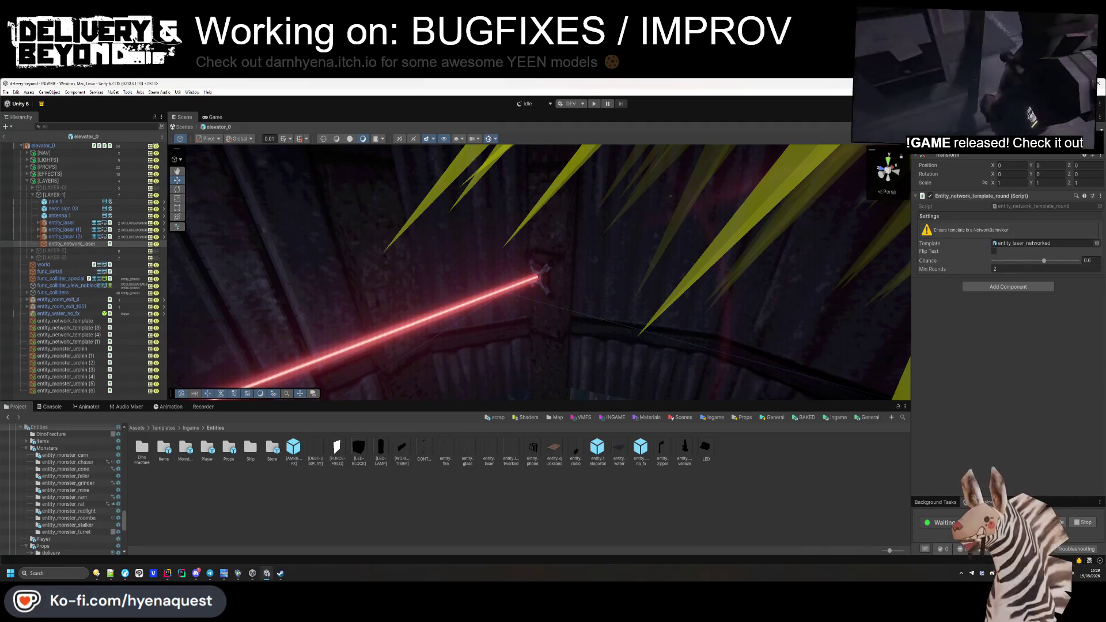
# Step: Move entity_network_laser out of [LAYER-1] directly under elevator_0
pyautogui.click(34, 194)
pyautogui.click(33, 194)
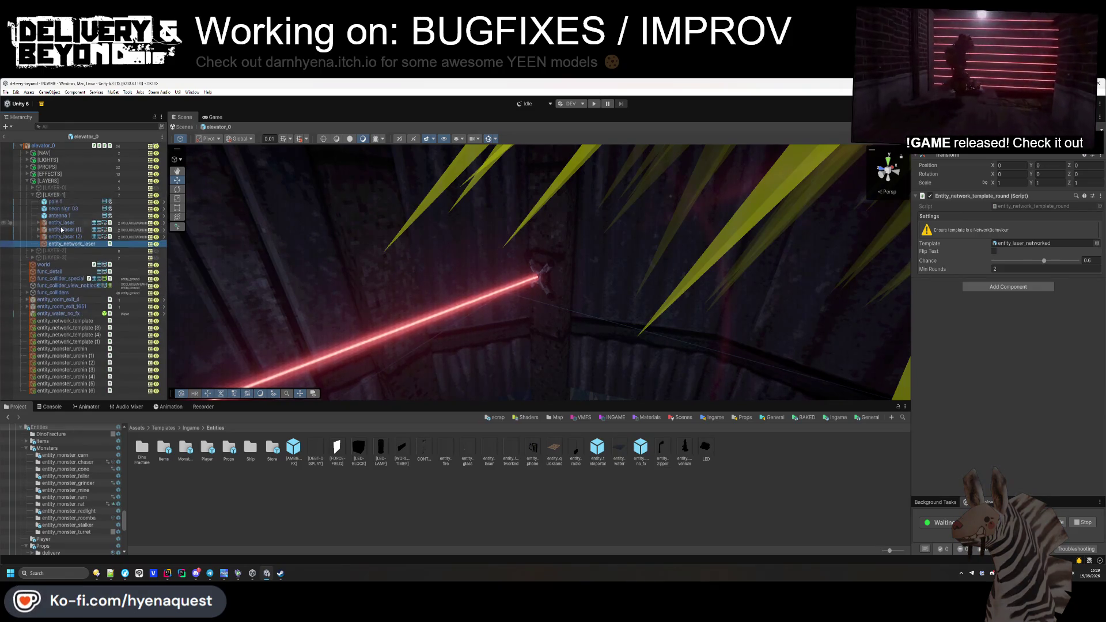
pyautogui.moveTo(66, 242); pyautogui.dragTo(43, 145)
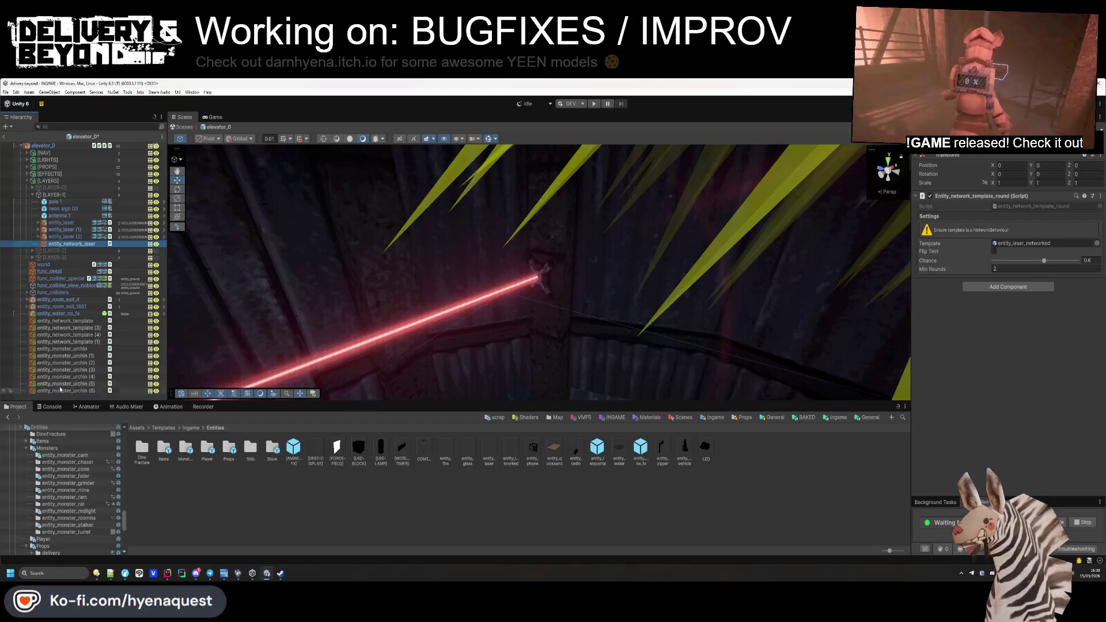
# Step: Paste entity_laser's world position and rotation onto entity_network_laser
pyautogui.click(61, 223)
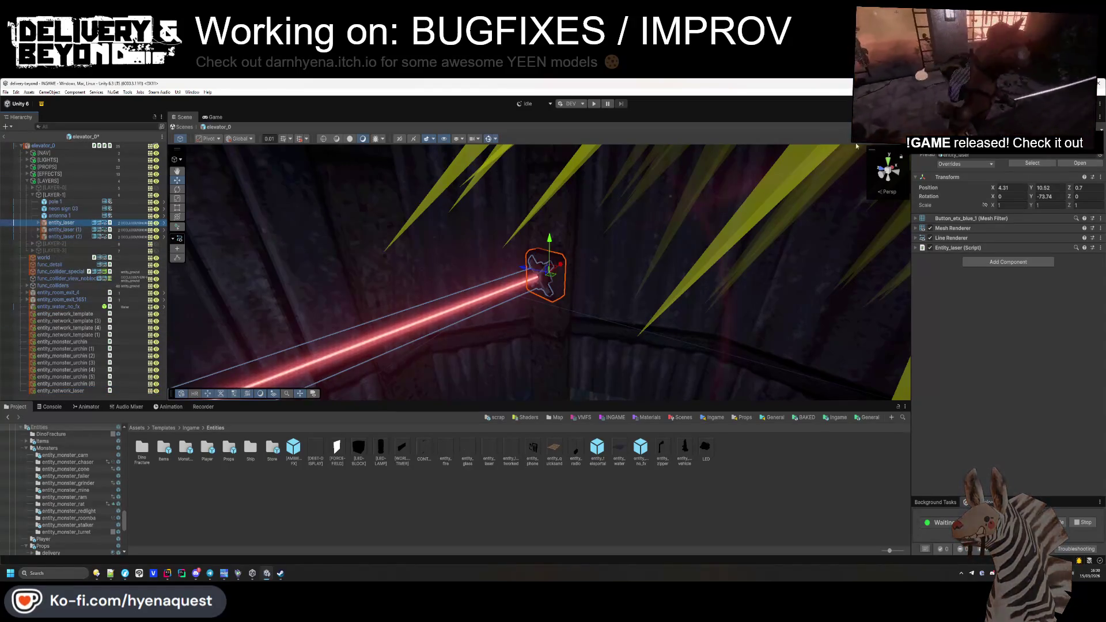
pyautogui.rightClick(941, 178)
pyautogui.click(1054, 258)
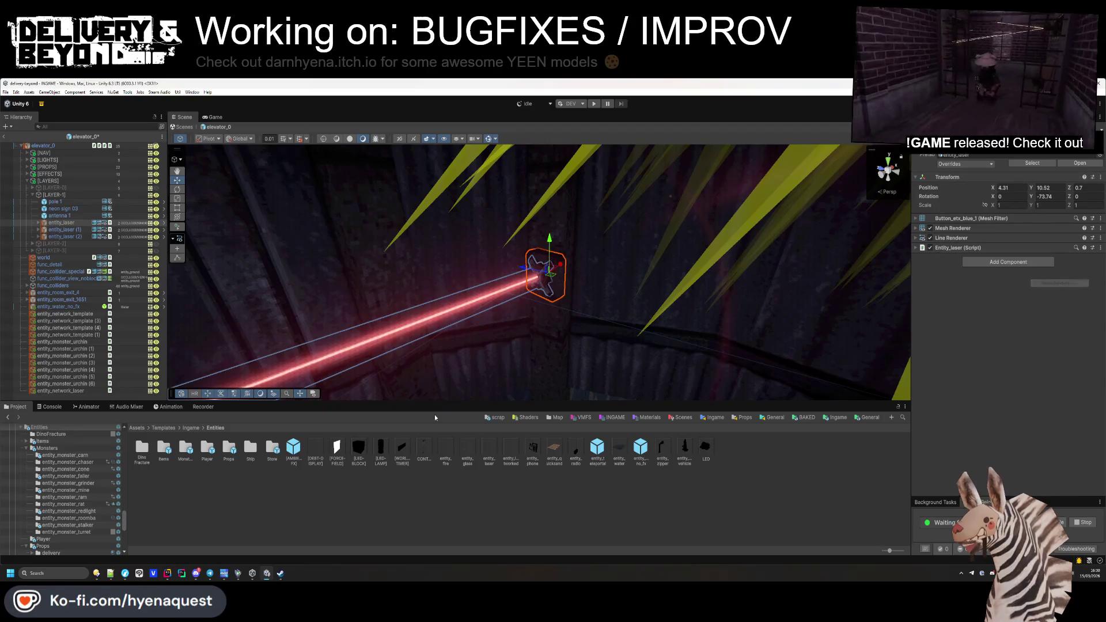
pyautogui.click(86, 391)
pyautogui.rightClick(950, 155)
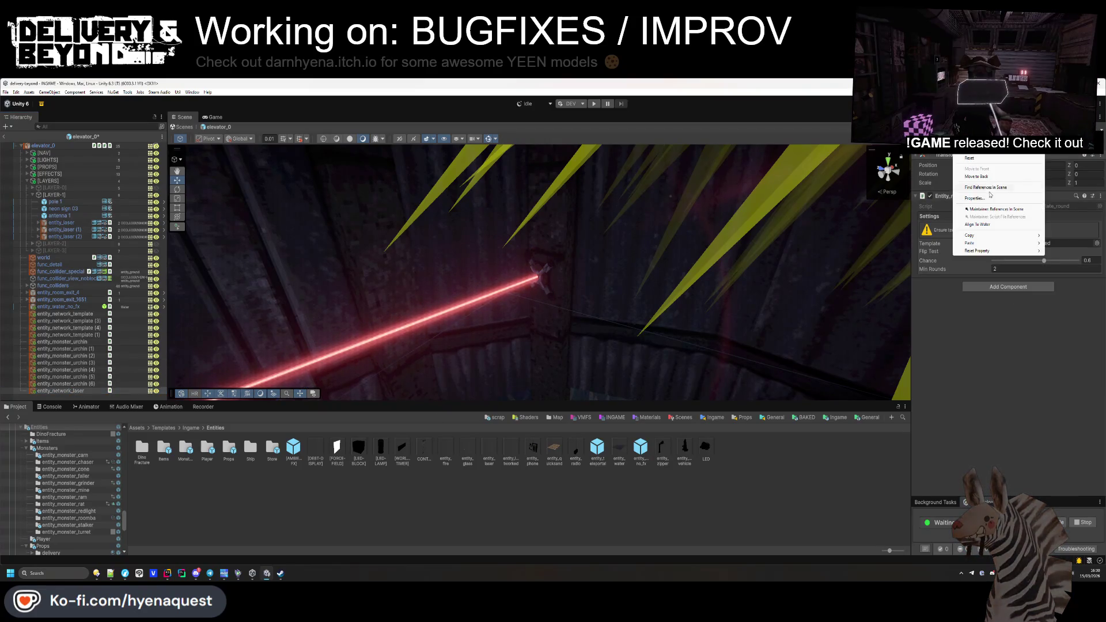
pyautogui.moveTo(984, 246)
pyautogui.click(934, 269)
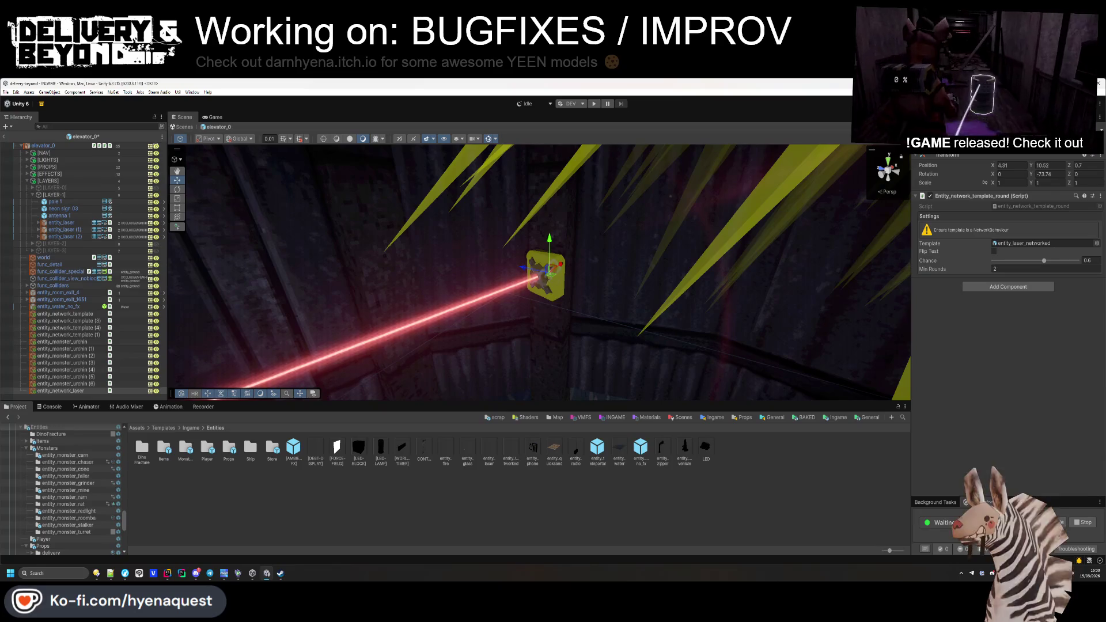
# Step: Duplicate entity_network_laser and give the copy entity_laser (1)'s world placement
pyautogui.hotkey('ctrl', 'd')
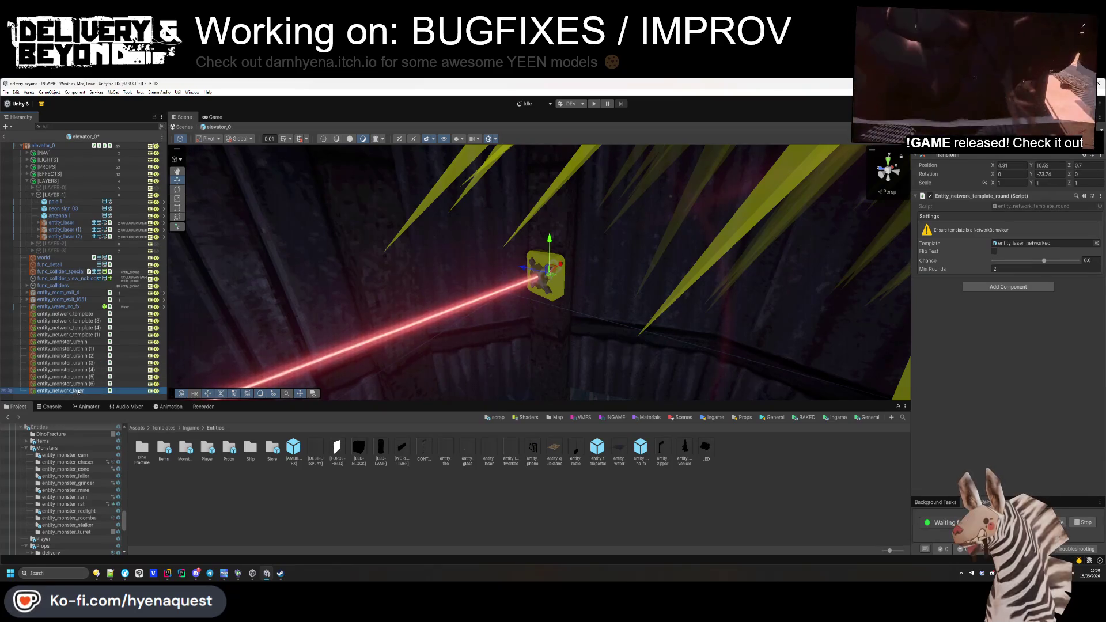
pyautogui.click(65, 229)
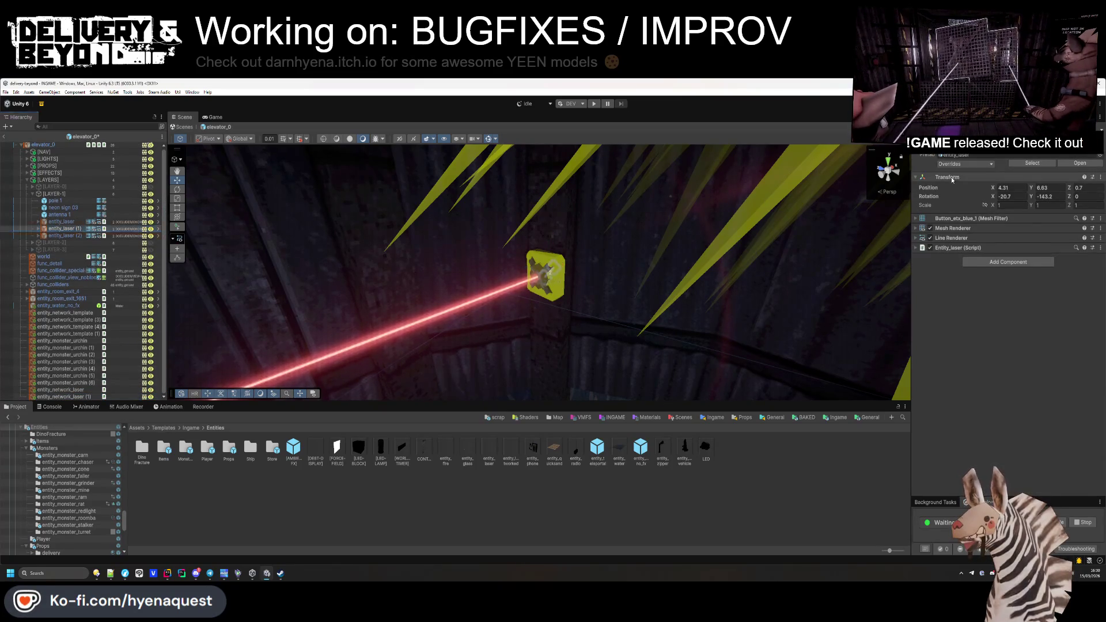
pyautogui.rightClick(952, 177)
pyautogui.moveTo(984, 260)
pyautogui.click(1066, 262)
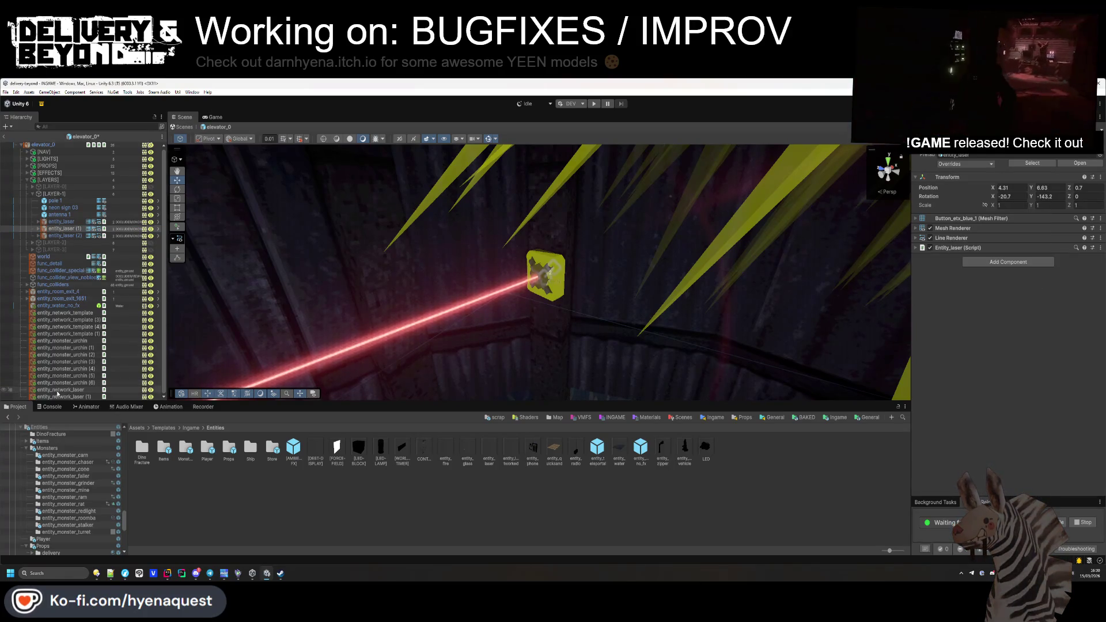
pyautogui.click(547, 276)
pyautogui.rightClick(949, 155)
pyautogui.moveTo(977, 244)
pyautogui.click(1064, 267)
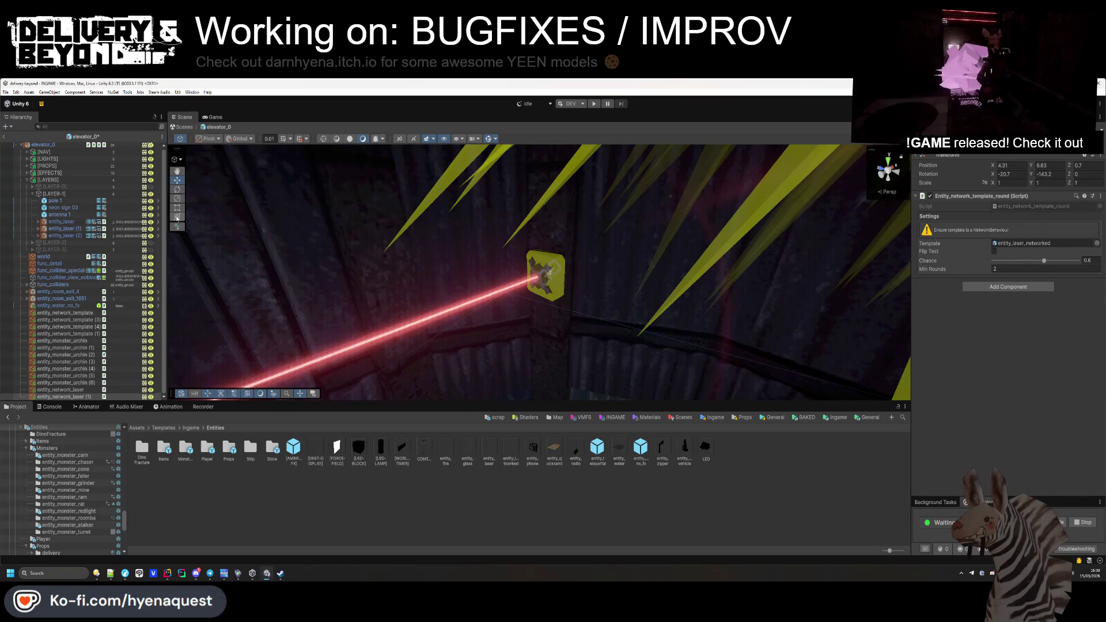
# Step: Duplicate again and match entity_network_laser (2) to entity_laser (2)'s world placement
pyautogui.hotkey('ctrl', 'd')
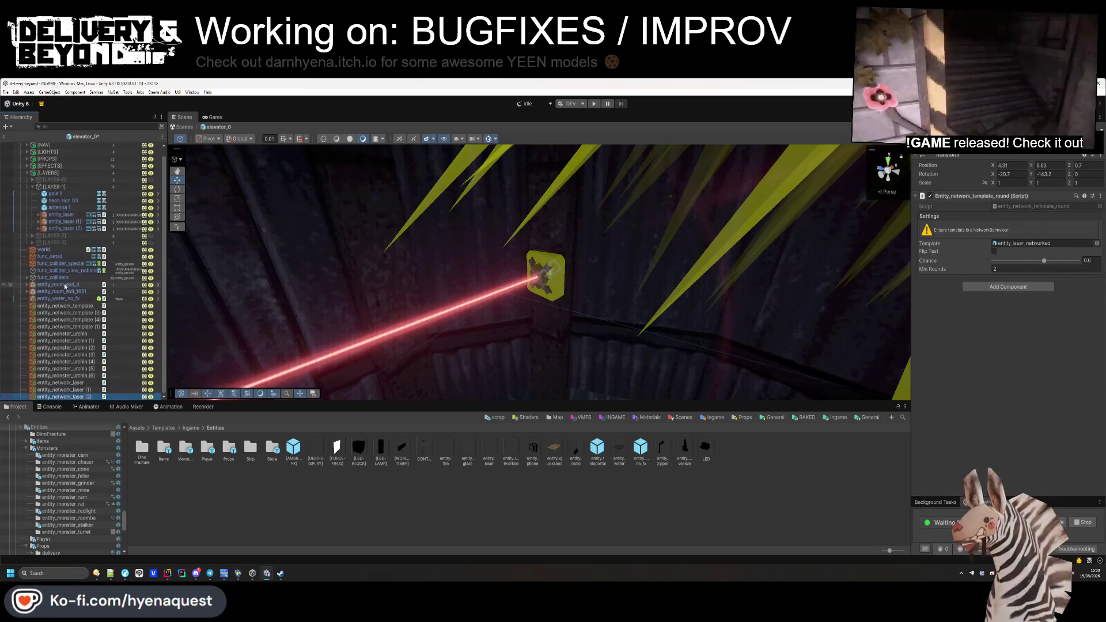
pyautogui.click(75, 229)
pyautogui.rightClick(968, 177)
pyautogui.moveTo(996, 258)
pyautogui.click(939, 283)
pyautogui.click(124, 397)
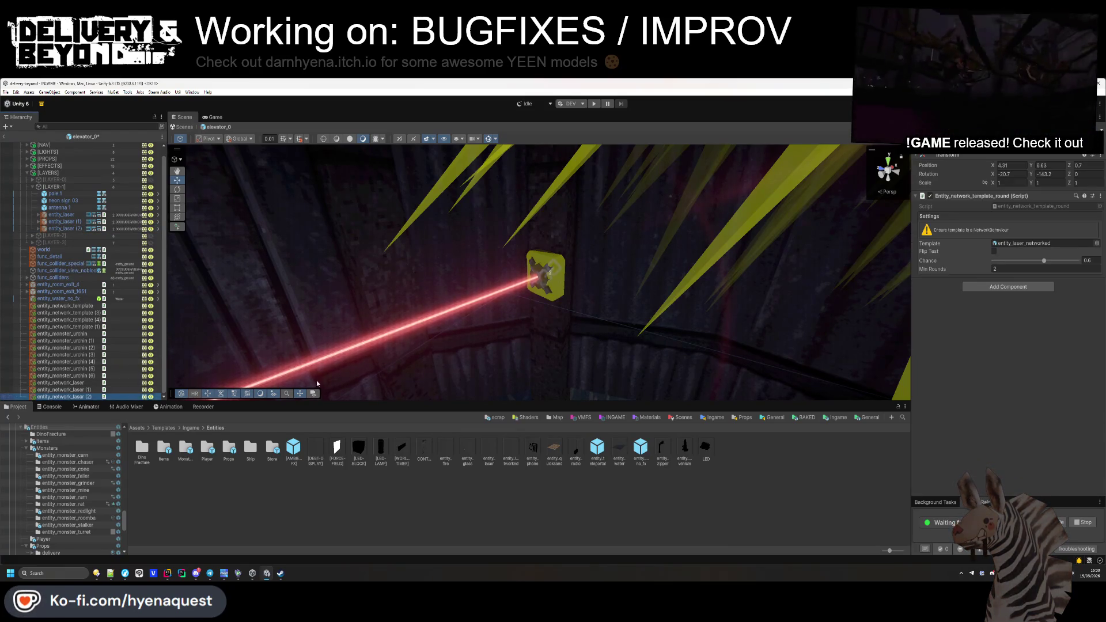
pyautogui.rightClick(955, 155)
pyautogui.moveTo(1002, 242)
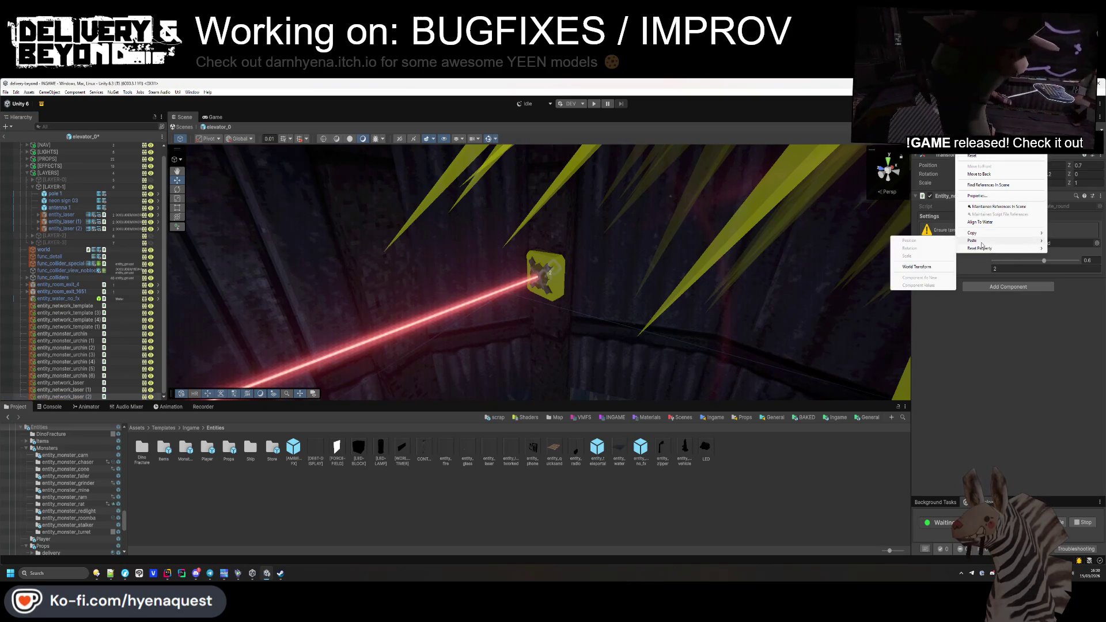
pyautogui.click(921, 266)
# Step: Delete the three original entity_laser objects
pyautogui.click(63, 215)
pyautogui.keyDown('shift'); pyautogui.click(66, 229); pyautogui.keyUp('shift')
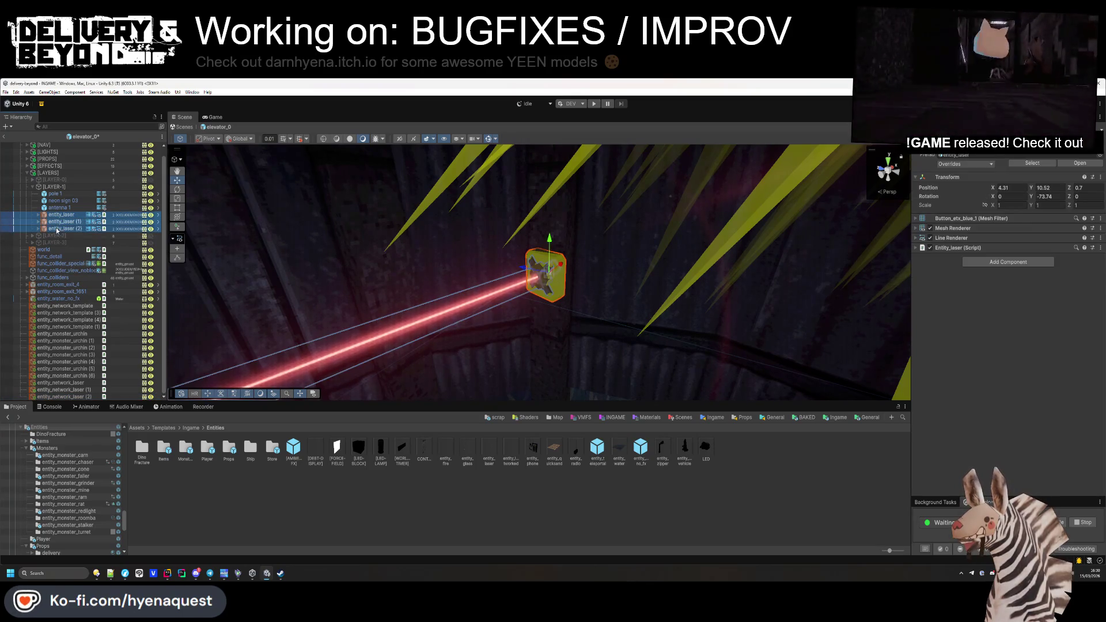
pyautogui.press('Delete')
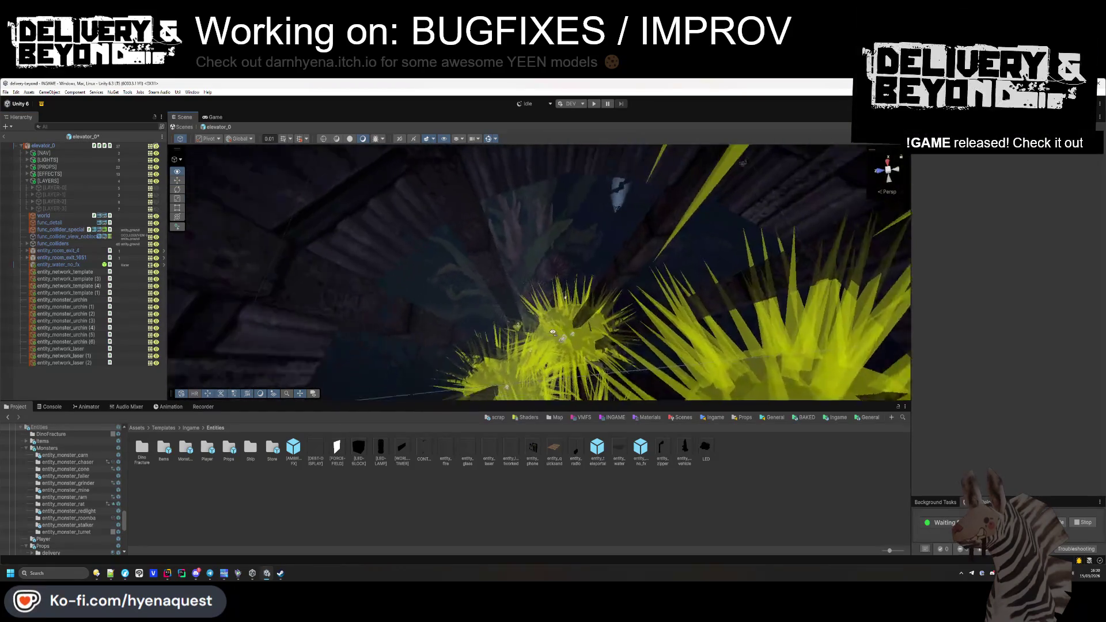
# Step: Test a networked laser zeroed under entity_network_laser (1), then delete it
pyautogui.click(85, 350)
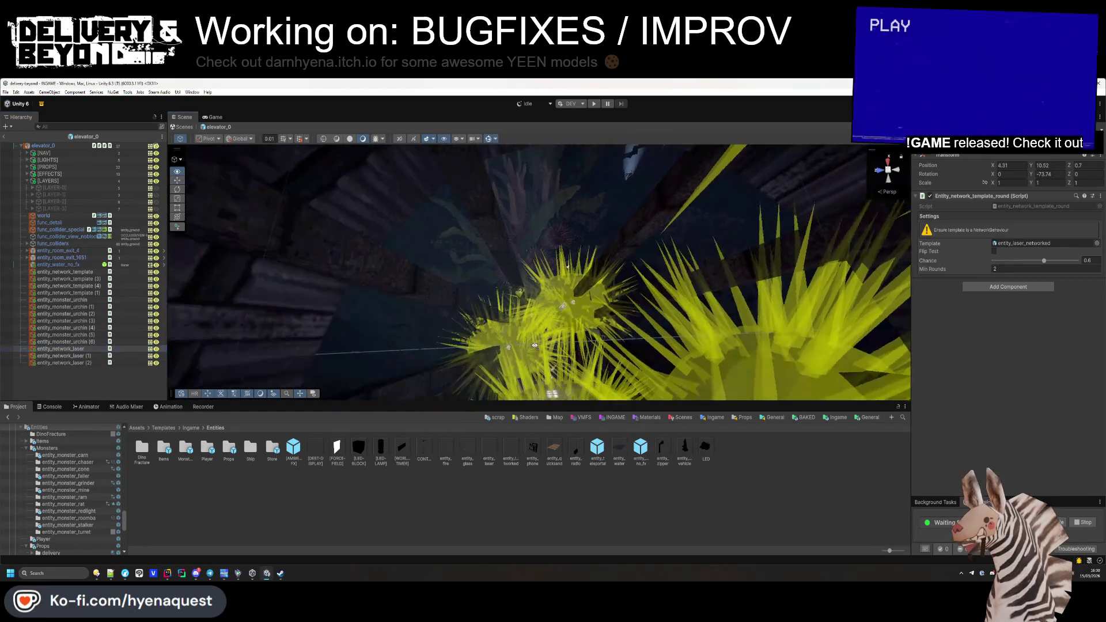
pyautogui.moveTo(371, 372)
pyautogui.mouseDown()
pyautogui.moveTo(306, 279)
pyautogui.moveTo(580, 276)
pyautogui.mouseUp()
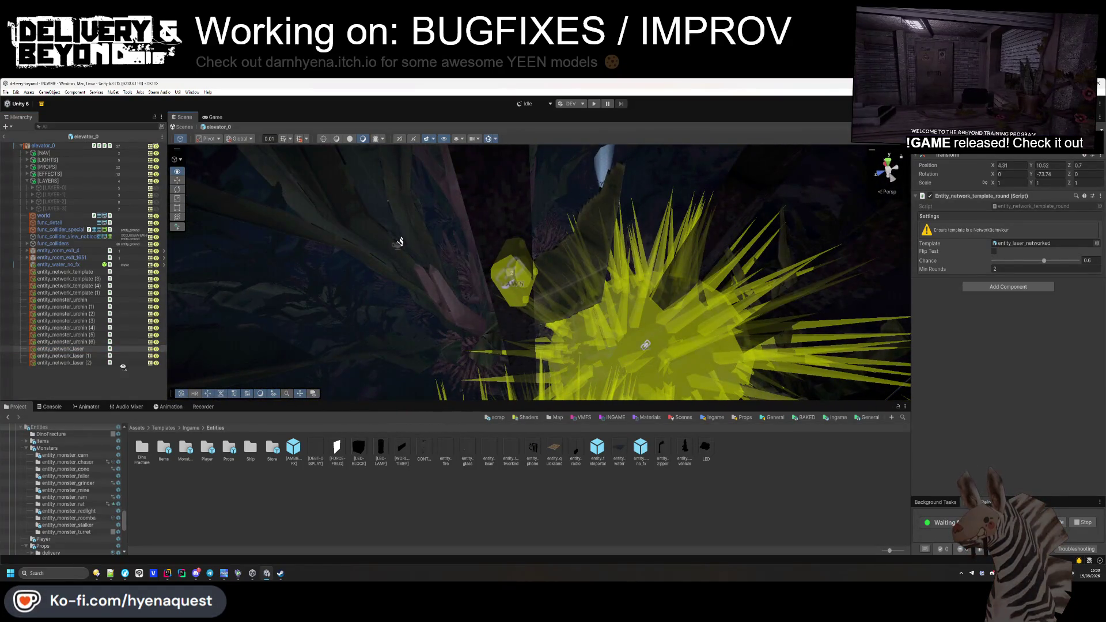
pyautogui.click(98, 357)
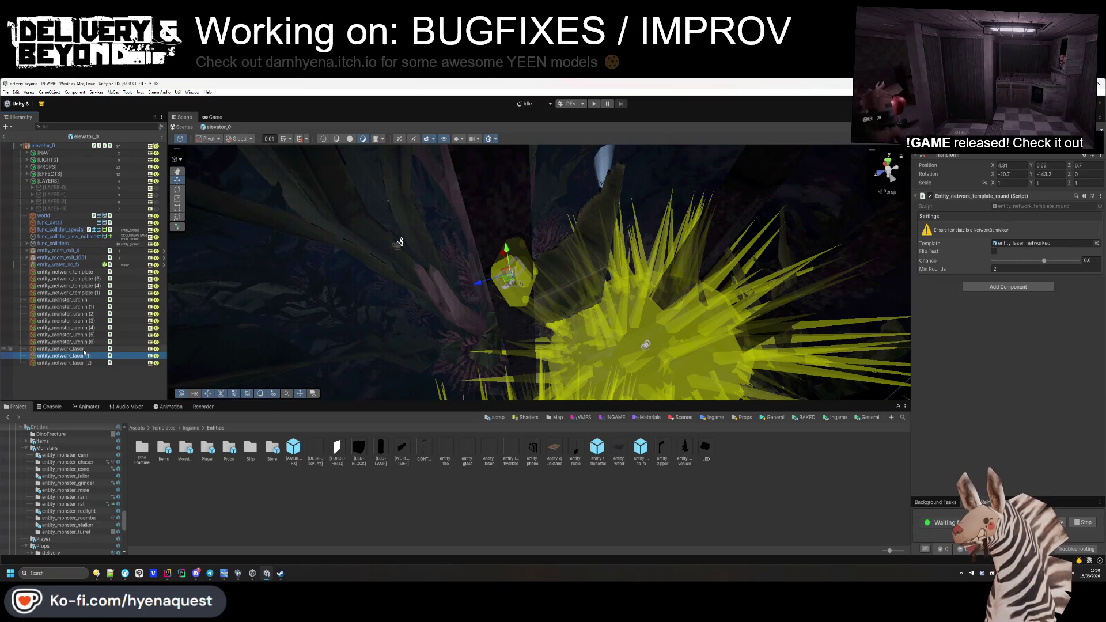
pyautogui.moveTo(511, 449); pyautogui.dragTo(64, 356)
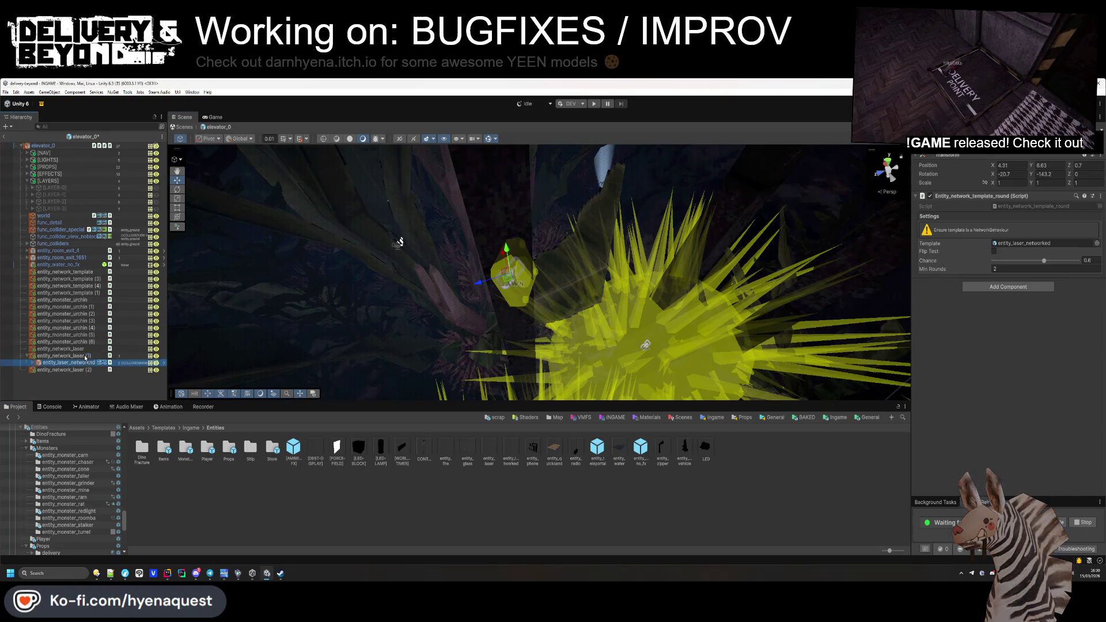
pyautogui.write('0')
pyautogui.press('Tab')
pyautogui.write('0')
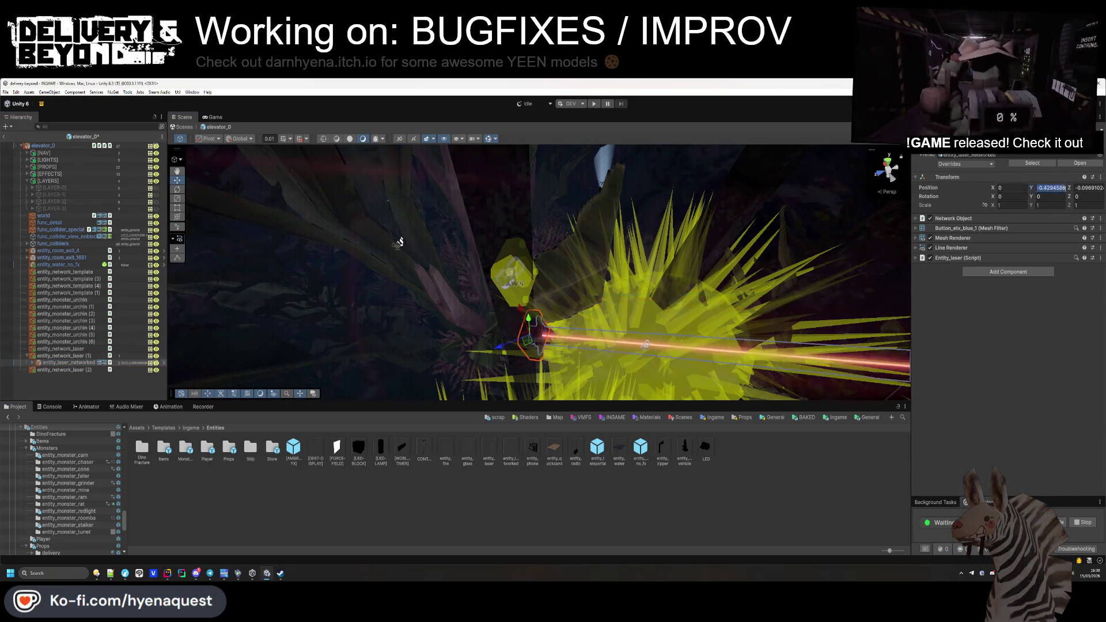
pyautogui.press('Tab')
pyautogui.write('0')
pyautogui.press('Return')
pyautogui.moveTo(450, 254)
pyautogui.mouseDown()
pyautogui.moveTo(417, 274)
pyautogui.moveTo(370, 248)
pyautogui.moveTo(463, 286)
pyautogui.mouseUp()
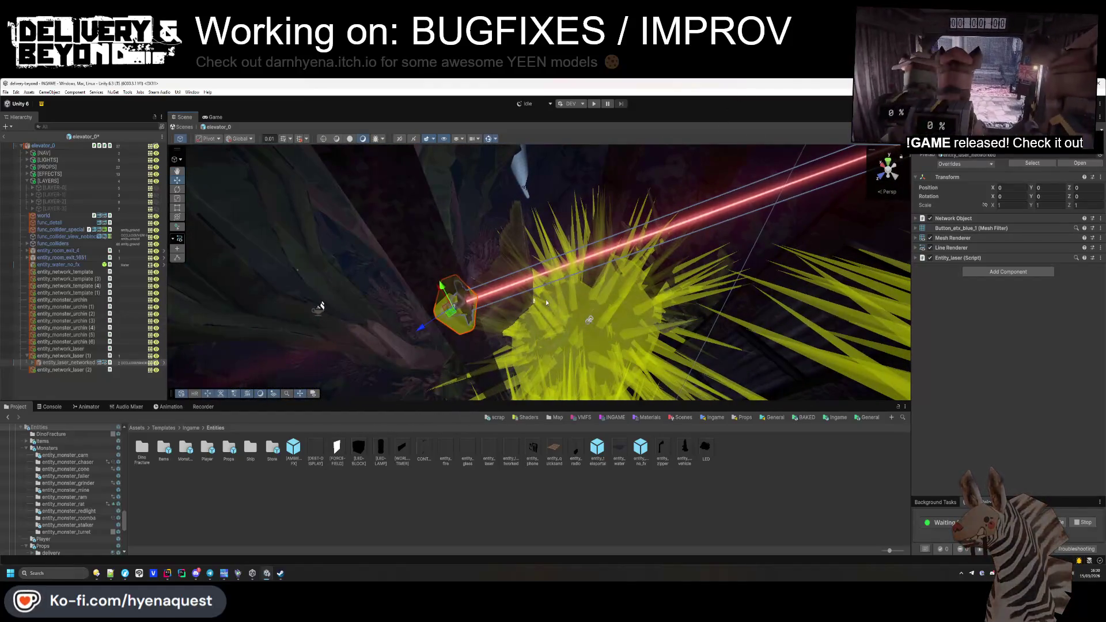
pyautogui.press('Delete')
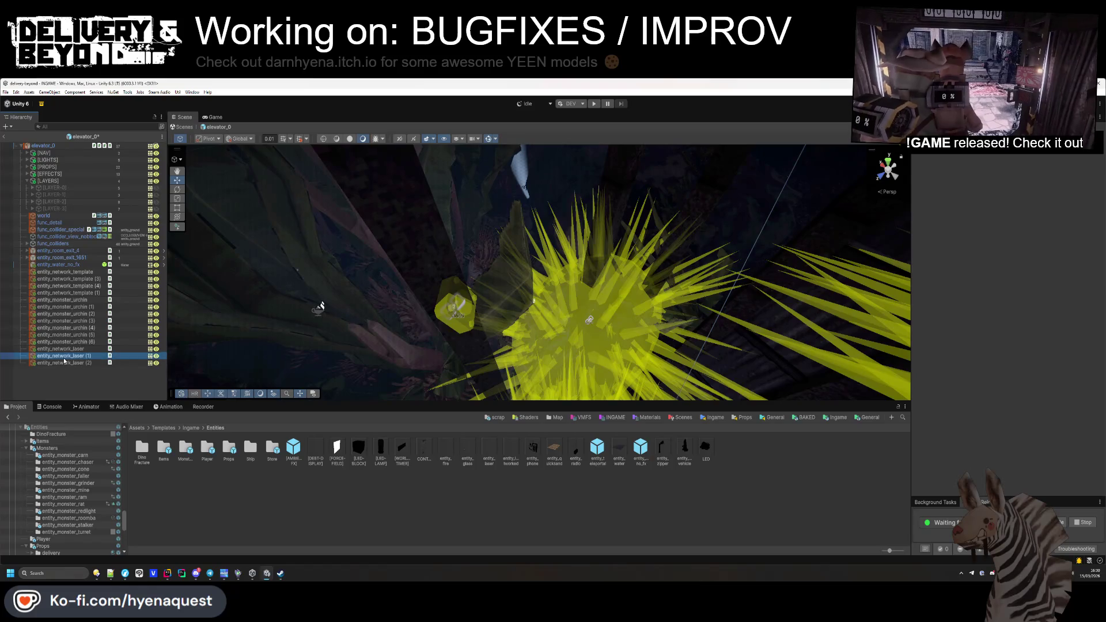
# Step: Inspect the placed network lasers, then deactivate the elevator's spot light
pyautogui.click(65, 362)
pyautogui.press('f')
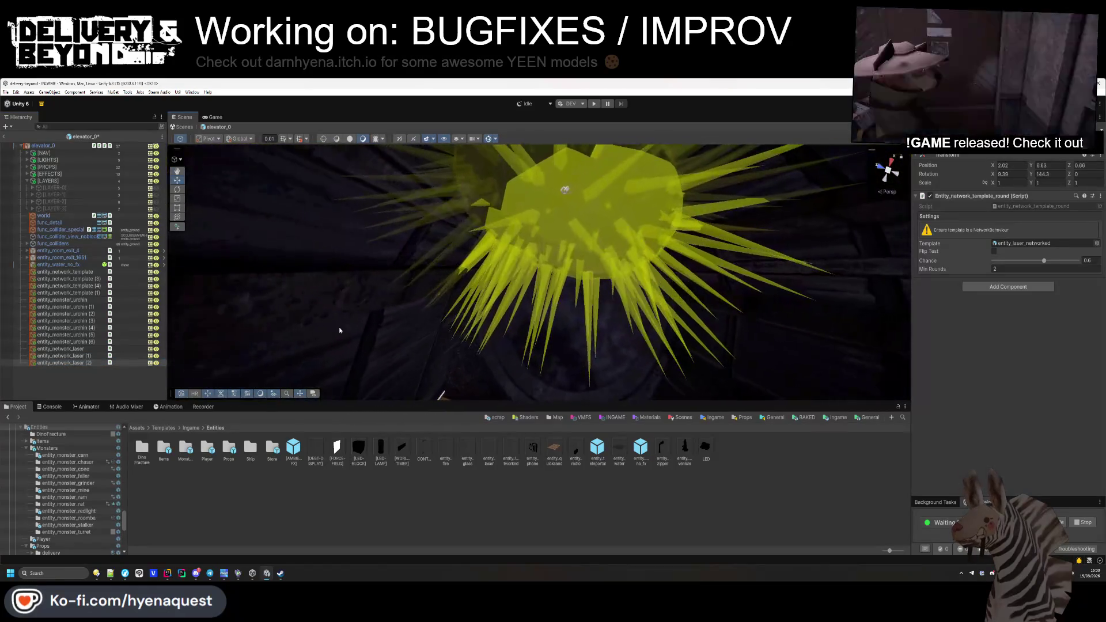
pyautogui.click(60, 348)
pyautogui.press('f')
pyautogui.moveTo(517, 172); pyautogui.dragTo(460, 197)
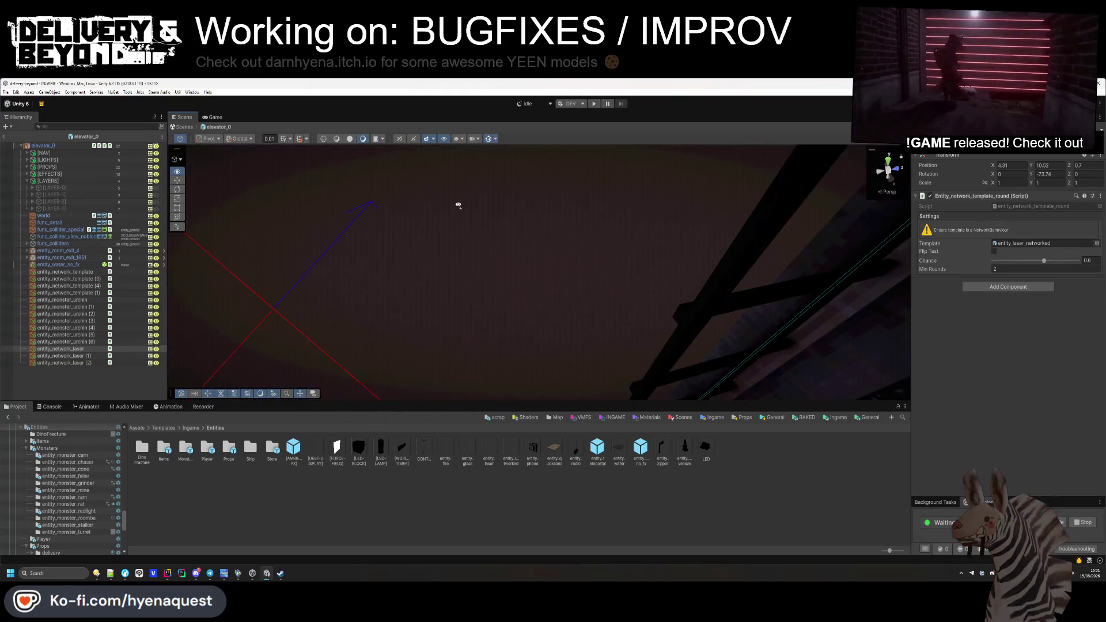
pyautogui.moveTo(578, 305); pyautogui.dragTo(422, 341)
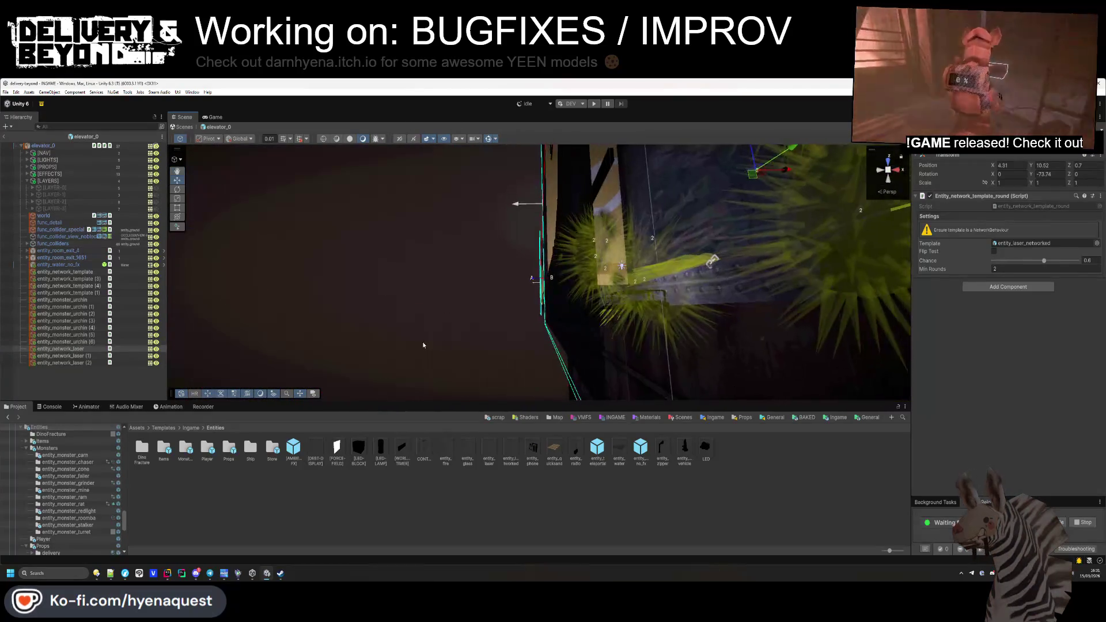
pyautogui.click(421, 341)
pyautogui.moveTo(242, 279); pyautogui.dragTo(270, 260)
pyautogui.hotkey('alt', 'shift', 'a')
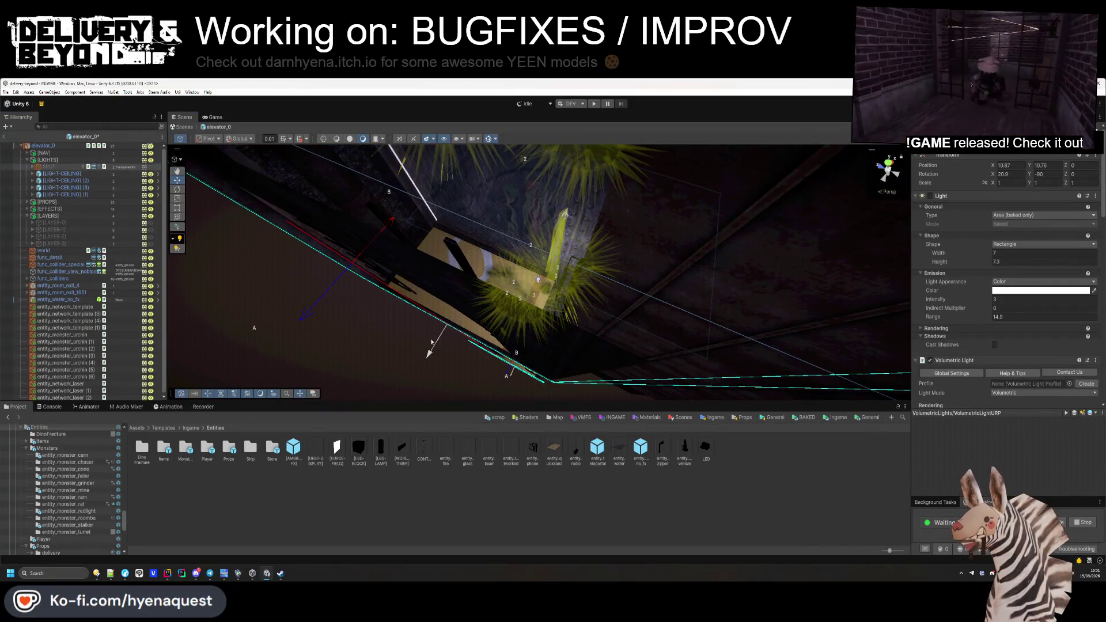
# Step: Collapse the LAYERS and LIGHTS groups and return to the main scene
pyautogui.click(26, 216)
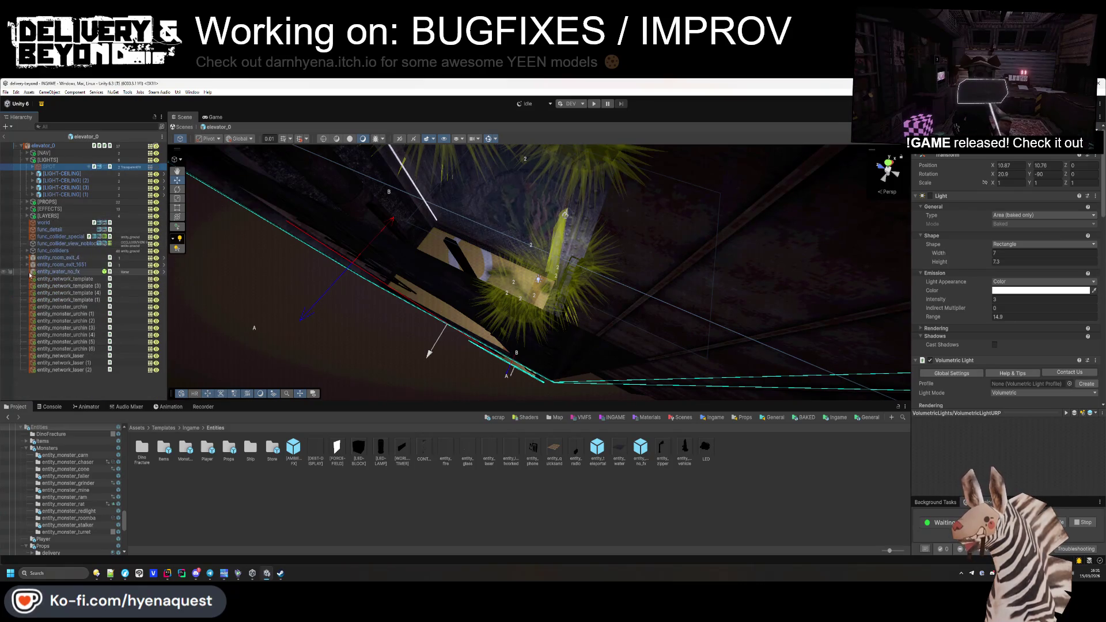
pyautogui.click(27, 160)
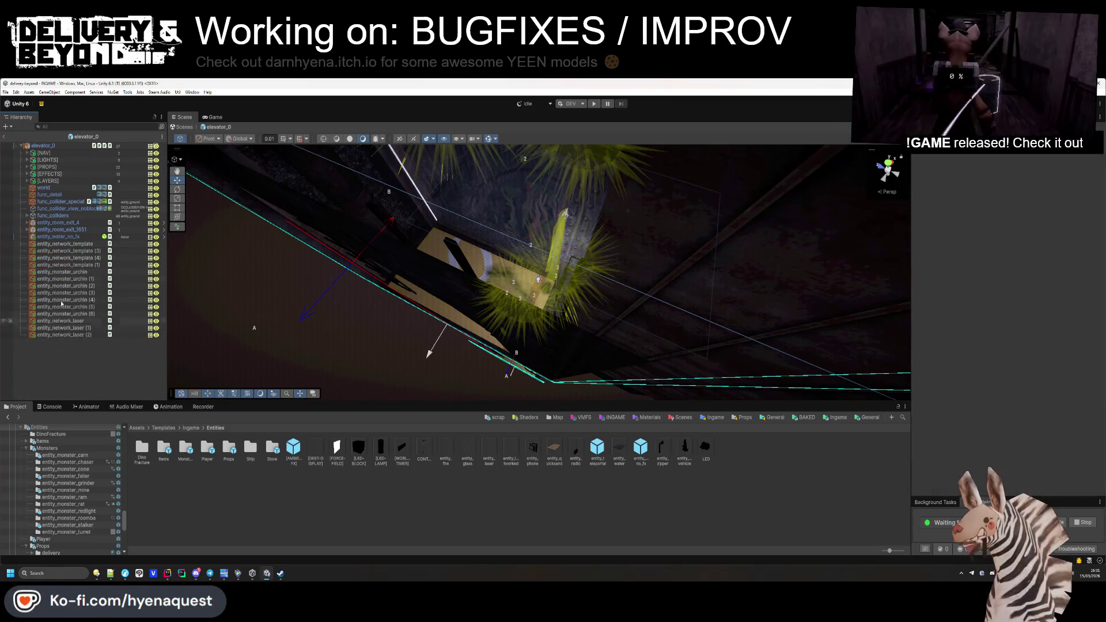
pyautogui.click(5, 137)
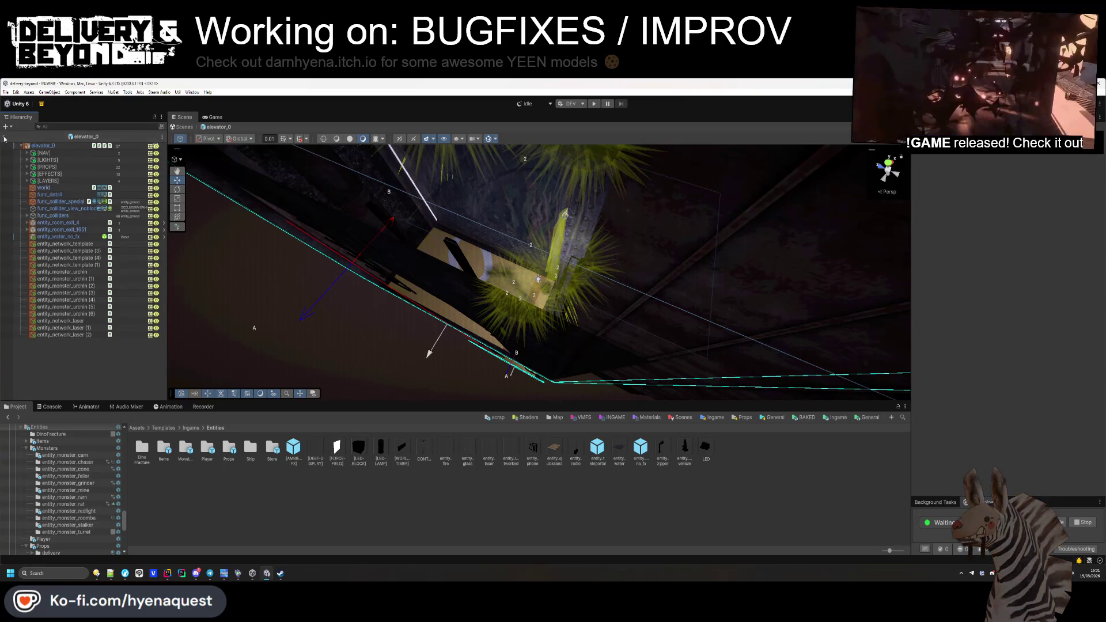
pyautogui.moveTo(494, 160); pyautogui.dragTo(499, 159)
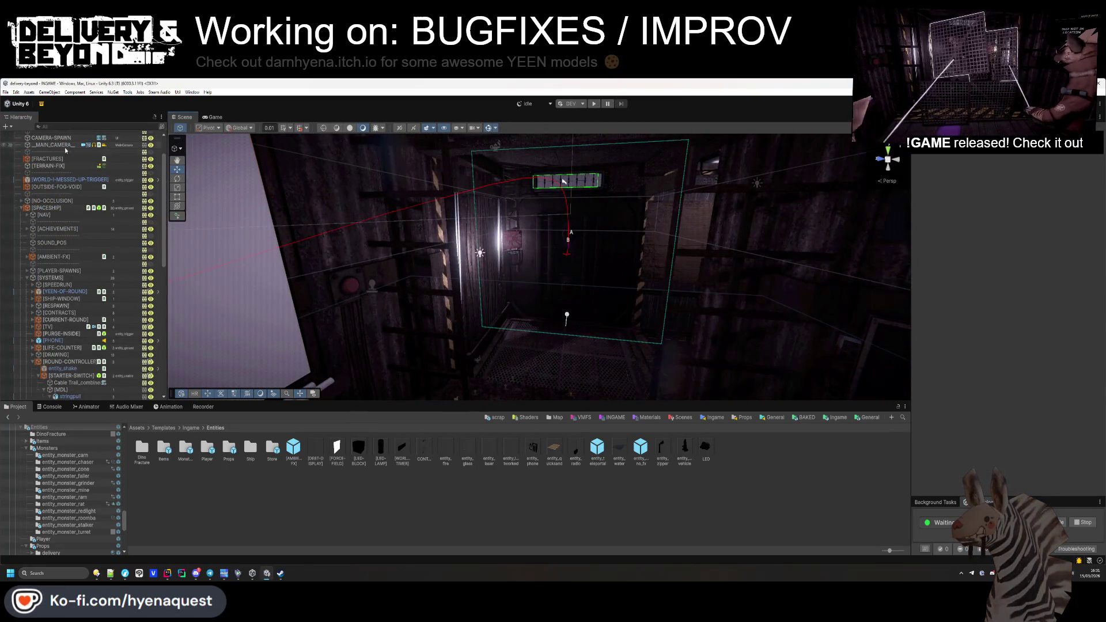
# Step: Select DebugController and start the game scenario in Play mode
pyautogui.scroll(2, 65, 150)
pyautogui.click(21, 247)
pyautogui.click(51, 149)
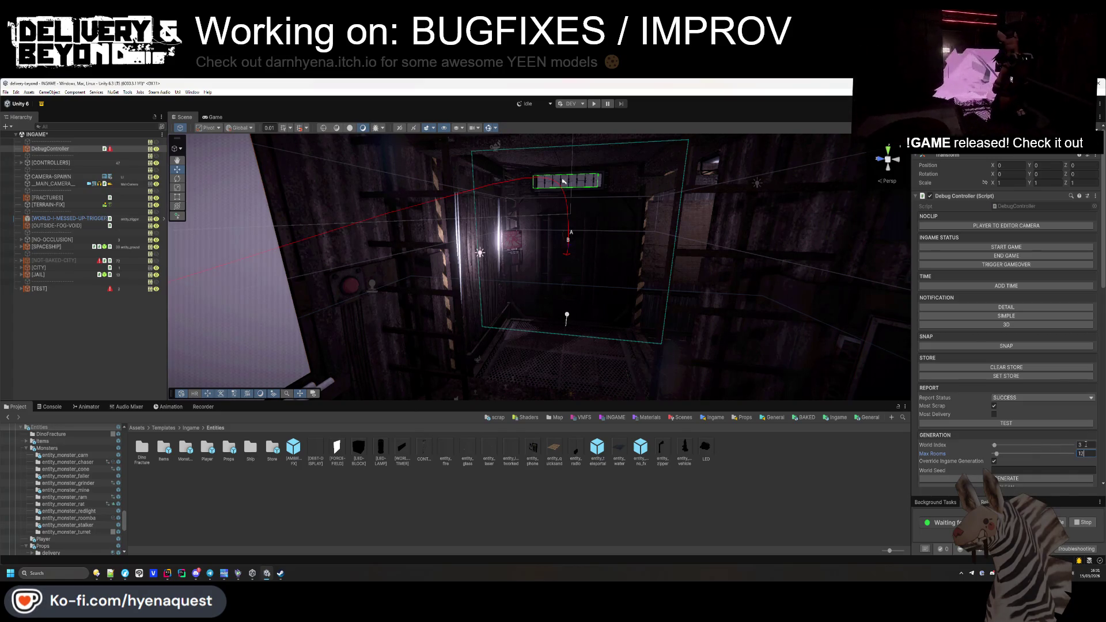
pyautogui.click(594, 104)
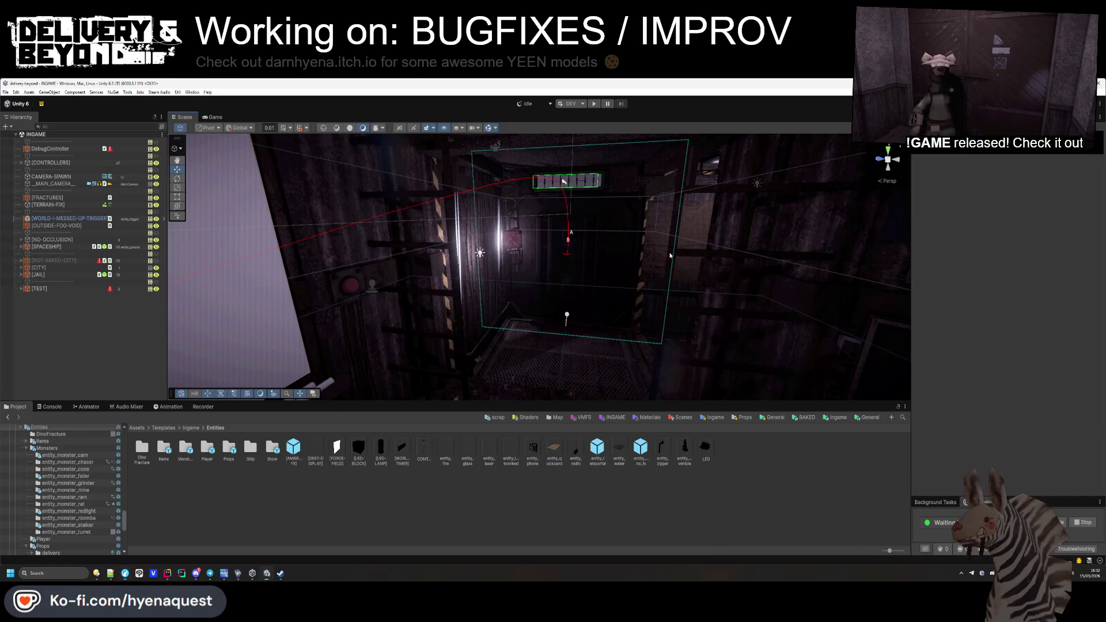
pyautogui.hotkey('ctrl', 'p')
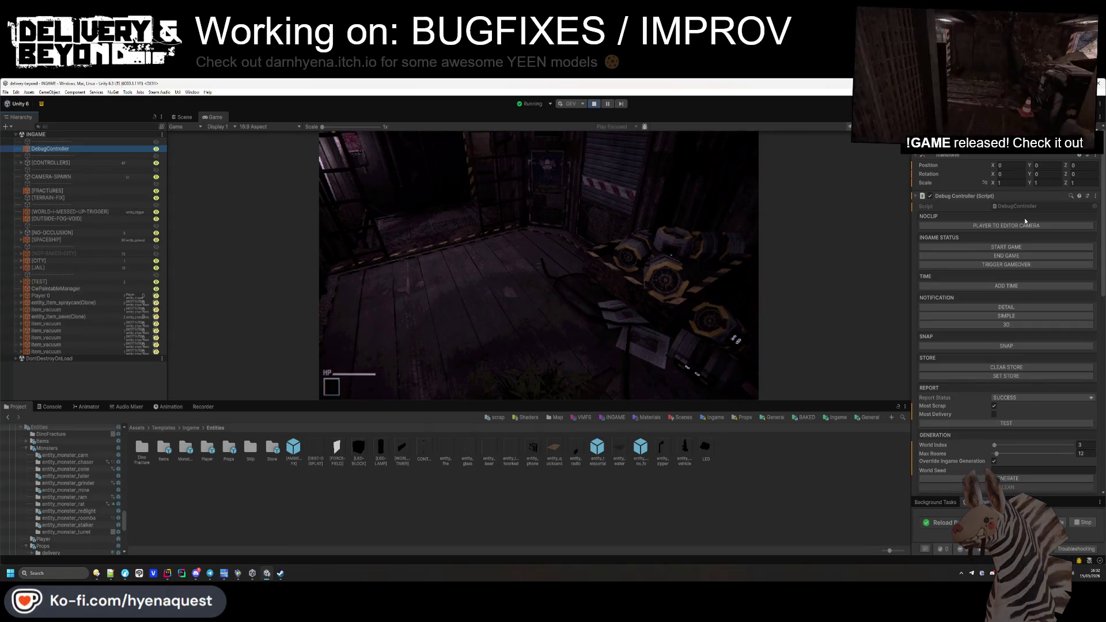
# Step: Generate a new level from the debug settings and enlarge the Game view
pyautogui.click(477, 266)
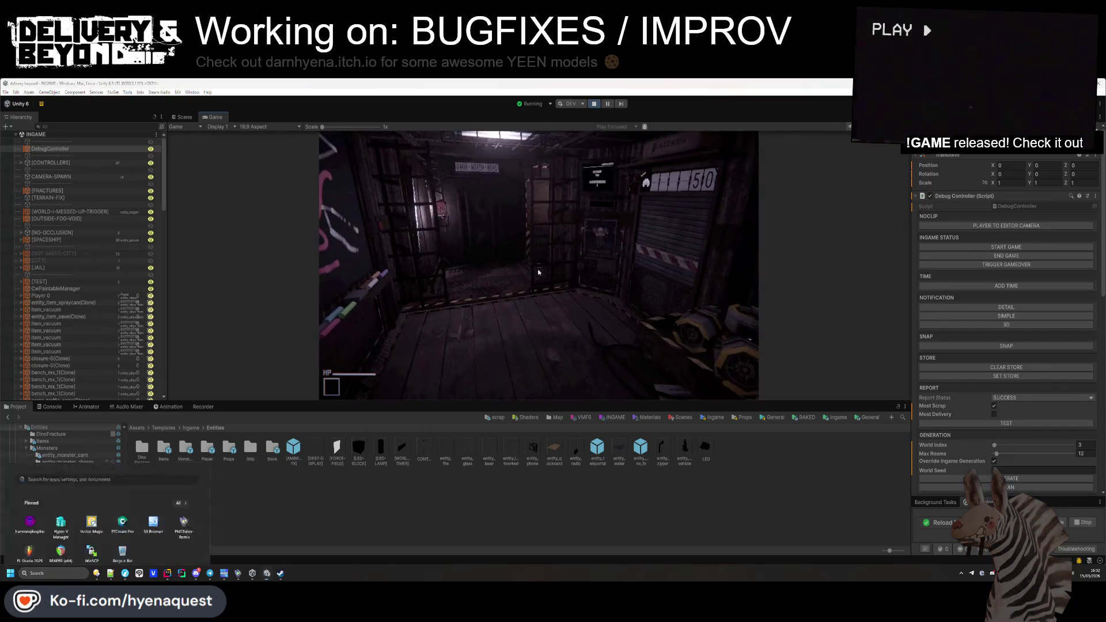
pyautogui.press('super')
pyautogui.click(554, 407)
pyautogui.moveTo(554, 406); pyautogui.dragTo(554, 511)
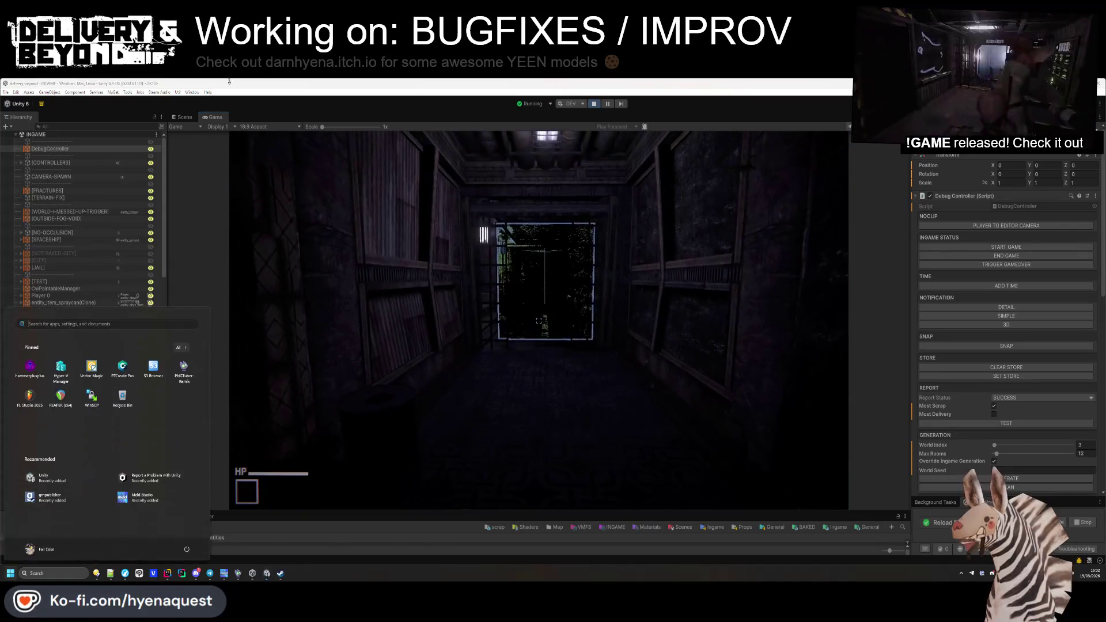
# Step: View the generated level's room and corridor layout from above in the Scene view
pyautogui.hotkey('ctrl', '1')
pyautogui.scroll(-10, 452, 398)
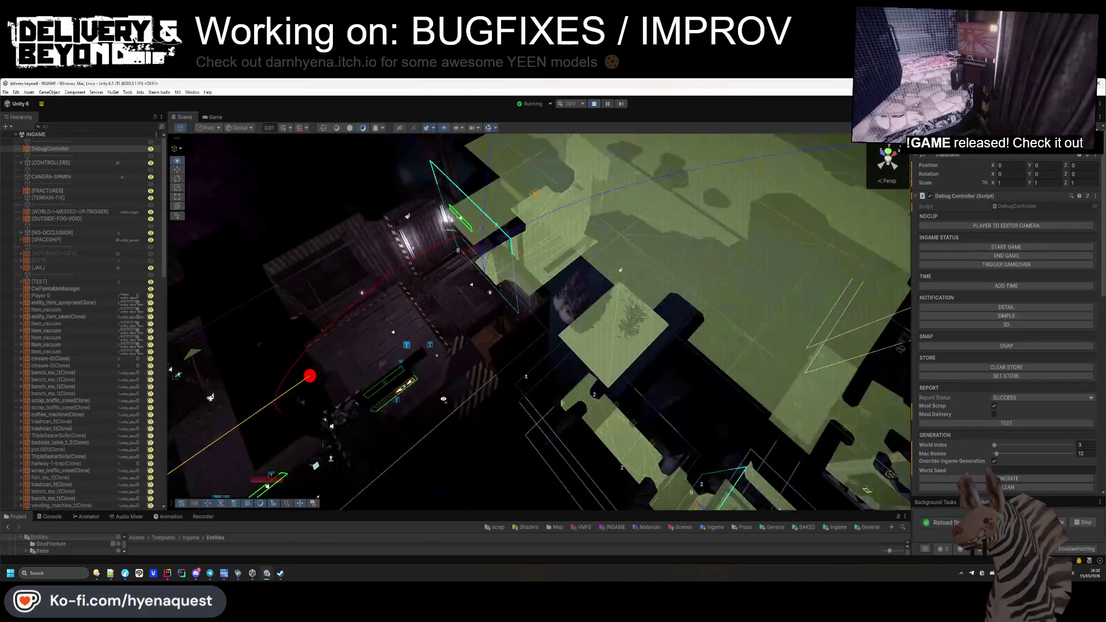
pyautogui.moveTo(432, 442)
pyautogui.mouseDown()
pyautogui.moveTo(629, 326)
pyautogui.moveTo(415, 235)
pyautogui.moveTo(395, 261)
pyautogui.moveTo(396, 317)
pyautogui.moveTo(474, 335)
pyautogui.mouseUp()
pyautogui.hotkey('alt', 'Tab')
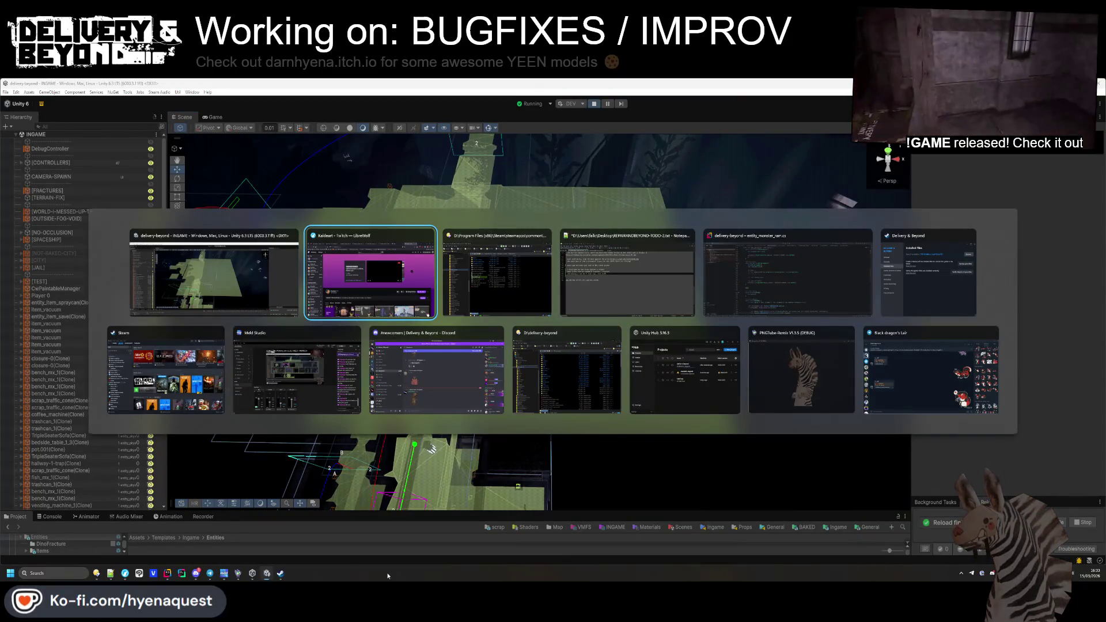
# Step: Launch Hammer++ and open entry-0.vmf from the fracture folder
pyautogui.press('super')
pyautogui.write('hammer')
pyautogui.press('Return')
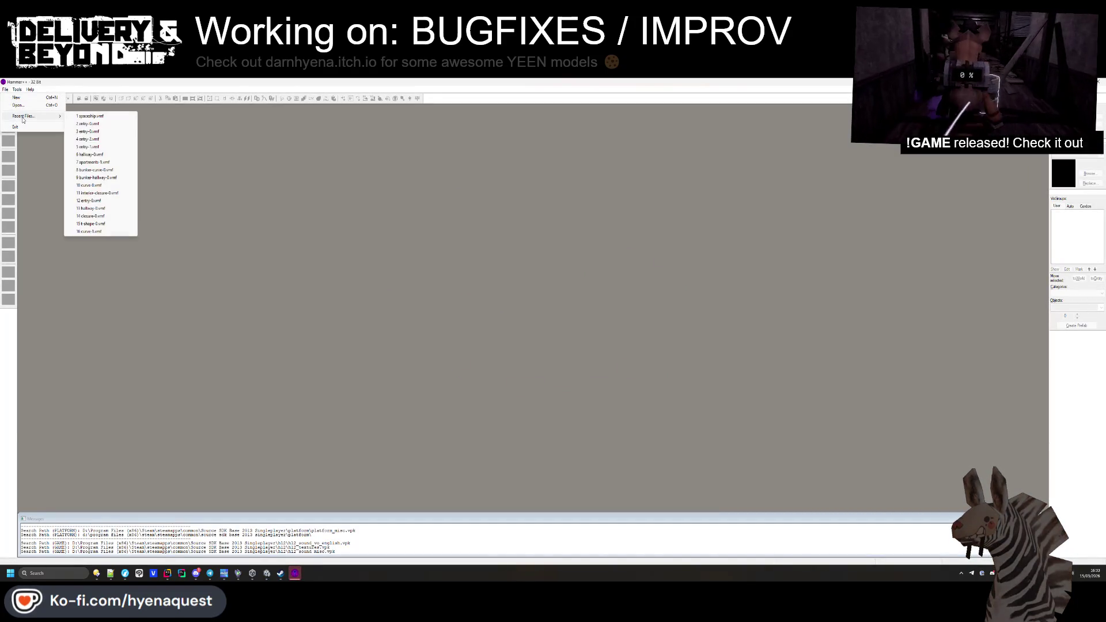
pyautogui.click(30, 106)
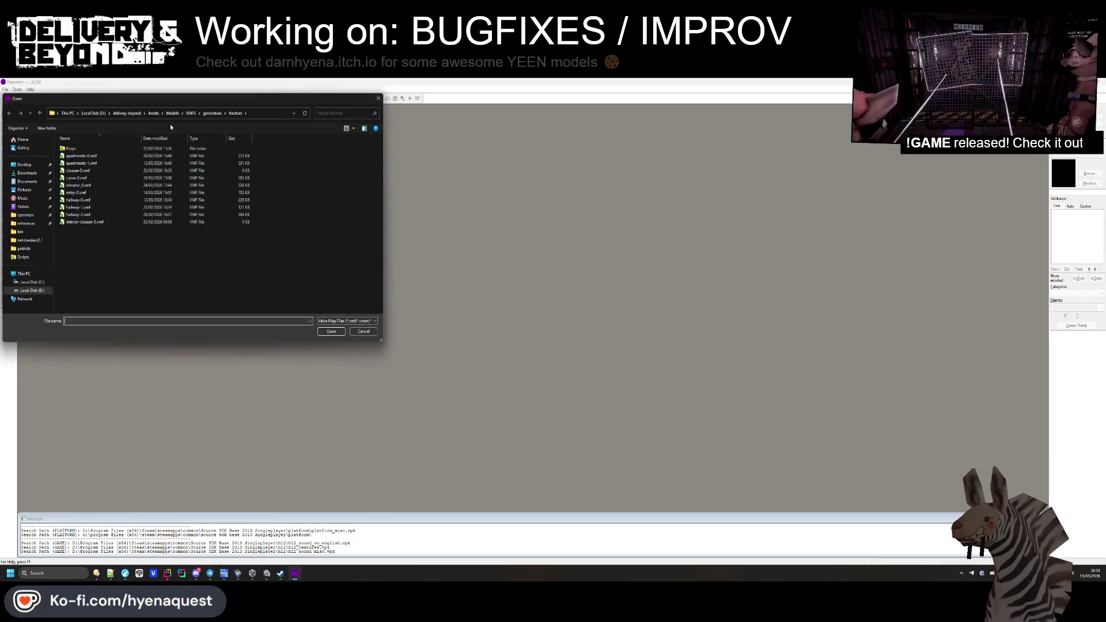
pyautogui.doubleClick(81, 194)
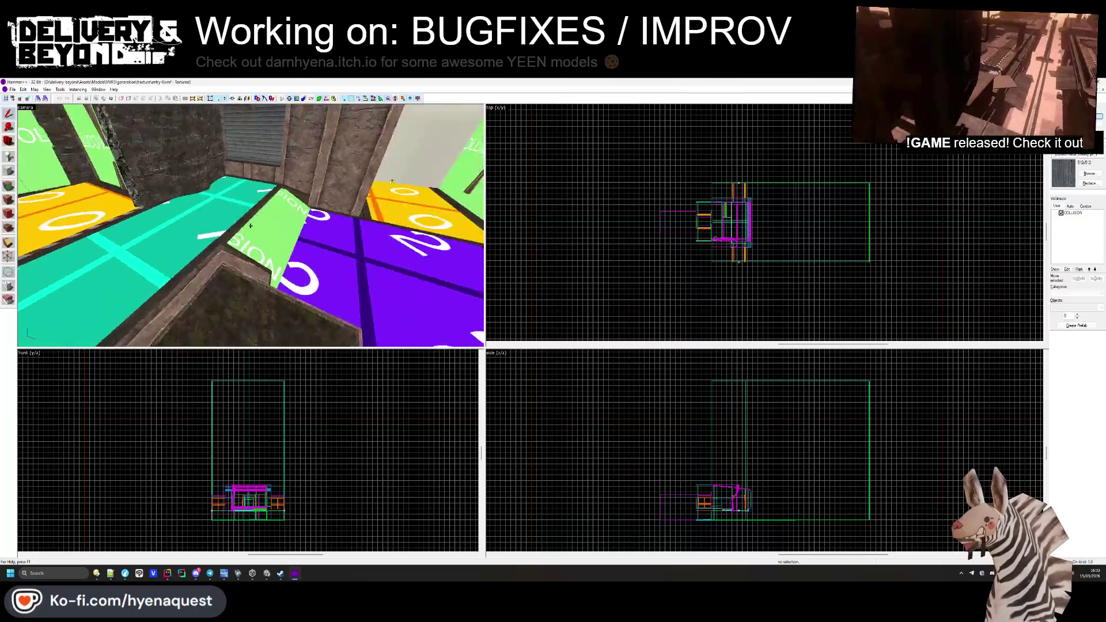
pyautogui.click(251, 226)
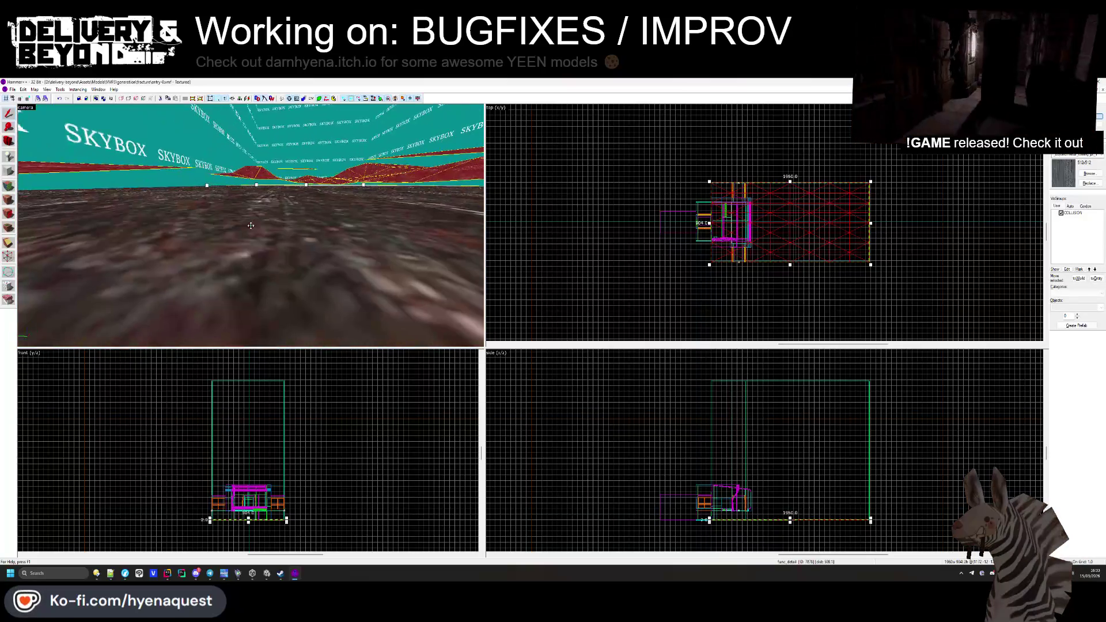
pyautogui.keyDown('ctrl'); pyautogui.click(253, 214); pyautogui.keyUp('ctrl')
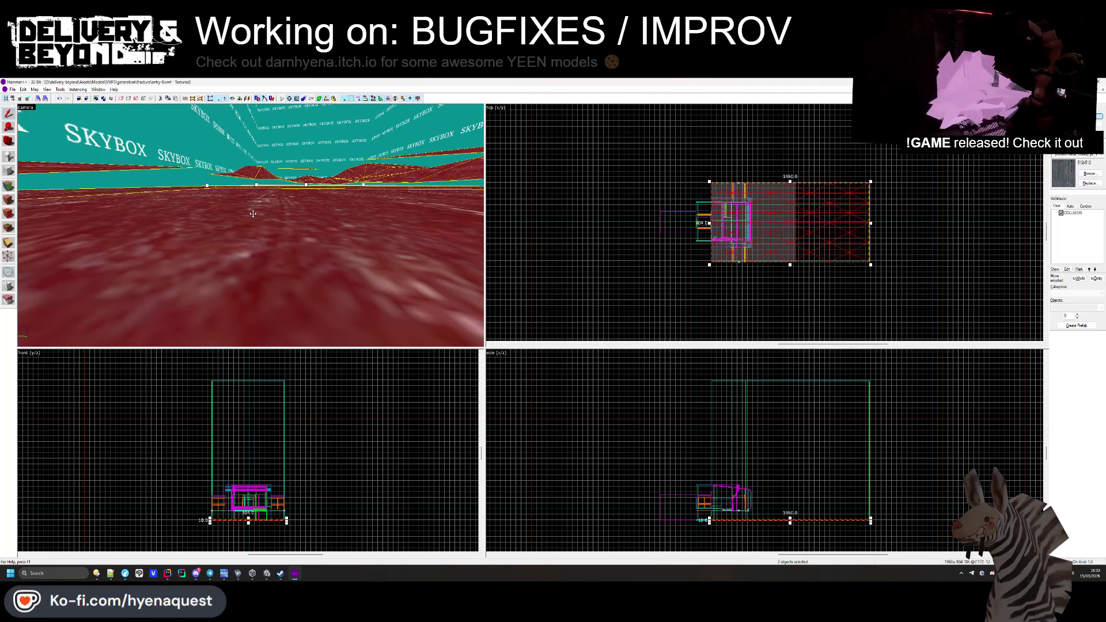
pyautogui.click(581, 355)
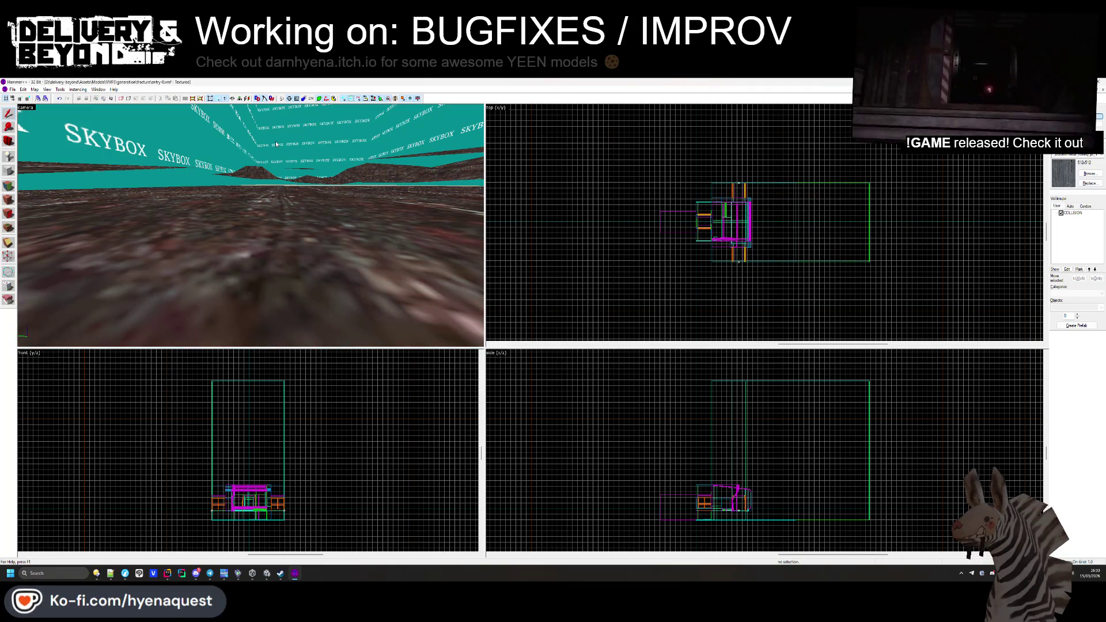
pyautogui.moveTo(250, 226)
pyautogui.mouseDown()
pyautogui.moveTo(243, 176)
pyautogui.moveTo(251, 226)
pyautogui.mouseUp()
pyautogui.click(250, 226)
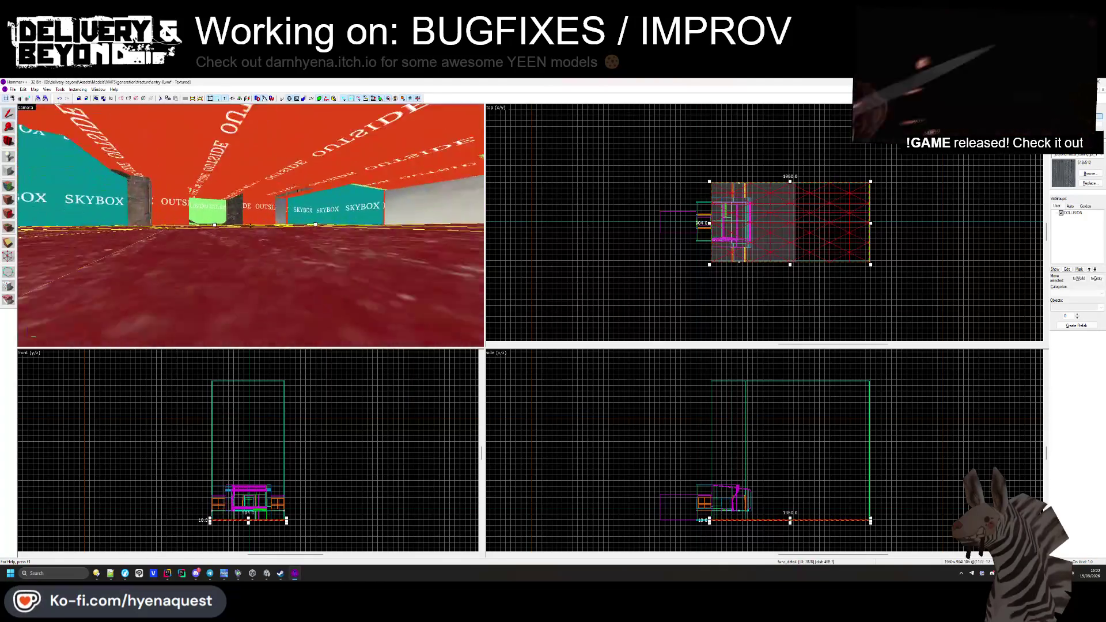
pyautogui.click(250, 226)
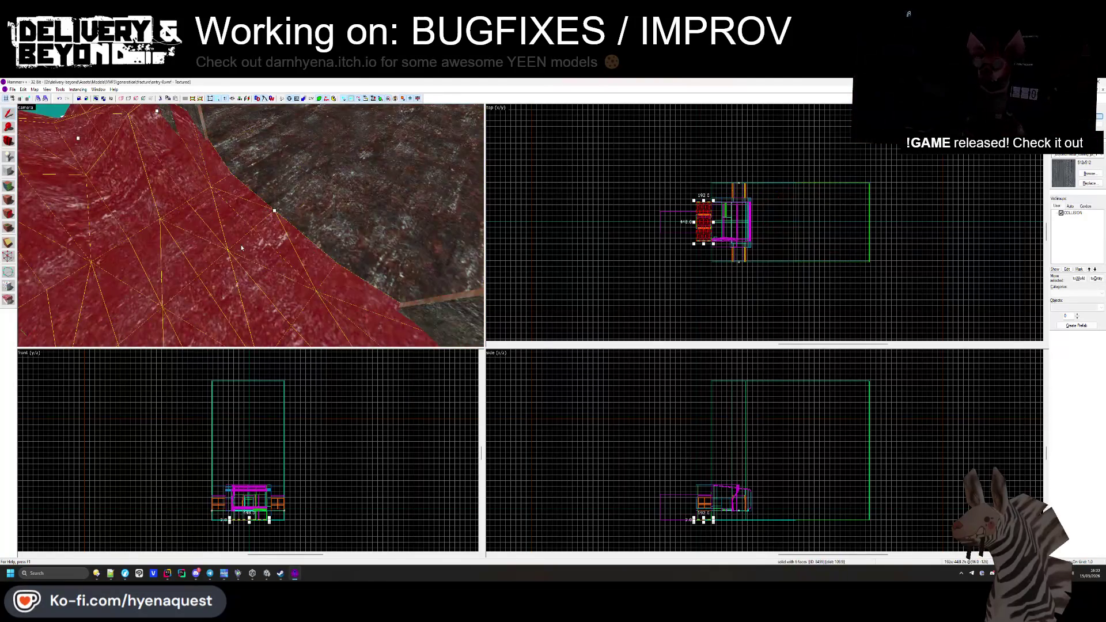
pyautogui.moveTo(249, 225); pyautogui.dragTo(250, 226)
pyautogui.press('z')
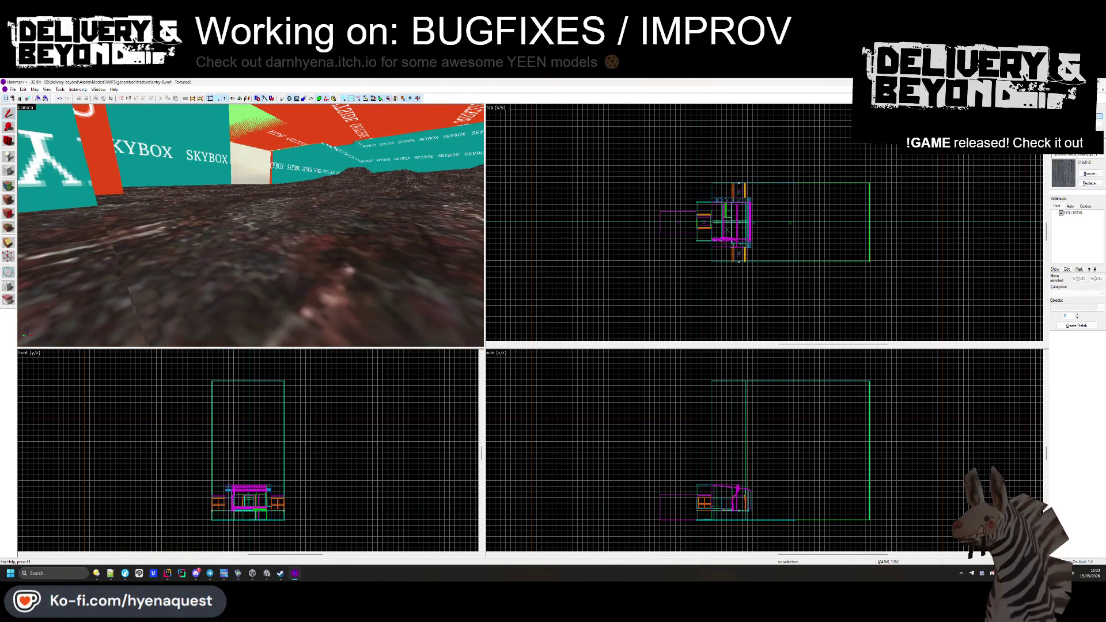
pyautogui.press('z')
pyautogui.click(250, 226)
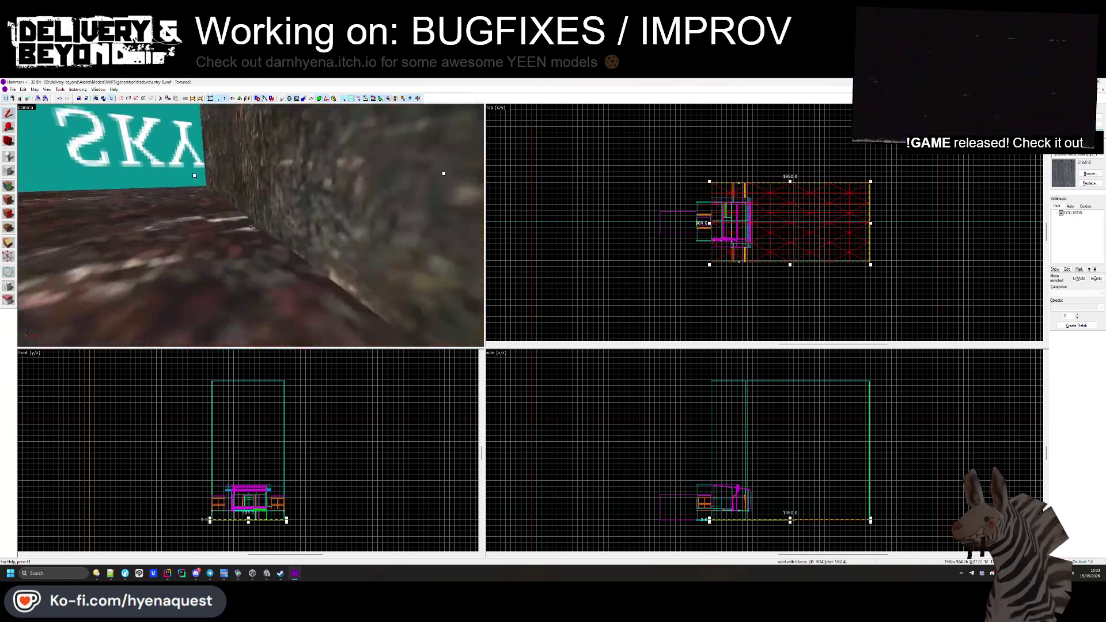
pyautogui.click(250, 226)
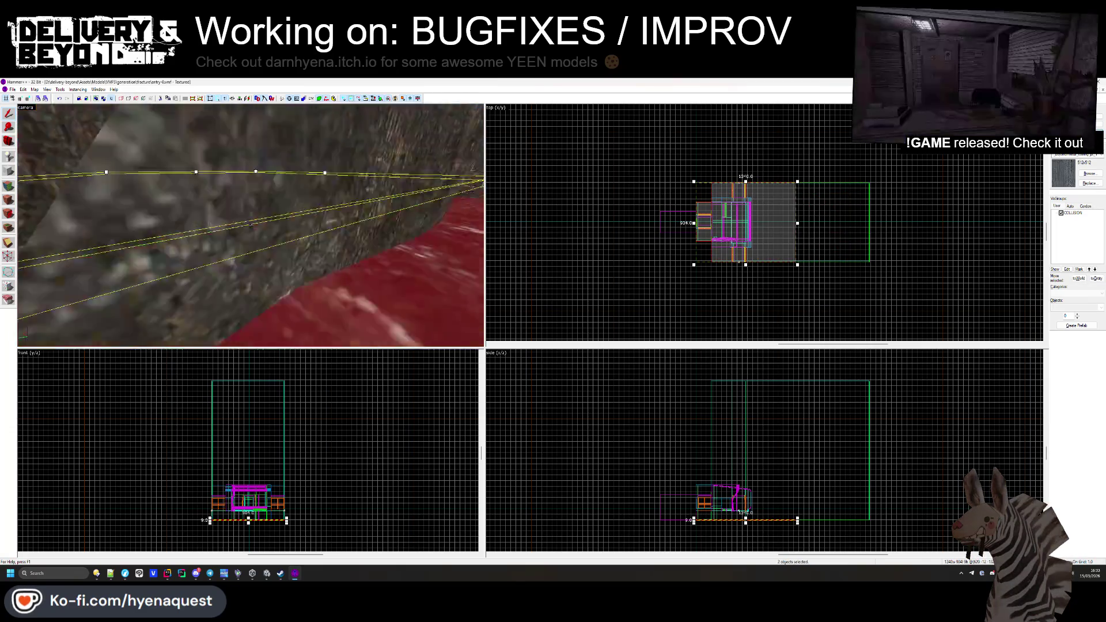
pyautogui.press('Escape')
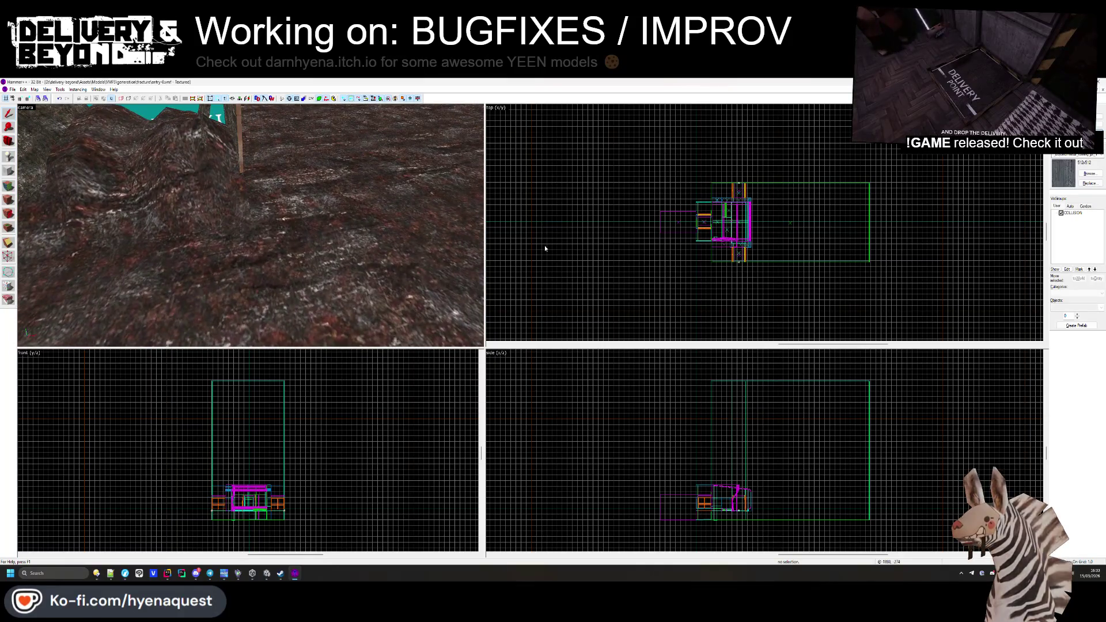
pyautogui.press('z')
pyautogui.click(251, 228)
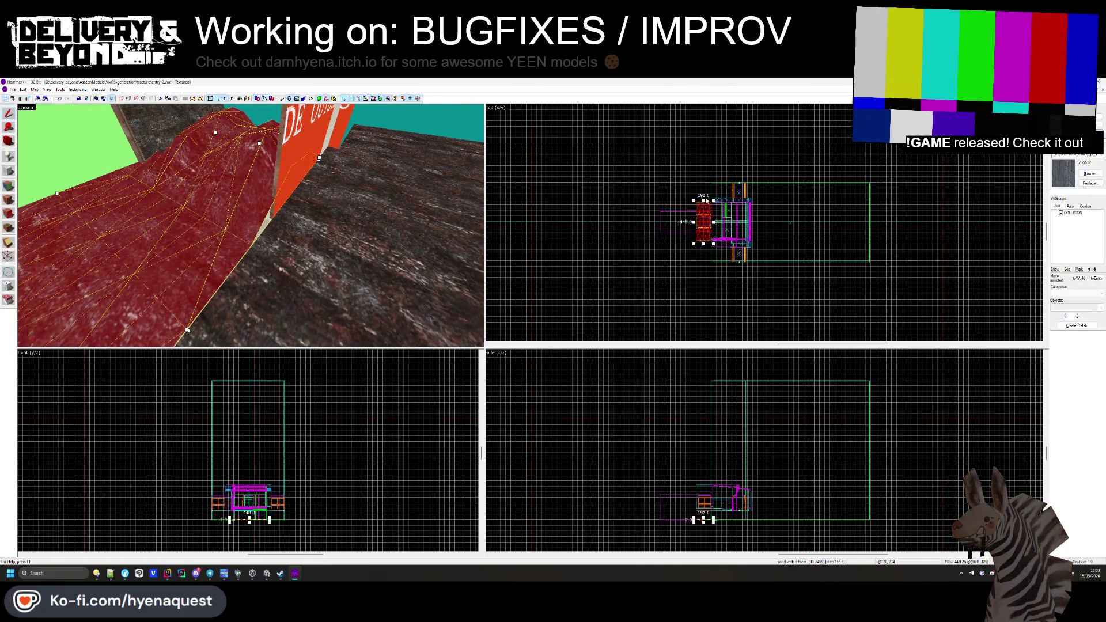
# Step: Look around the terrain displacement in Hammer's 3D view without editing it
pyautogui.scroll(4, 503, 213)
pyautogui.scroll(3, 720, 171)
pyautogui.press('Escape')
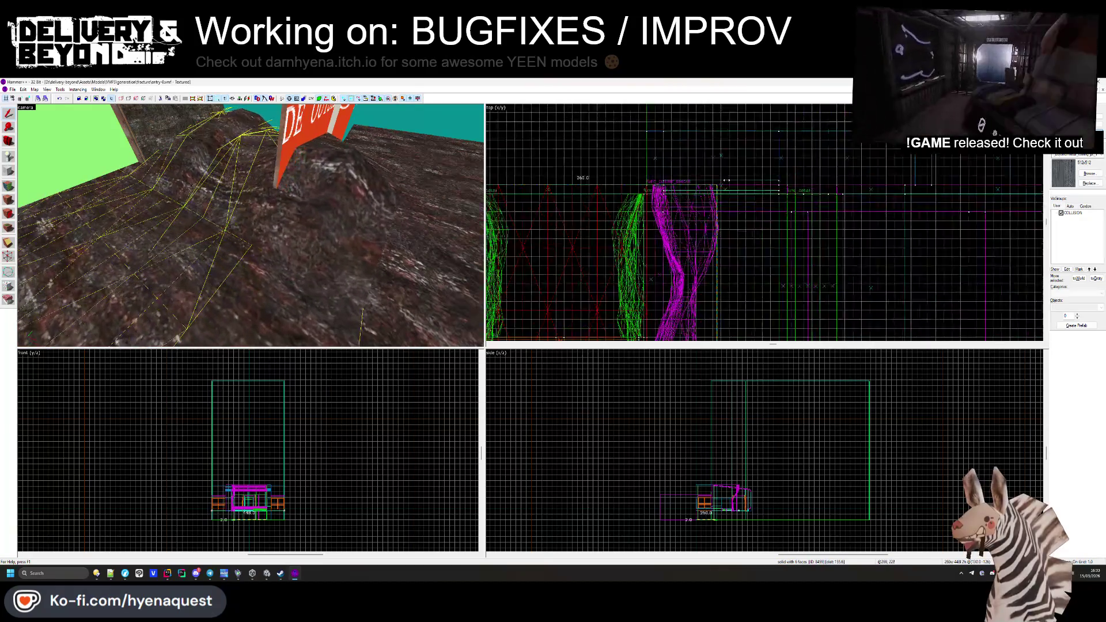
pyautogui.press('z')
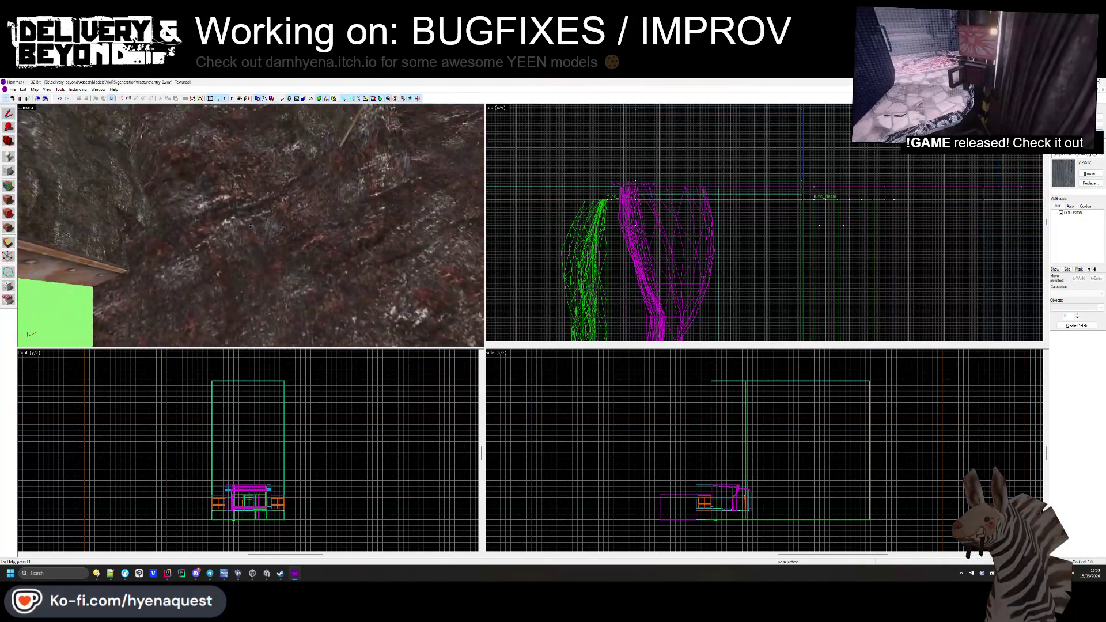
pyautogui.moveTo(251, 226)
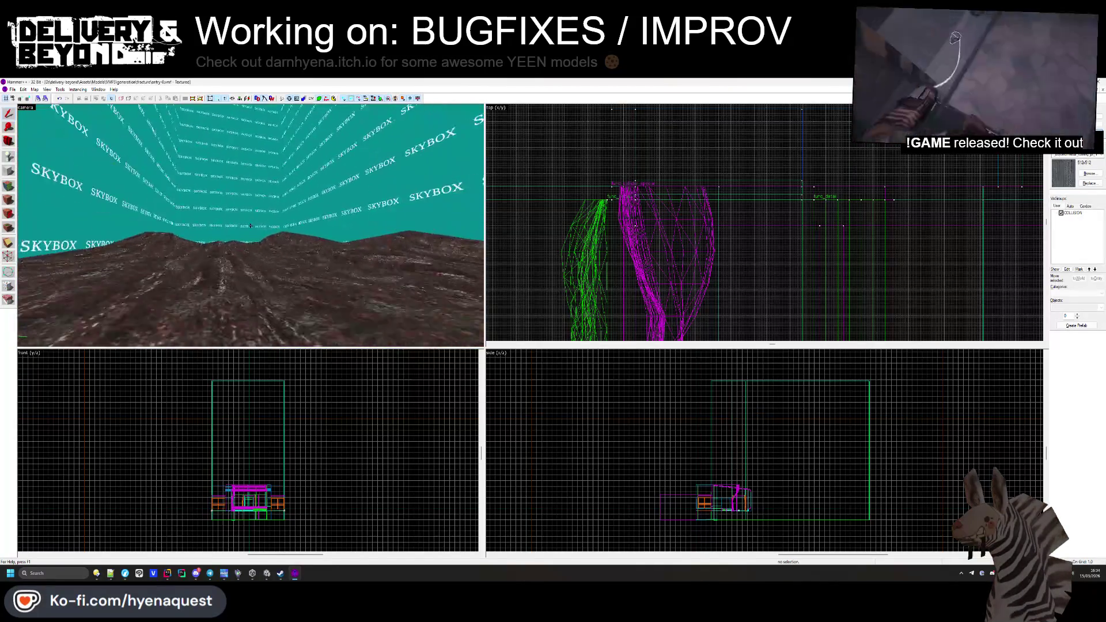
# Step: In Unity, move the player to the editor camera spot and check the Game view
pyautogui.hotkey('alt', 'Tab')
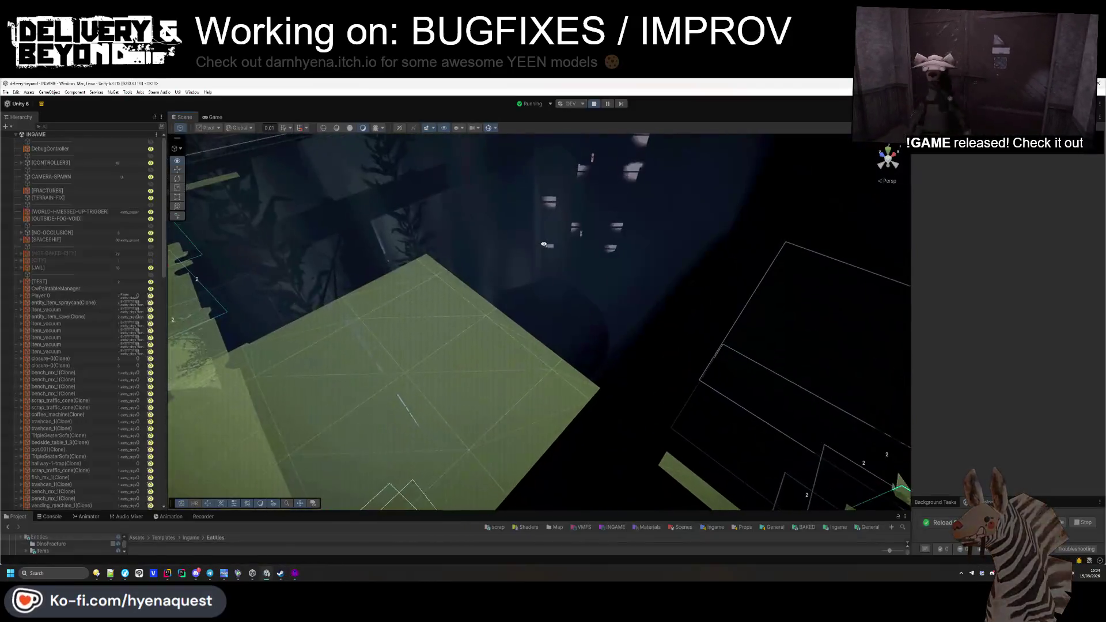
pyautogui.moveTo(544, 244)
pyautogui.mouseDown()
pyautogui.moveTo(468, 279)
pyautogui.moveTo(616, 279)
pyautogui.moveTo(445, 230)
pyautogui.moveTo(443, 213)
pyautogui.mouseUp()
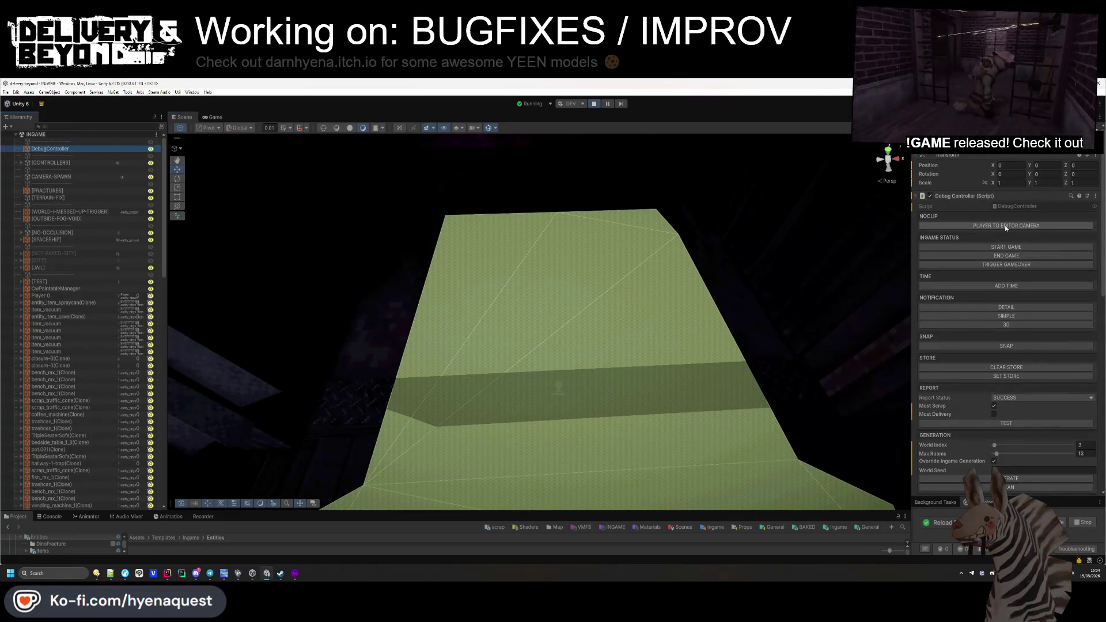
pyautogui.click(1005, 226)
pyautogui.click(214, 116)
pyautogui.click(240, 138)
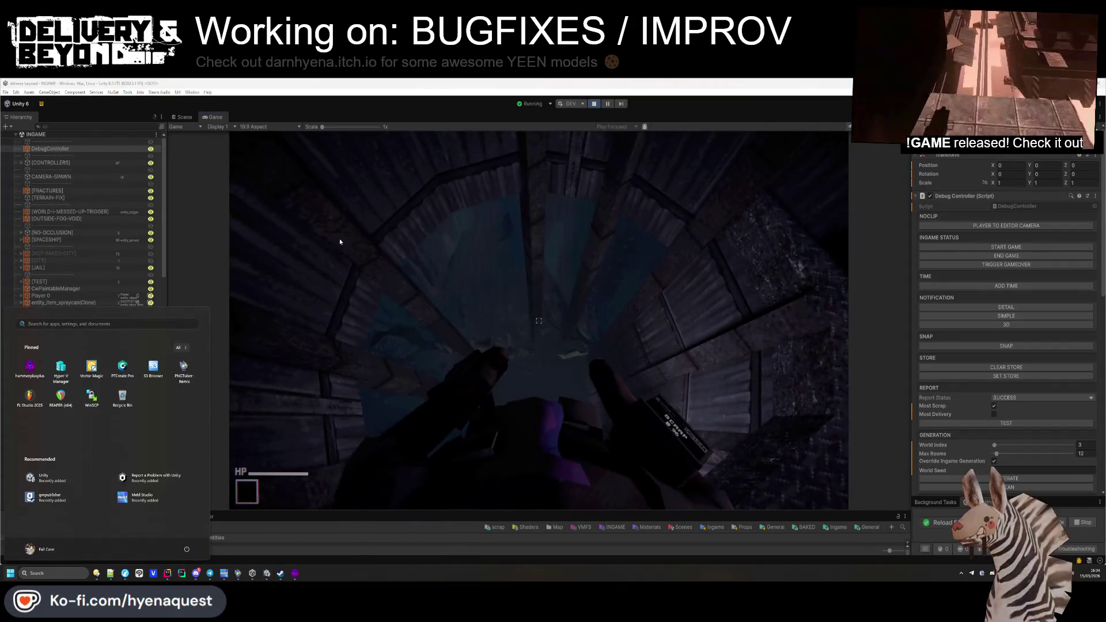
pyautogui.hotkey('ctrl', '1')
pyautogui.moveTo(484, 168)
pyautogui.mouseDown()
pyautogui.moveTo(365, 316)
pyautogui.moveTo(472, 374)
pyautogui.moveTo(583, 404)
pyautogui.moveTo(522, 423)
pyautogui.moveTo(754, 252)
pyautogui.mouseUp()
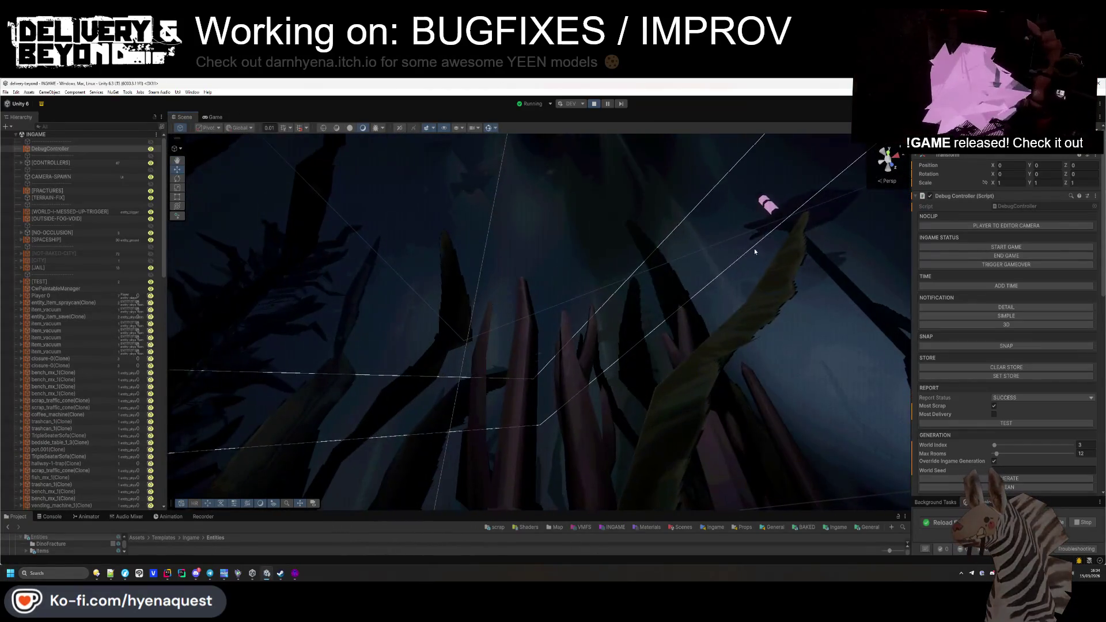
# Step: Inspect DeathController and the GODRAY particles, enable SPOT, then stop Play mode
pyautogui.click(774, 209)
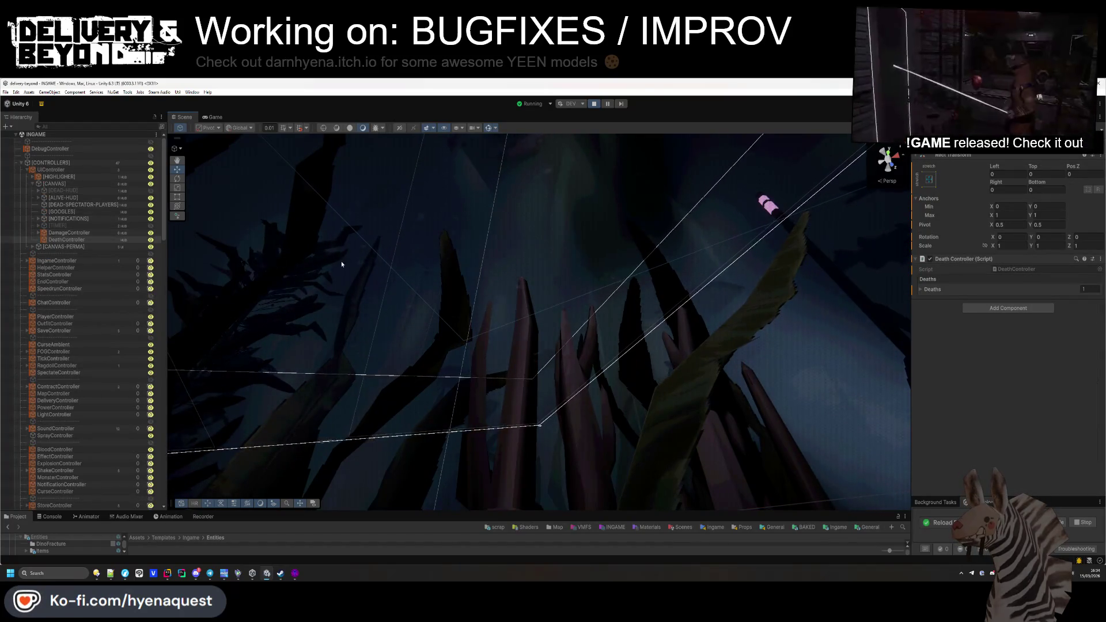
pyautogui.click(449, 288)
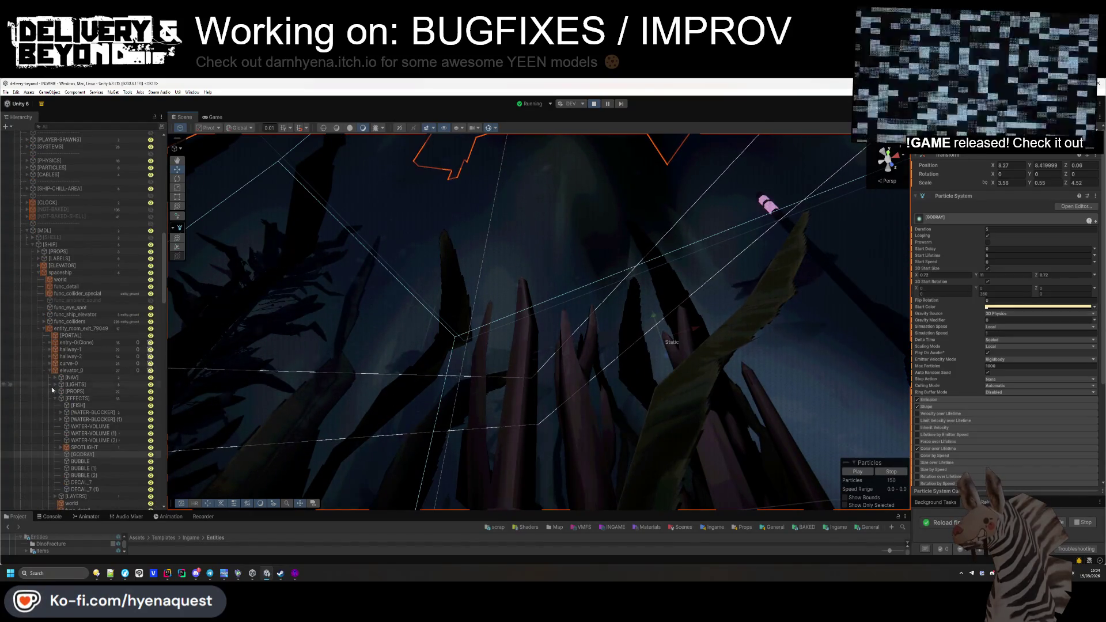
pyautogui.click(148, 394)
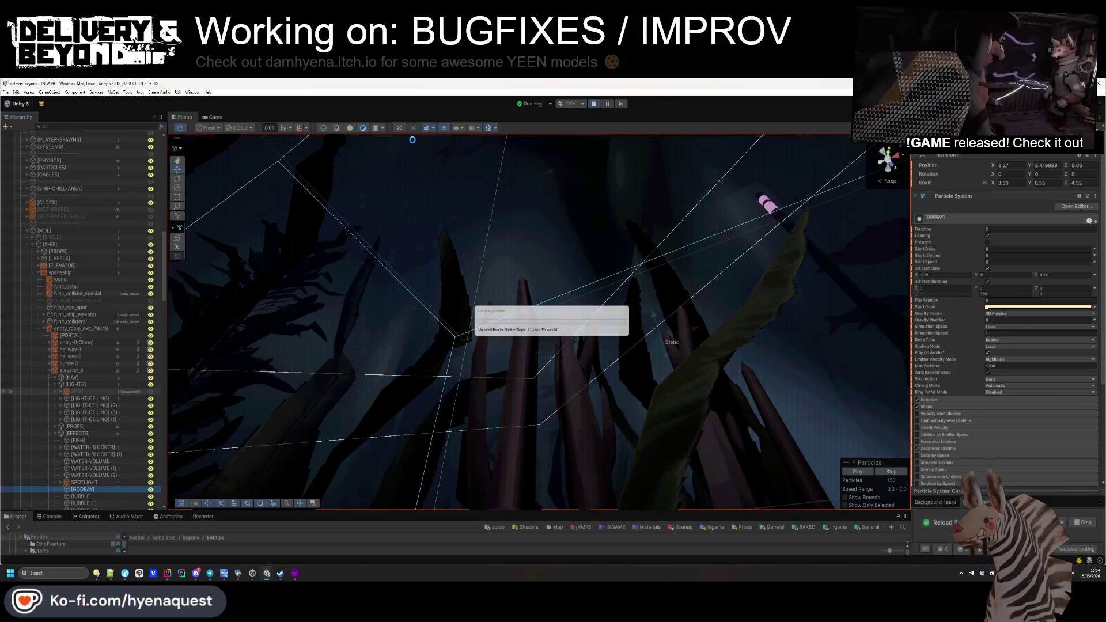
pyautogui.click(203, 117)
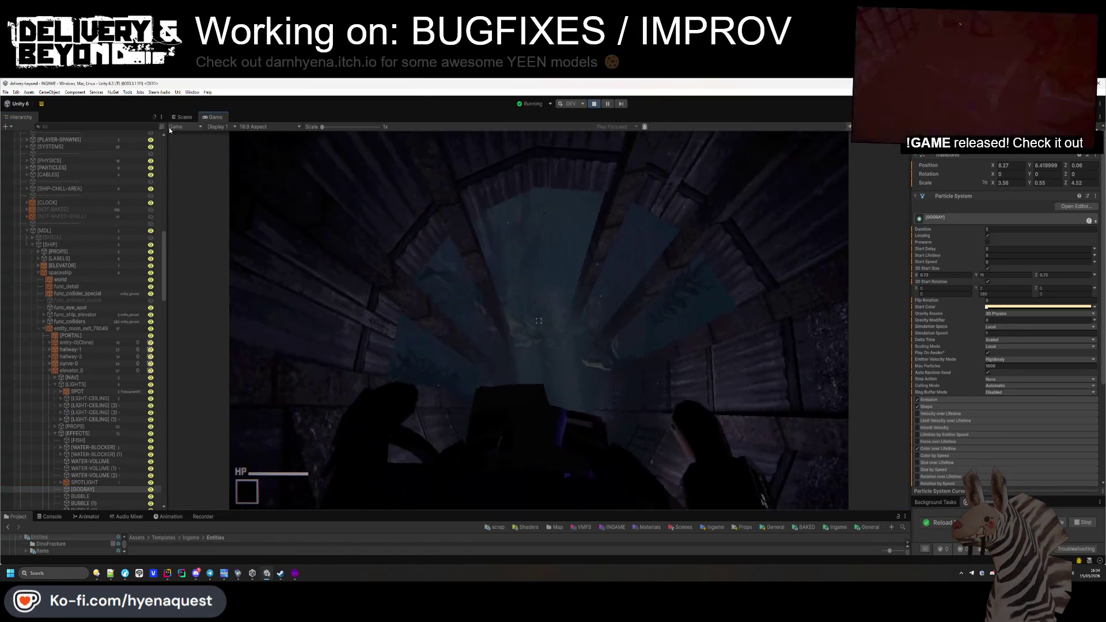
pyautogui.press('super')
pyautogui.click(183, 117)
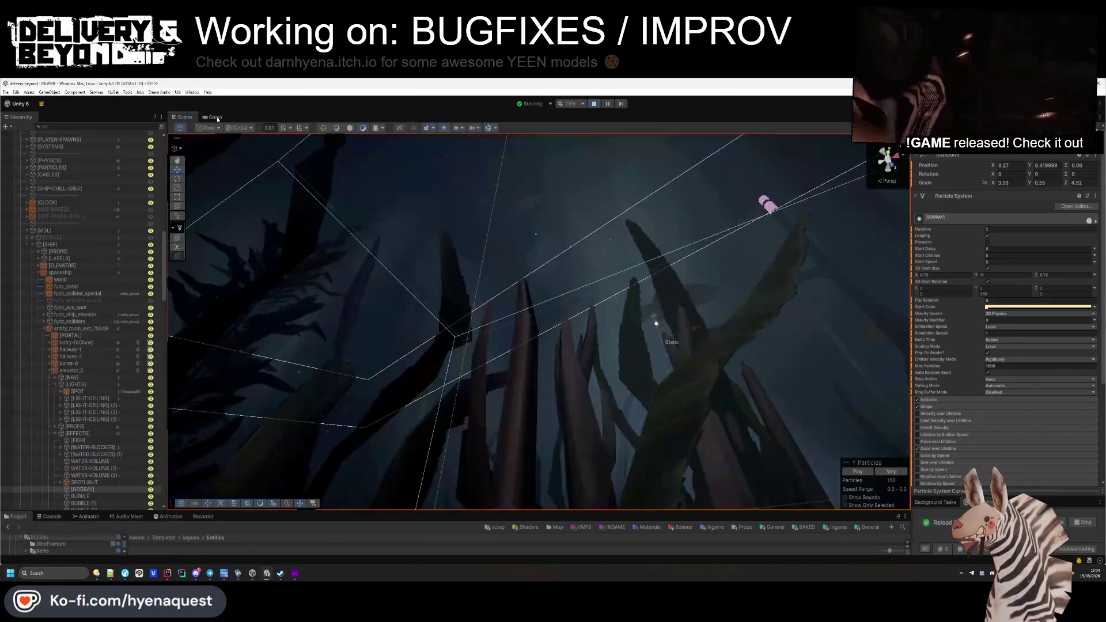
pyautogui.click(596, 105)
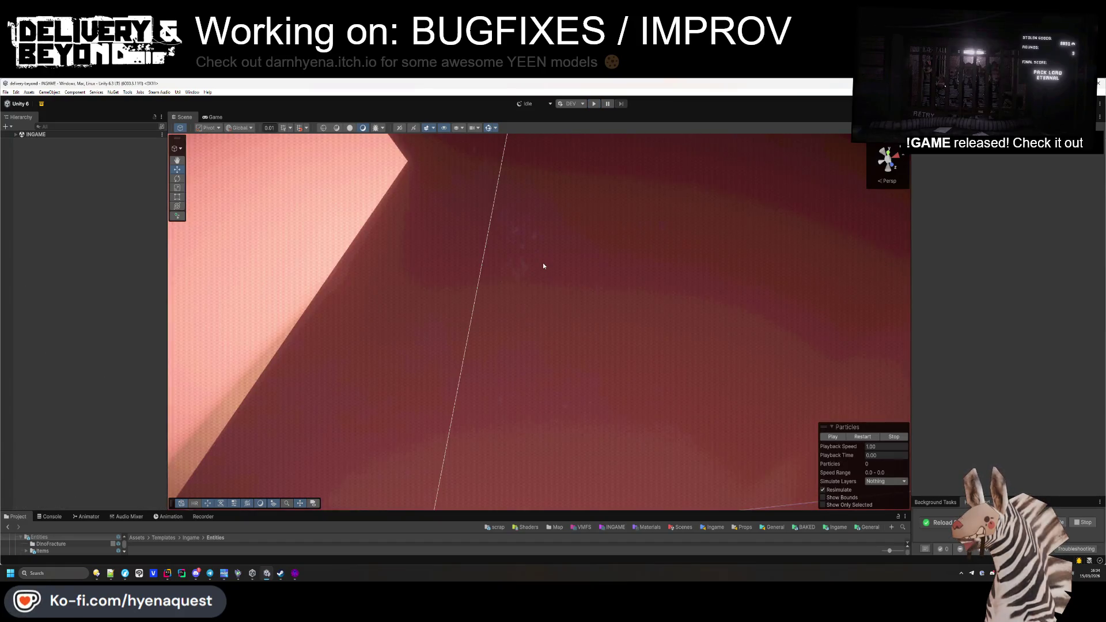
# Step: Check the Console, open the entry-0 prefab, and rerun its room SETUP
pyautogui.click(51, 516)
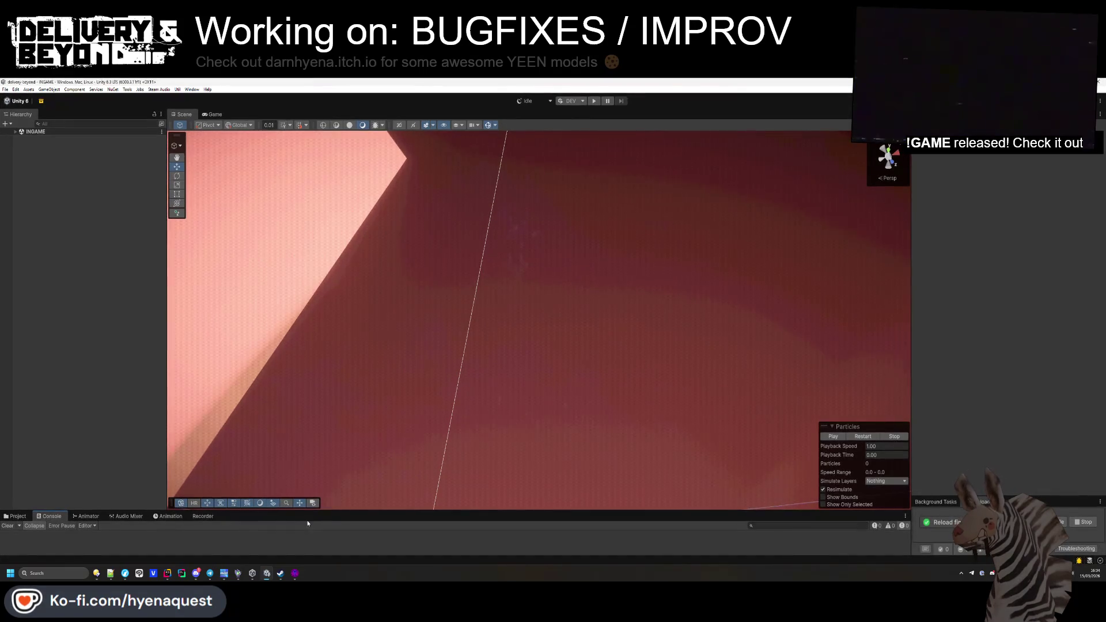
pyautogui.moveTo(55, 512); pyautogui.dragTo(55, 385)
pyautogui.click(15, 390)
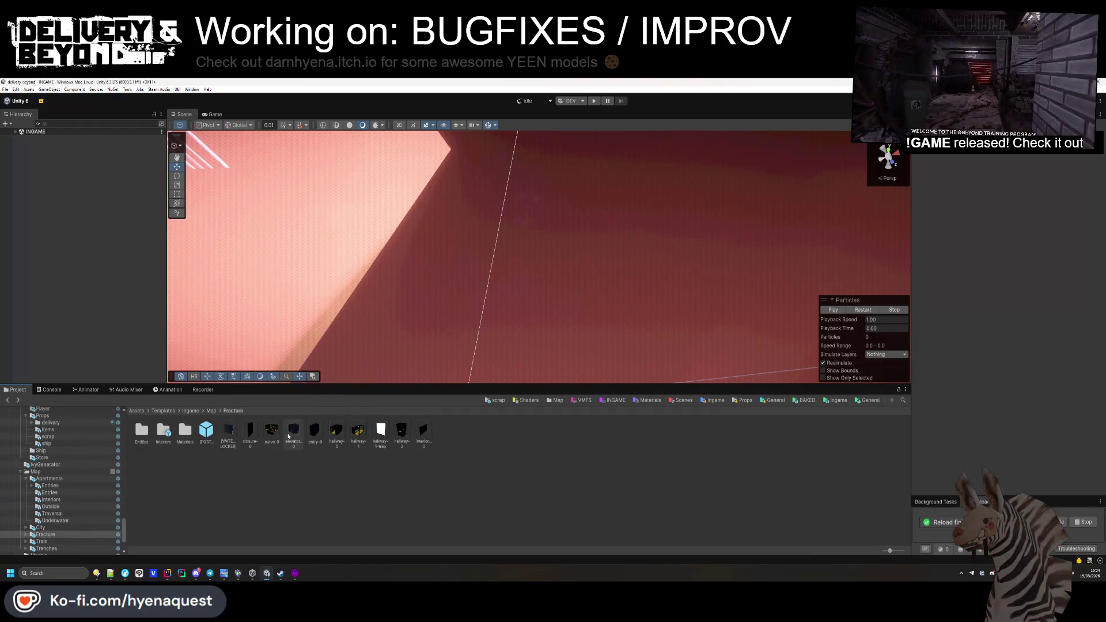
pyautogui.doubleClick(315, 432)
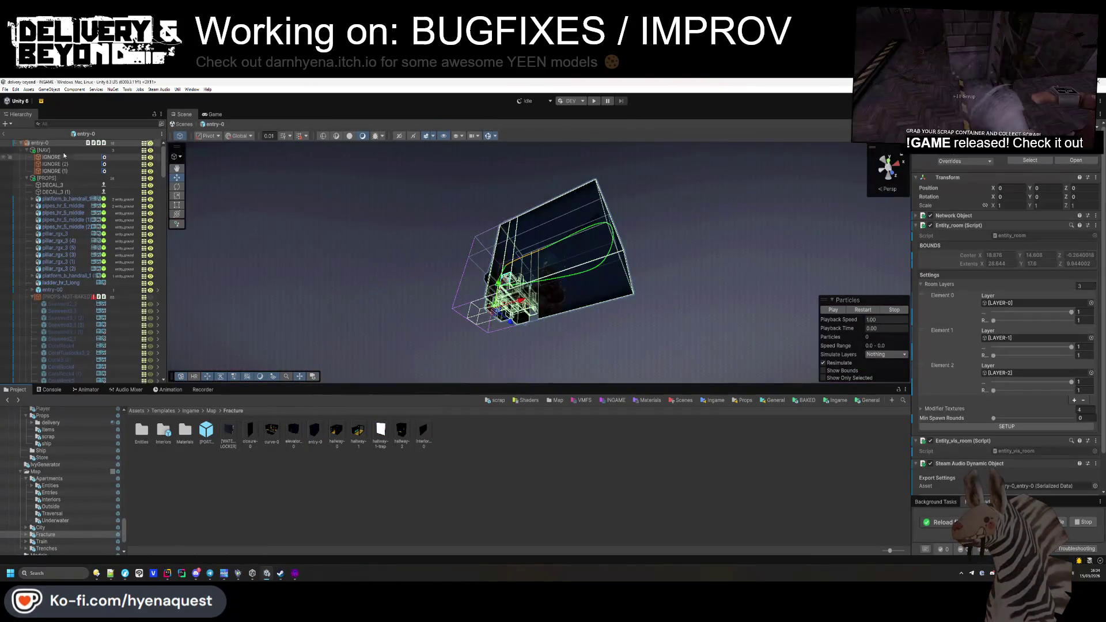
pyautogui.scroll(-1, 1004, 391)
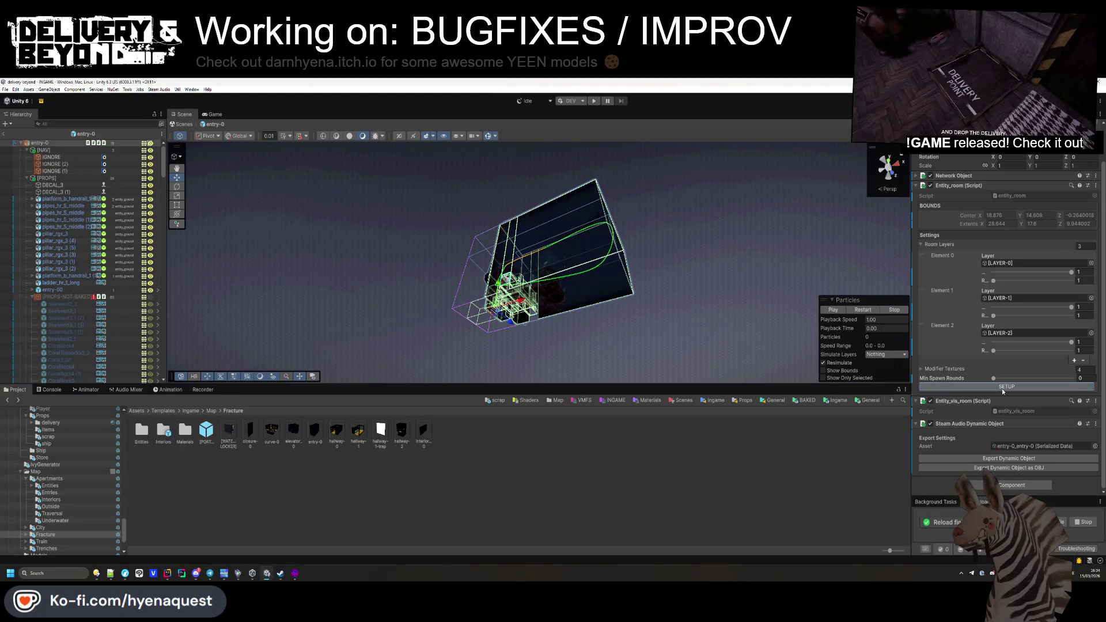
pyautogui.click(1001, 387)
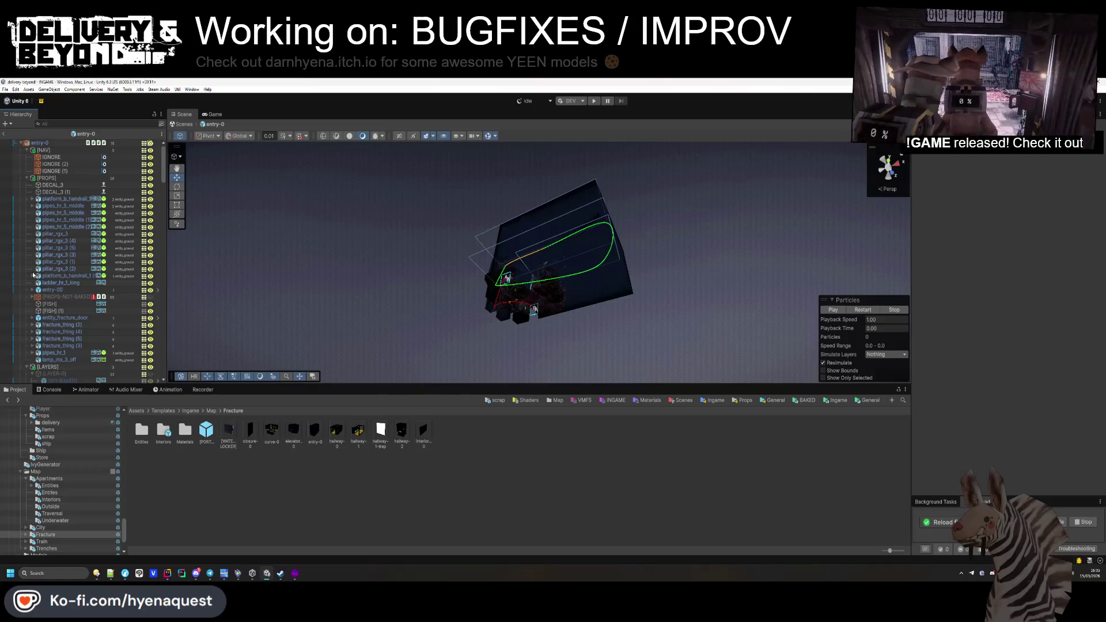
# Step: Collapse entry-0's PROPS, LAYERS, LIGHTS, EFFECTS and func_colliders hierarchy groups
pyautogui.click(27, 180)
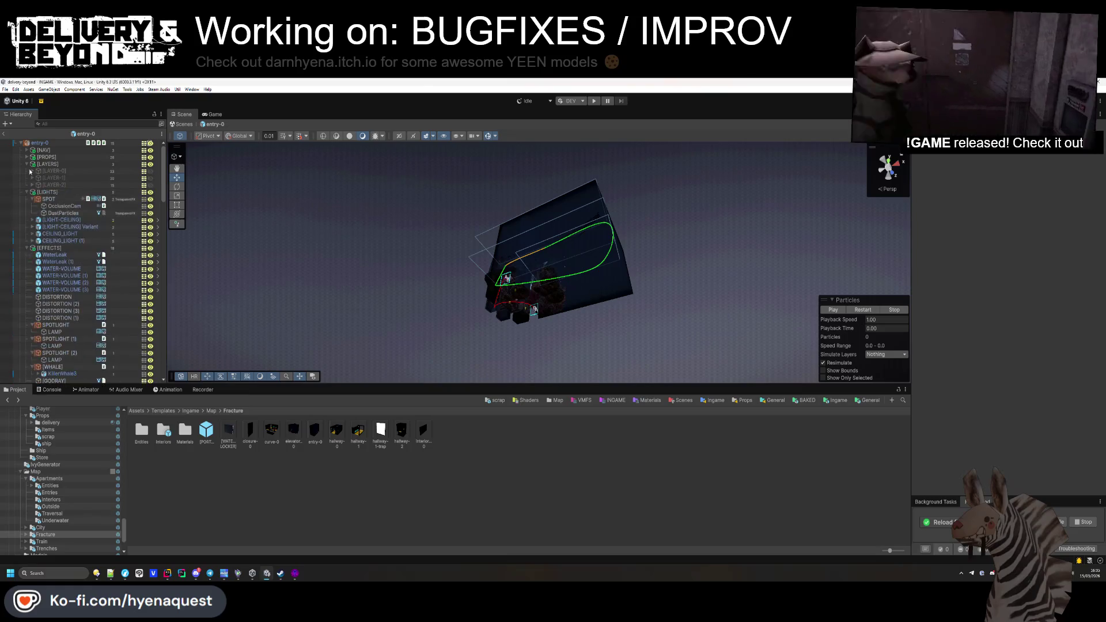
pyautogui.click(27, 179)
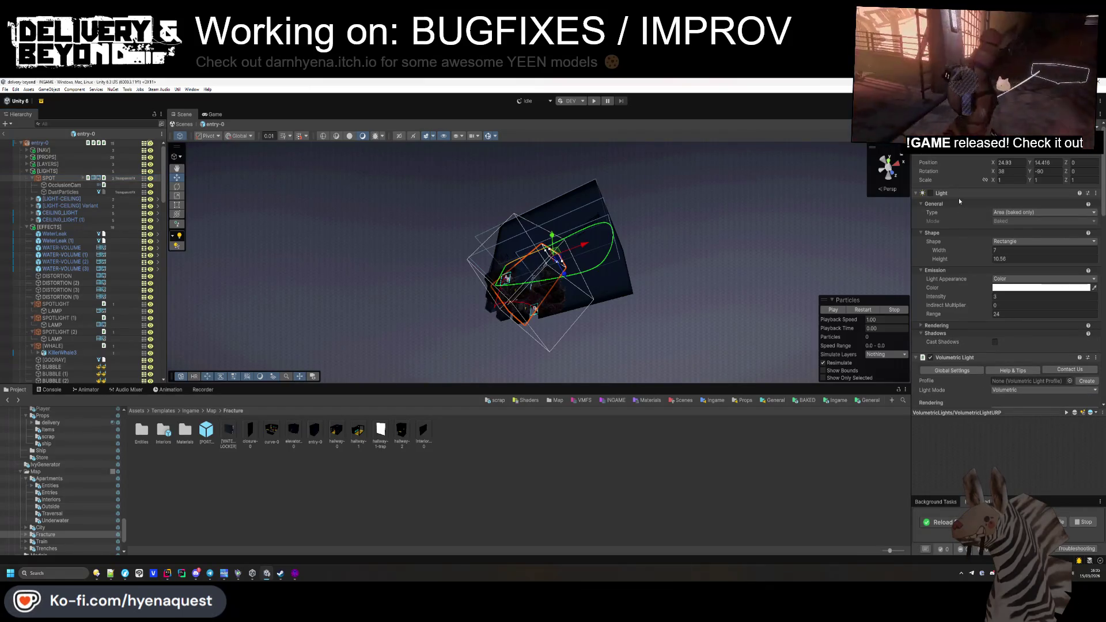
pyautogui.scroll(-10, 960, 201)
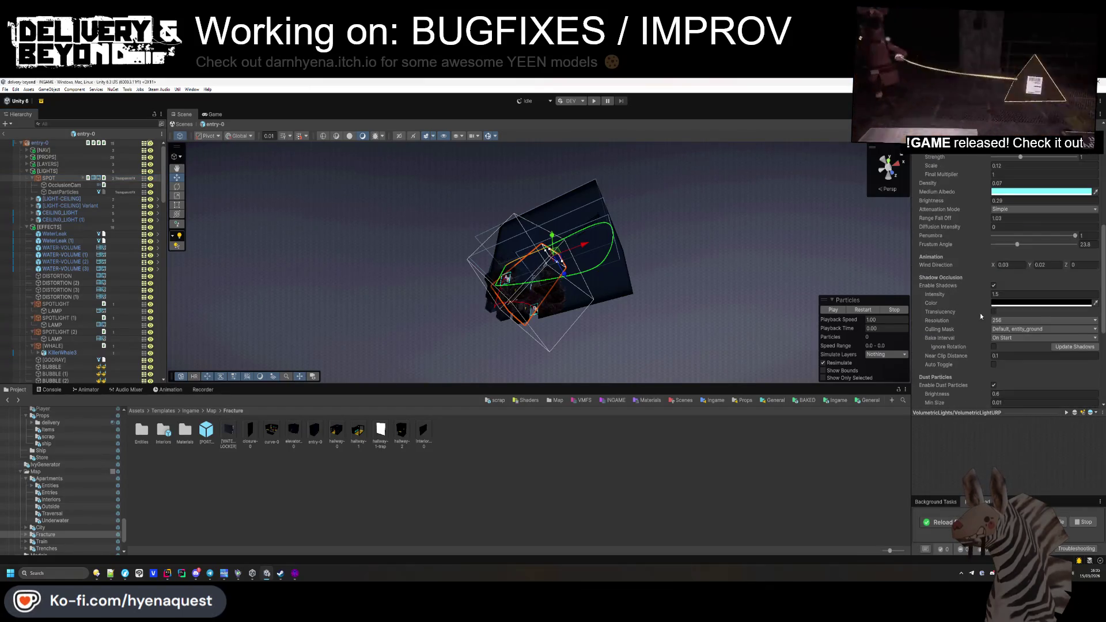
pyautogui.scroll(-1, 979, 316)
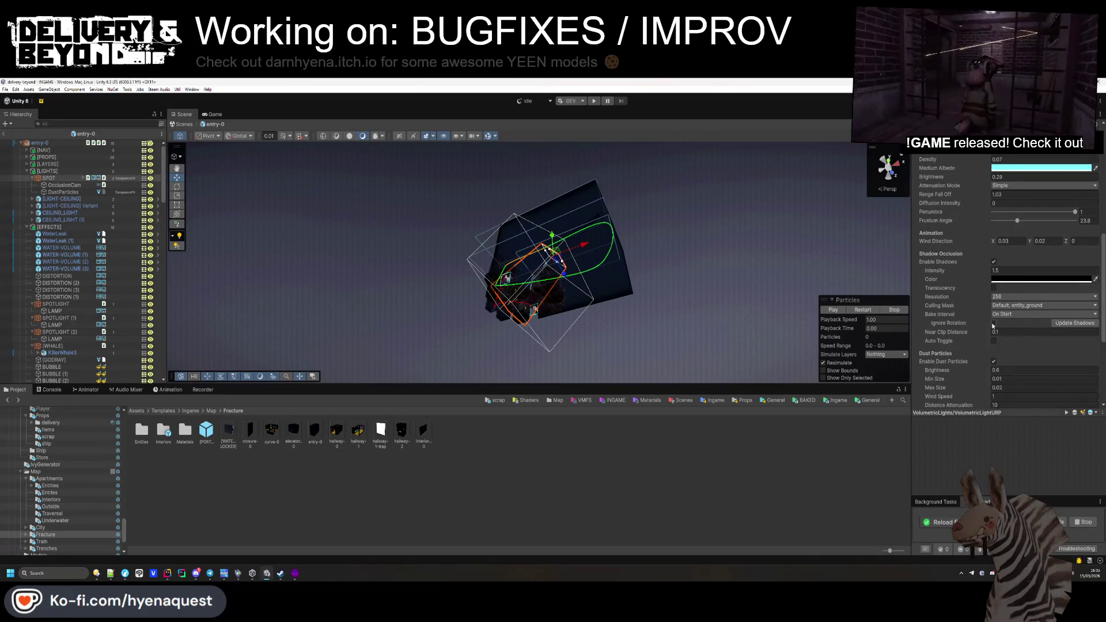
pyautogui.click(814, 461)
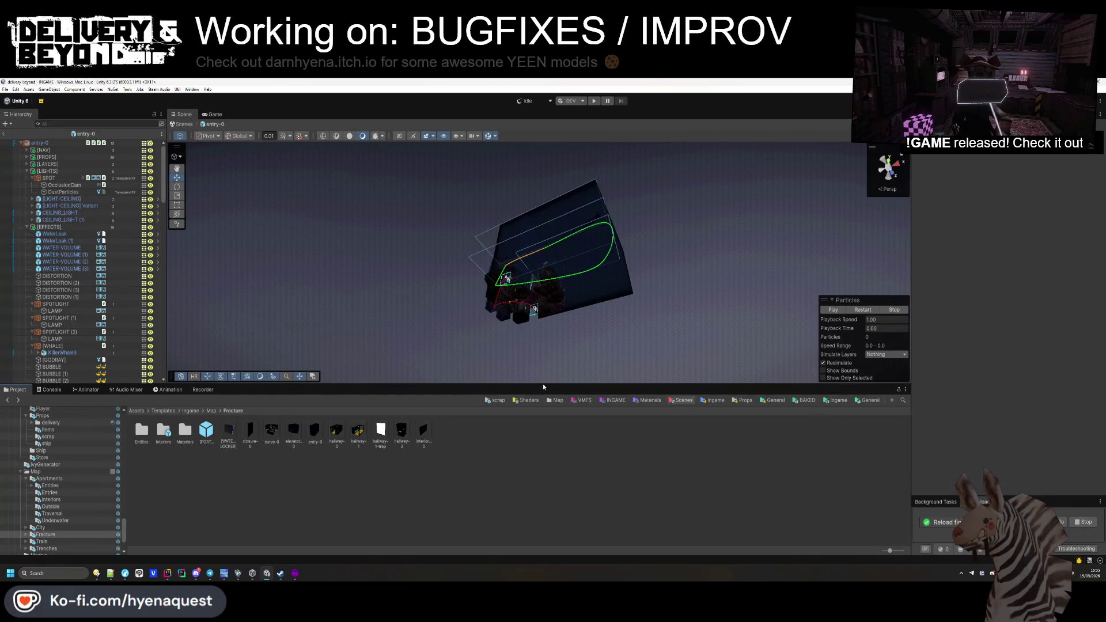
pyautogui.click(27, 171)
pyautogui.click(27, 178)
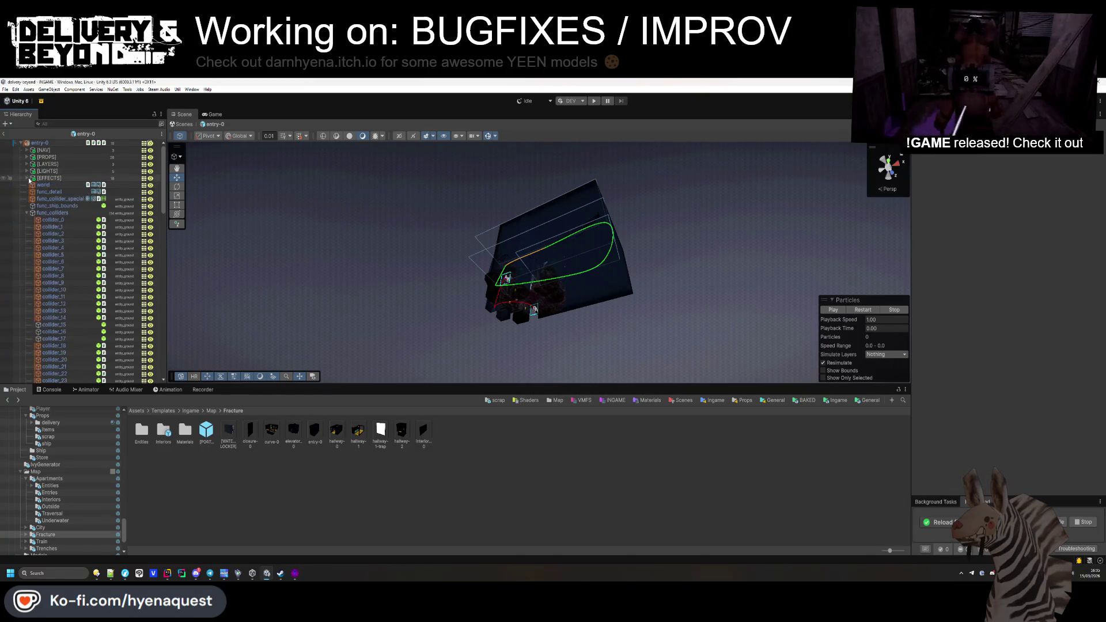
pyautogui.click(27, 213)
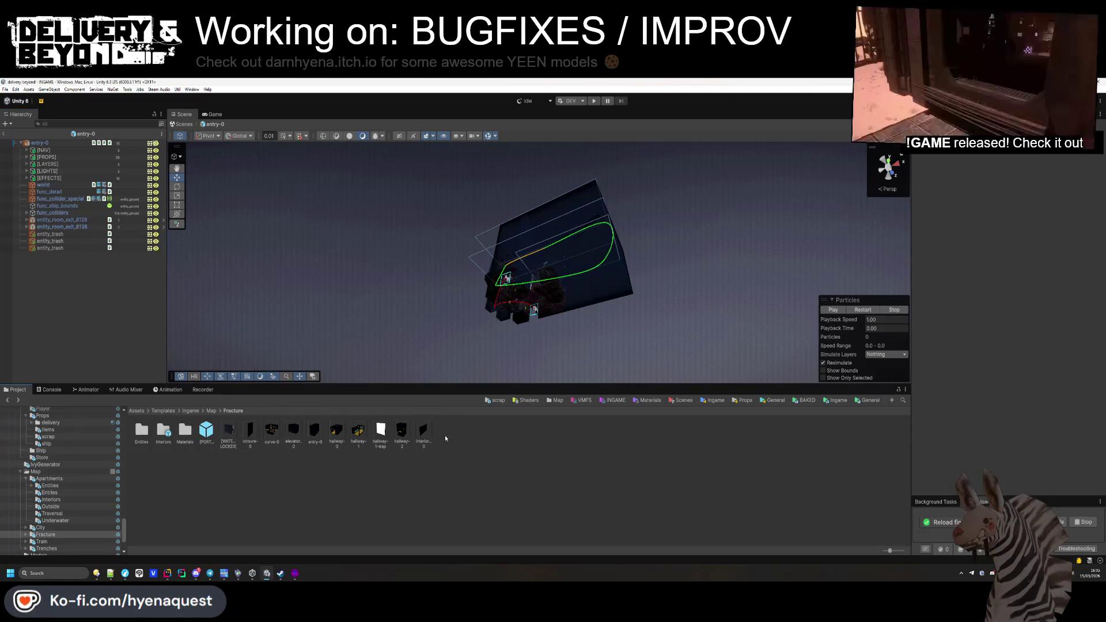
pyautogui.doubleClick(293, 429)
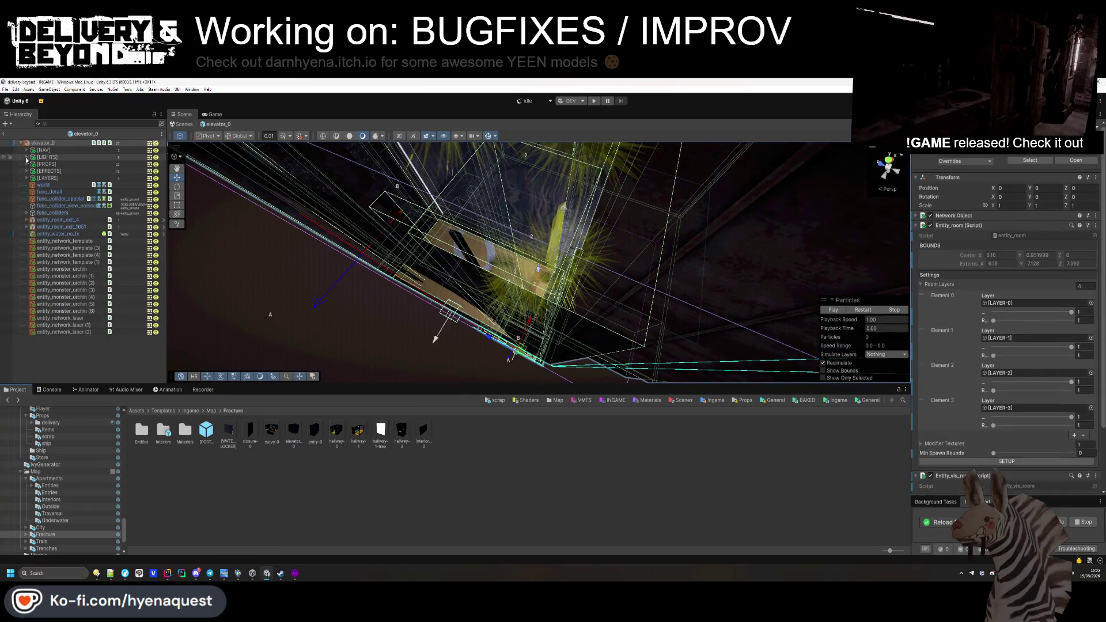
# Step: Check elevator_0's LIGHTS group, then exit Prefab Mode back to the INGAME scene
pyautogui.click(27, 157)
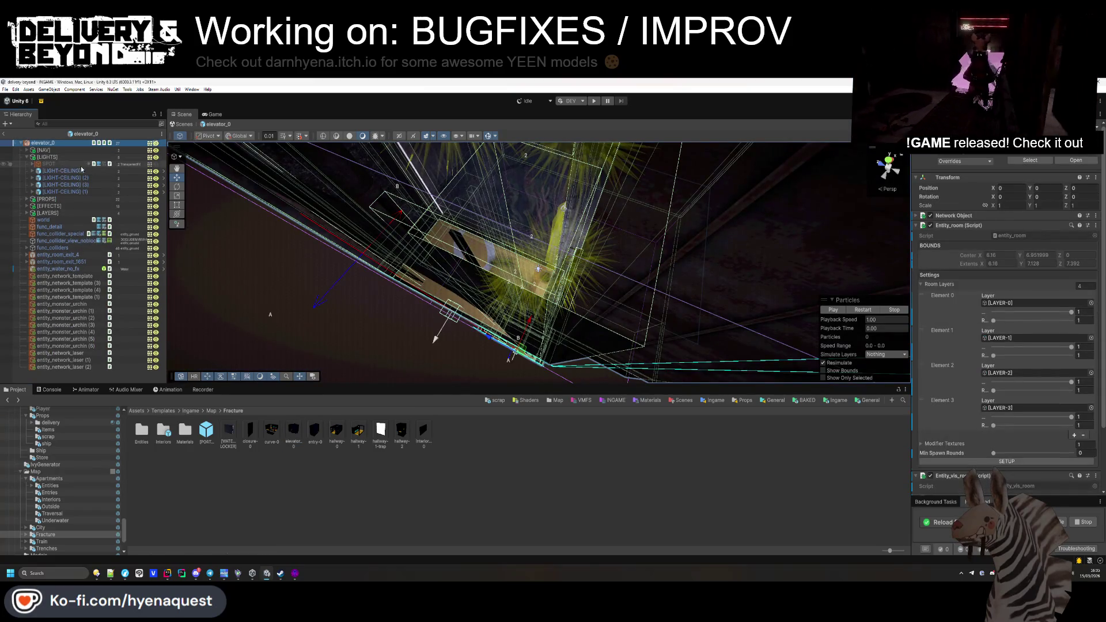
pyautogui.click(26, 158)
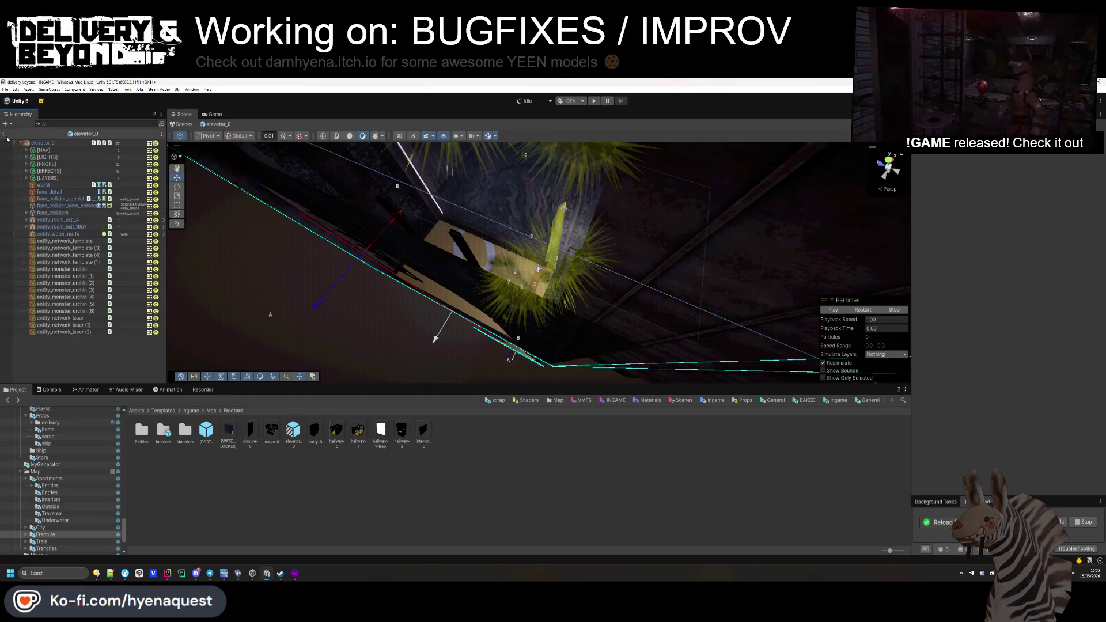
pyautogui.click(184, 124)
pyautogui.moveTo(699, 316)
pyautogui.mouseDown()
pyautogui.moveTo(571, 226)
pyautogui.moveTo(600, 476)
pyautogui.moveTo(551, 487)
pyautogui.mouseUp()
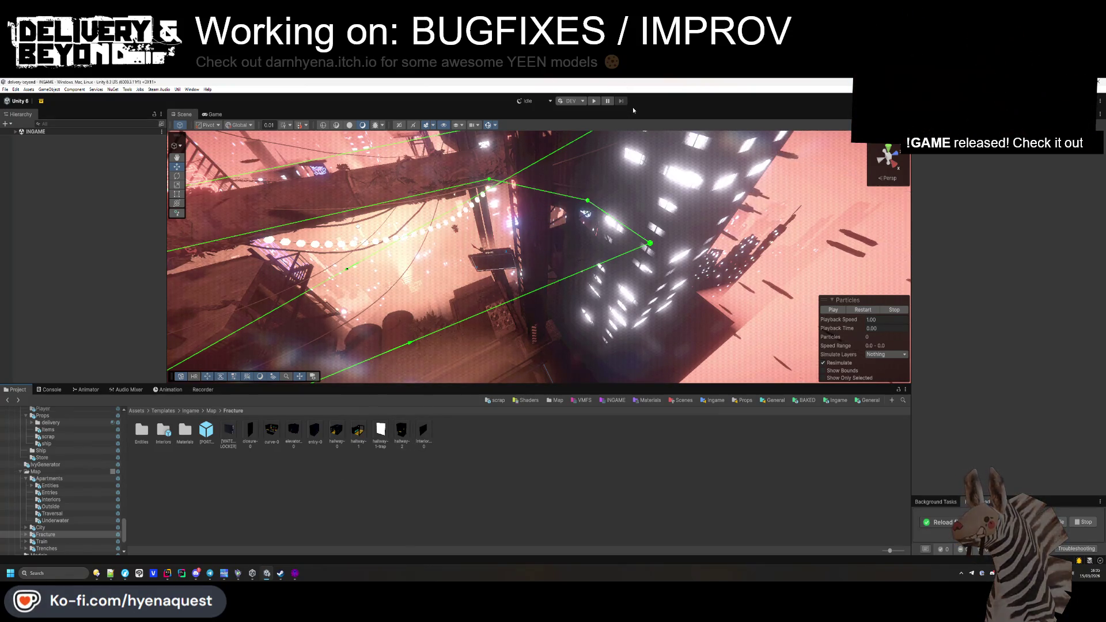
# Step: Enlarge the Scene view and start the game in Play mode
pyautogui.moveTo(712, 390); pyautogui.dragTo(712, 458)
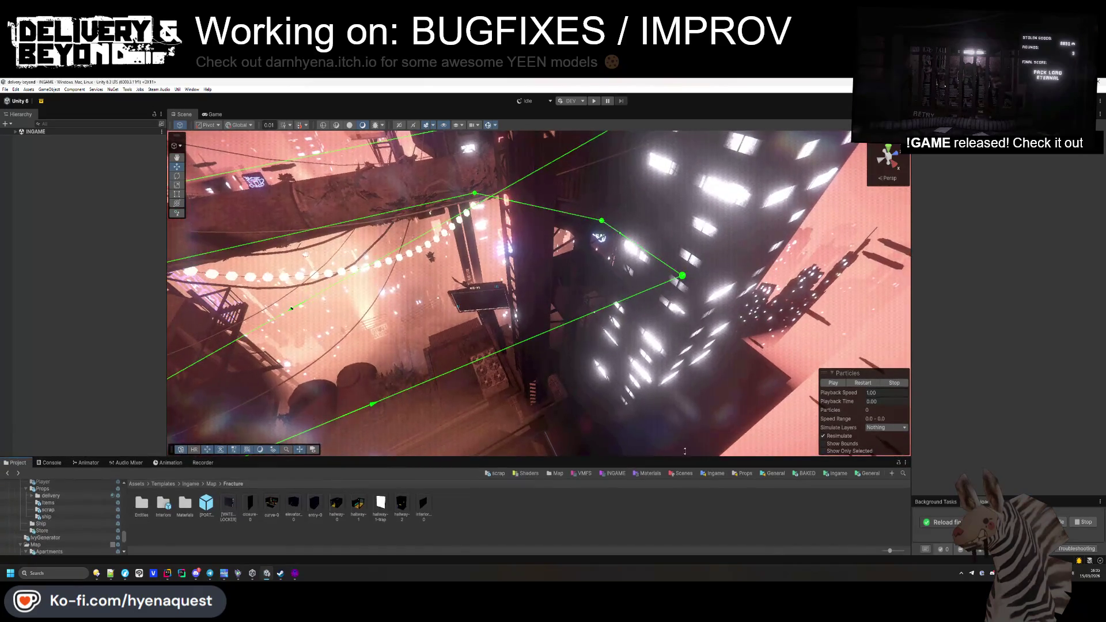
pyautogui.click(594, 101)
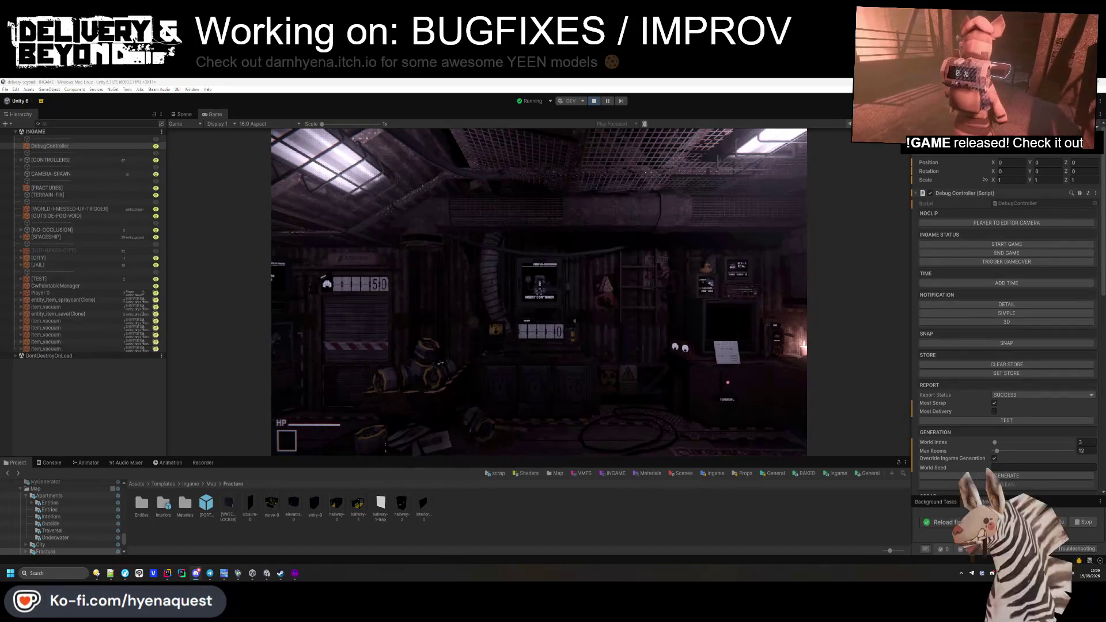
# Step: Select DebugController and orbit and zoom the Scene view around the running game's generated level
pyautogui.press('super')
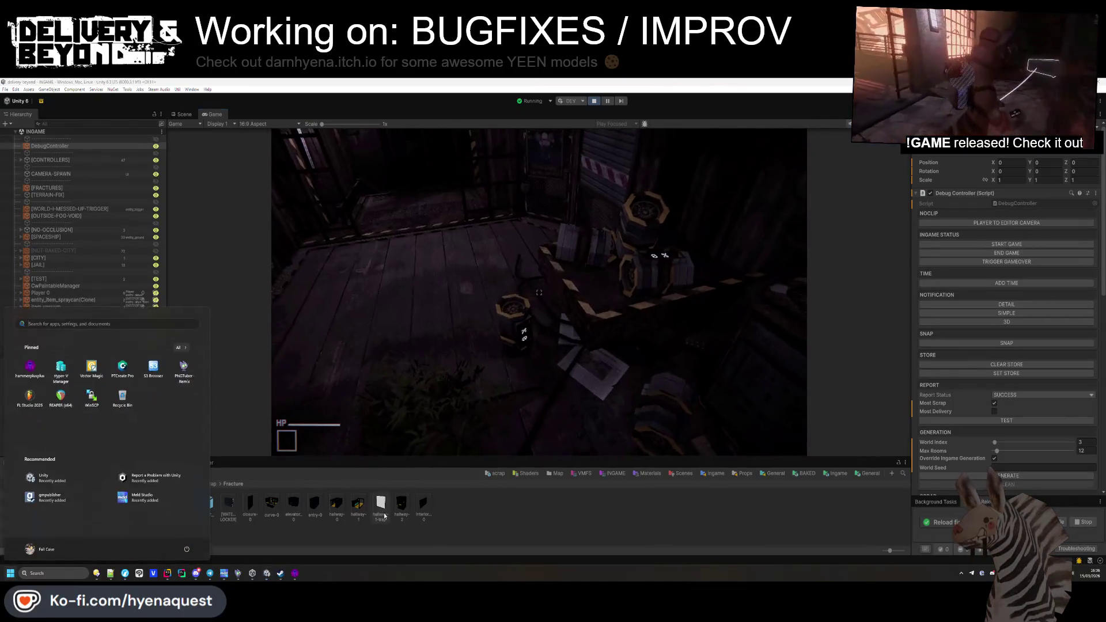
pyautogui.press('super')
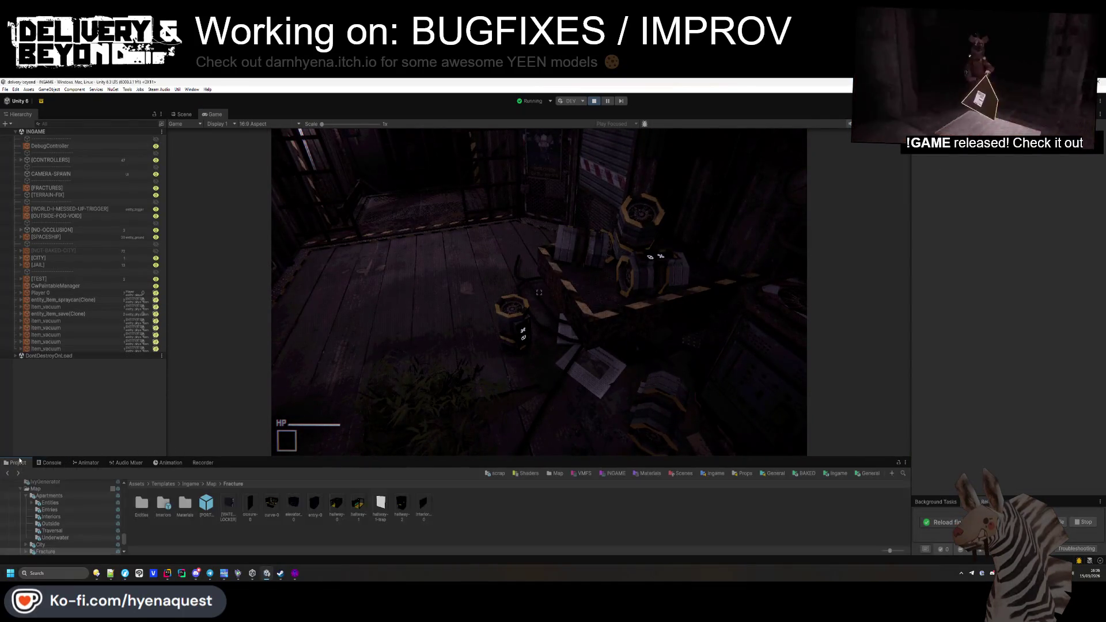
pyautogui.click(50, 146)
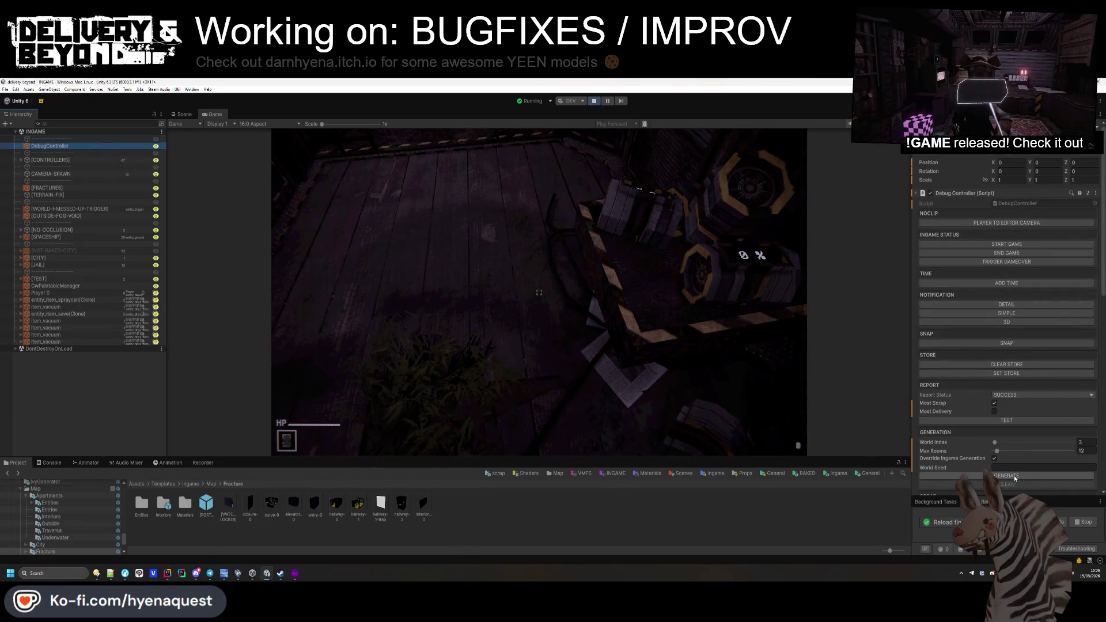
pyautogui.click(183, 115)
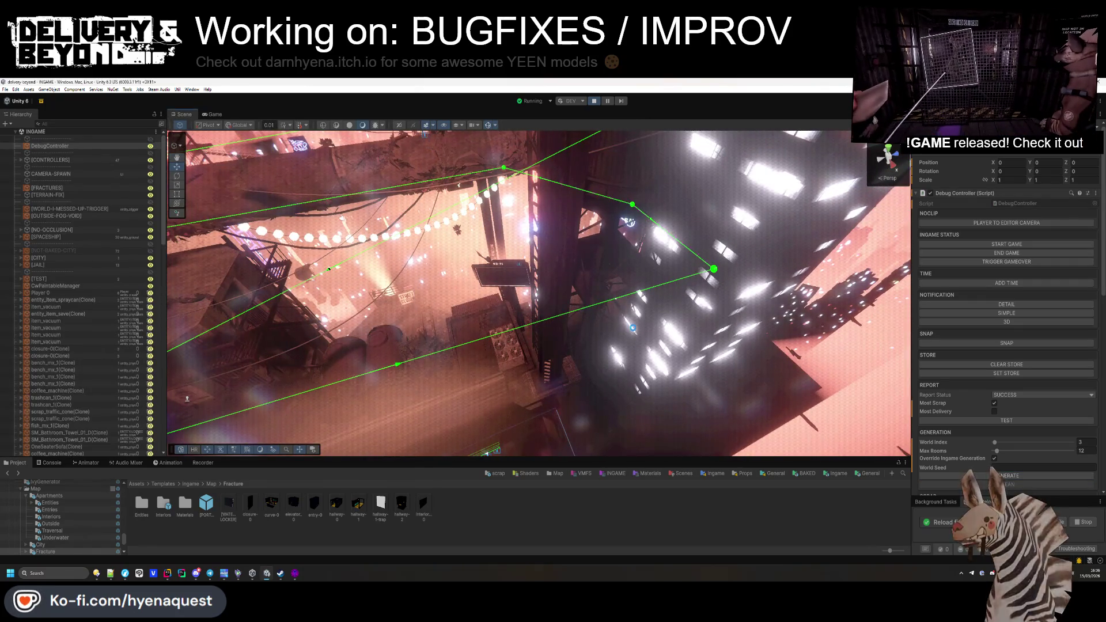
pyautogui.moveTo(634, 330)
pyautogui.mouseDown()
pyautogui.moveTo(600, 321)
pyautogui.moveTo(660, 325)
pyautogui.moveTo(447, 312)
pyautogui.mouseUp()
pyautogui.scroll(5, 461, 300)
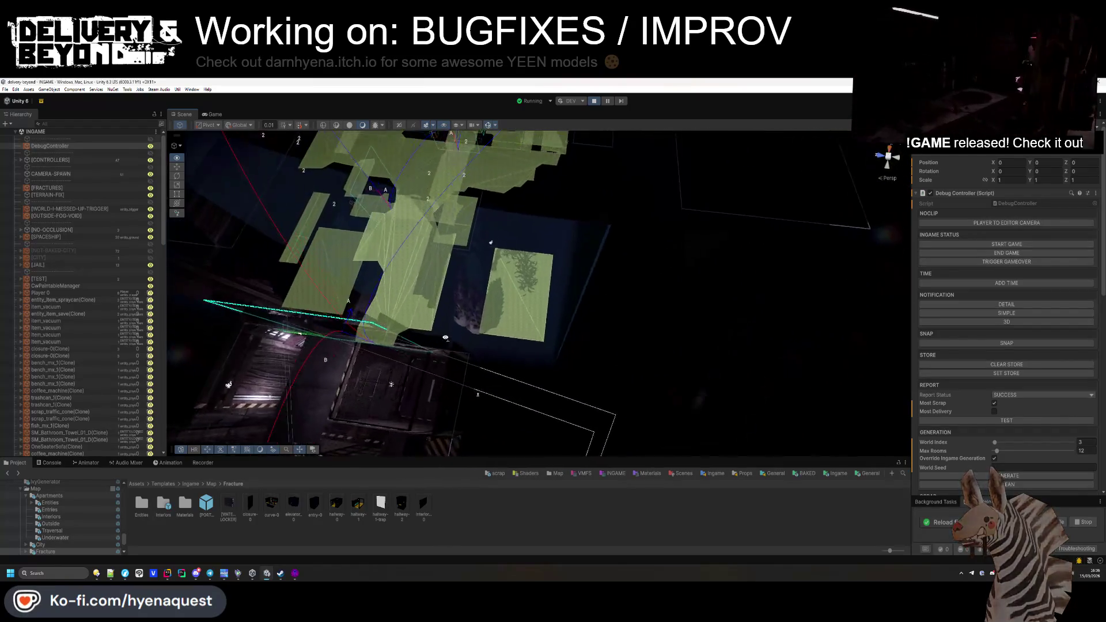
pyautogui.scroll(-5, 482, 288)
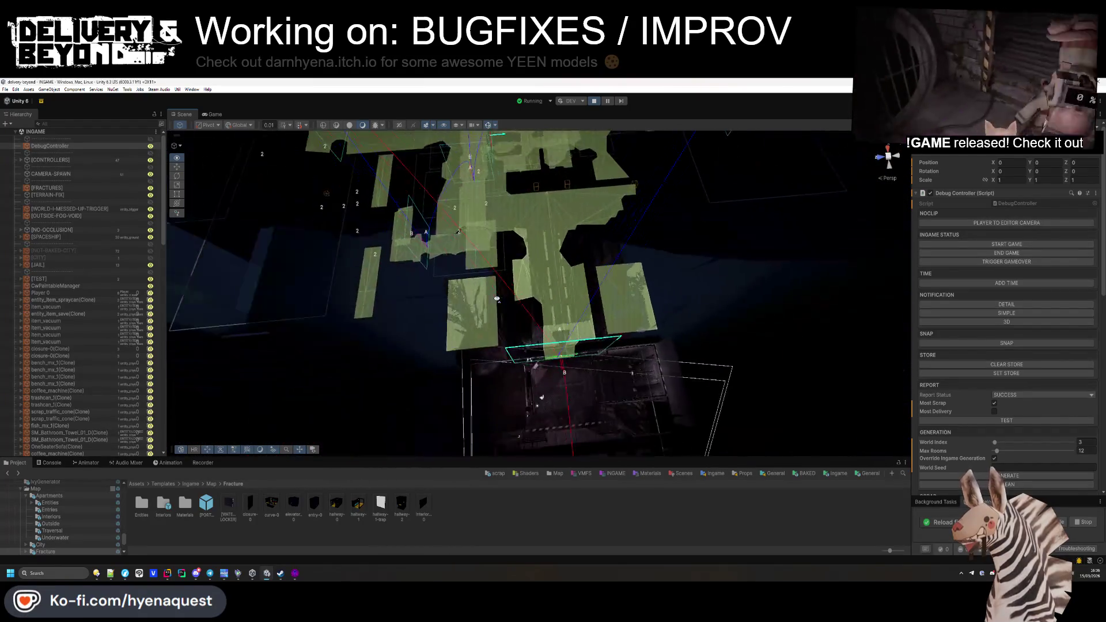
pyautogui.hotkey('alt', 'Tab')
# Step: In Hammer, fly the 3D camera to the red floor brush and check its properties
pyautogui.click(636, 279)
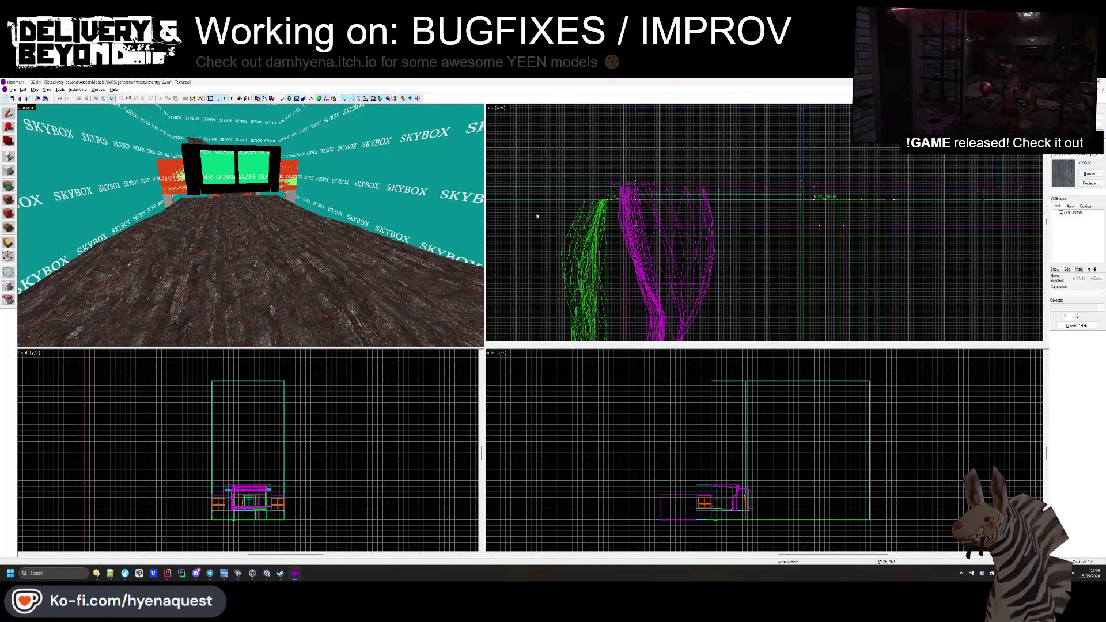
pyautogui.press('w')
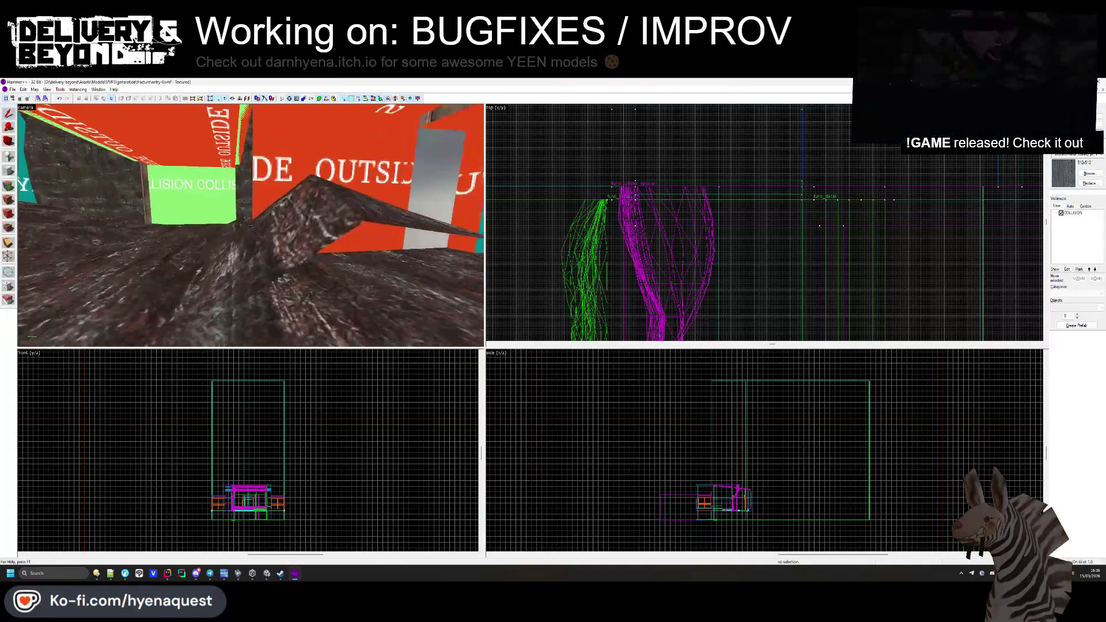
pyautogui.press('w')
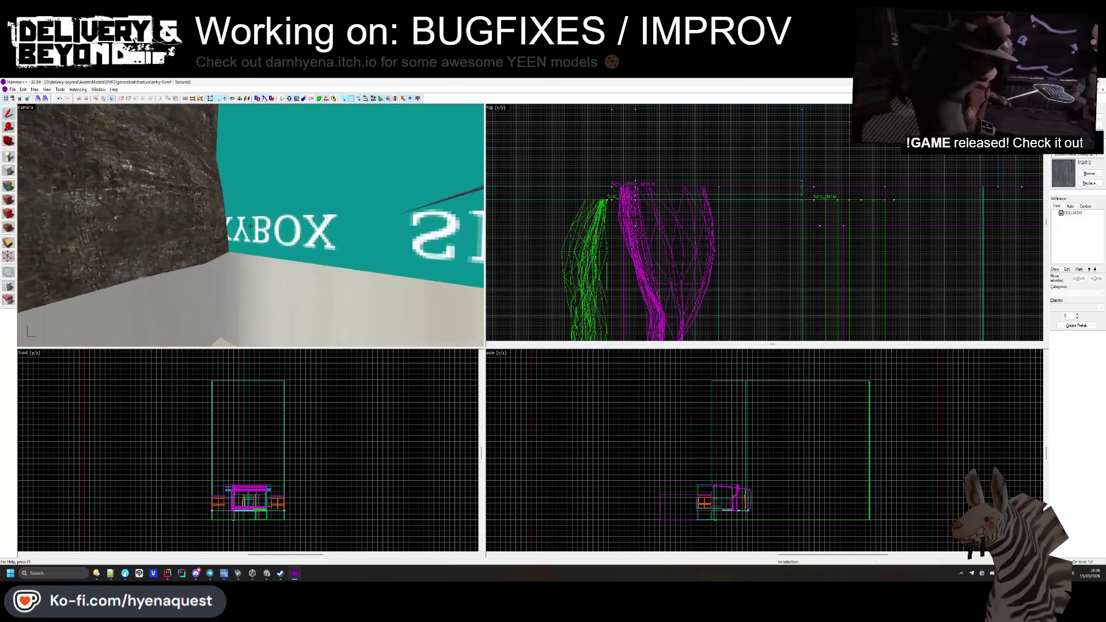
pyautogui.press('w')
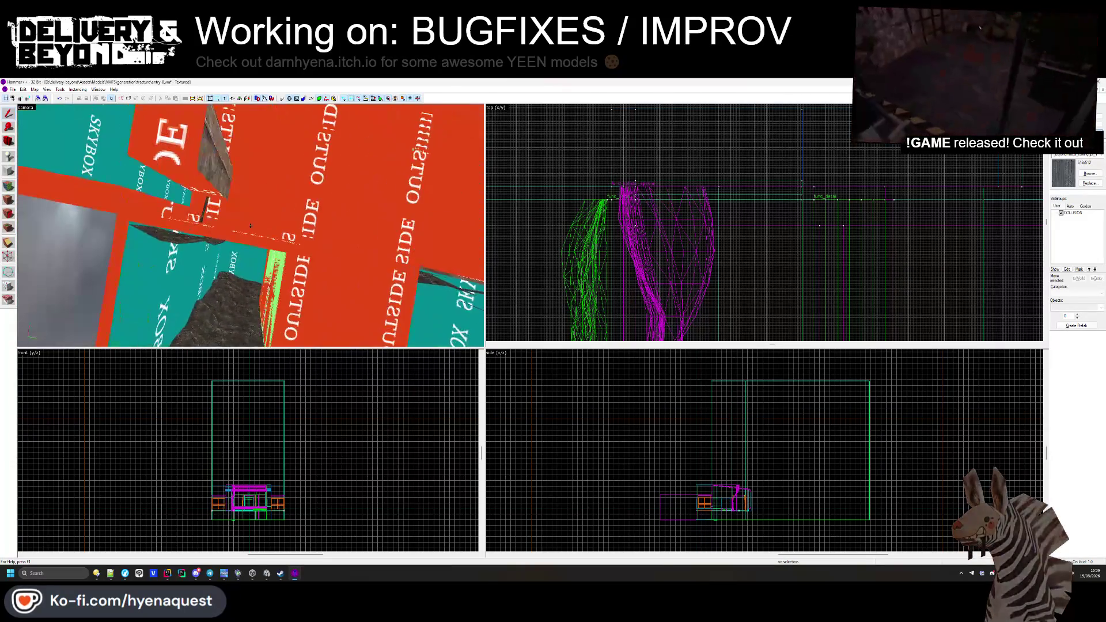
pyautogui.click(251, 226)
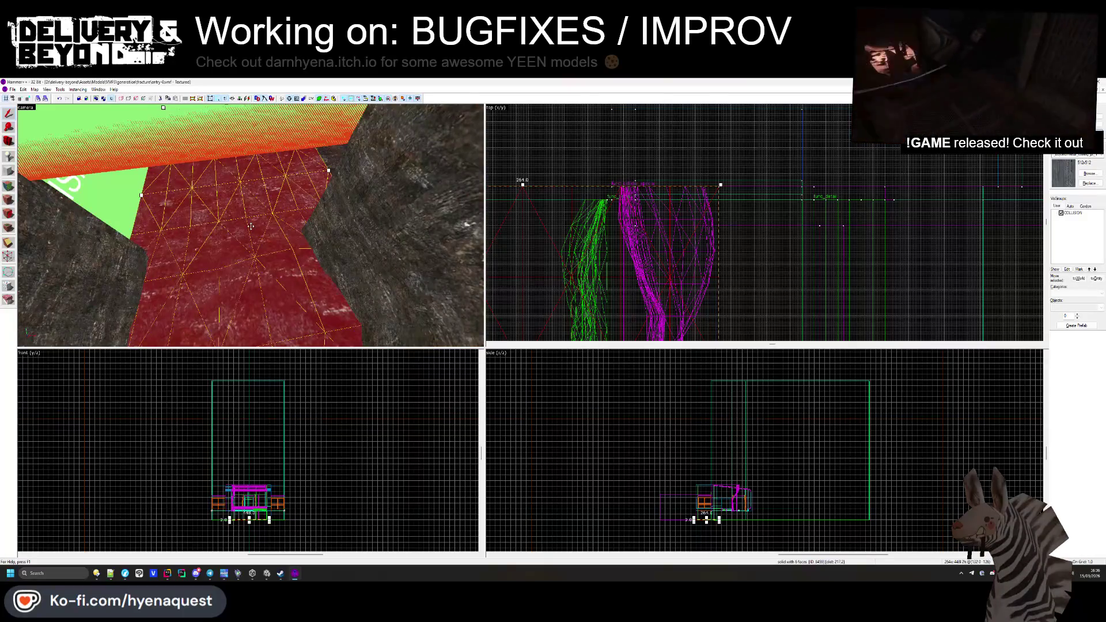
pyautogui.hotkey('alt', 'Return')
pyautogui.press('Escape')
# Step: Confirm the red floor brushes are func_detail entities, then return to Unity
pyautogui.press('w')
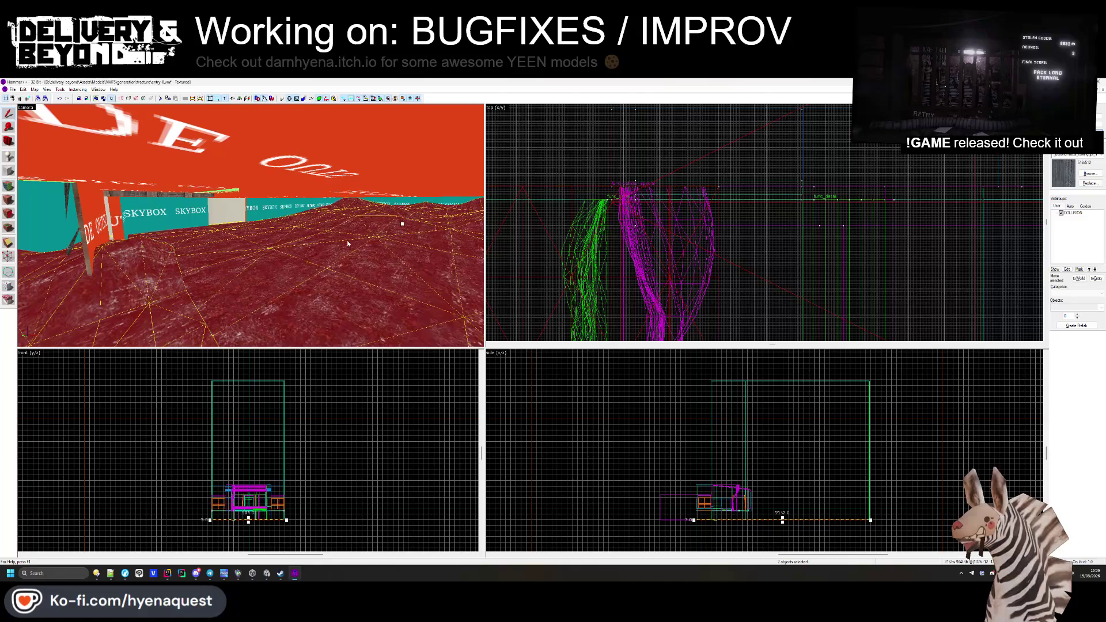
pyautogui.hotkey('ctrl', 't')
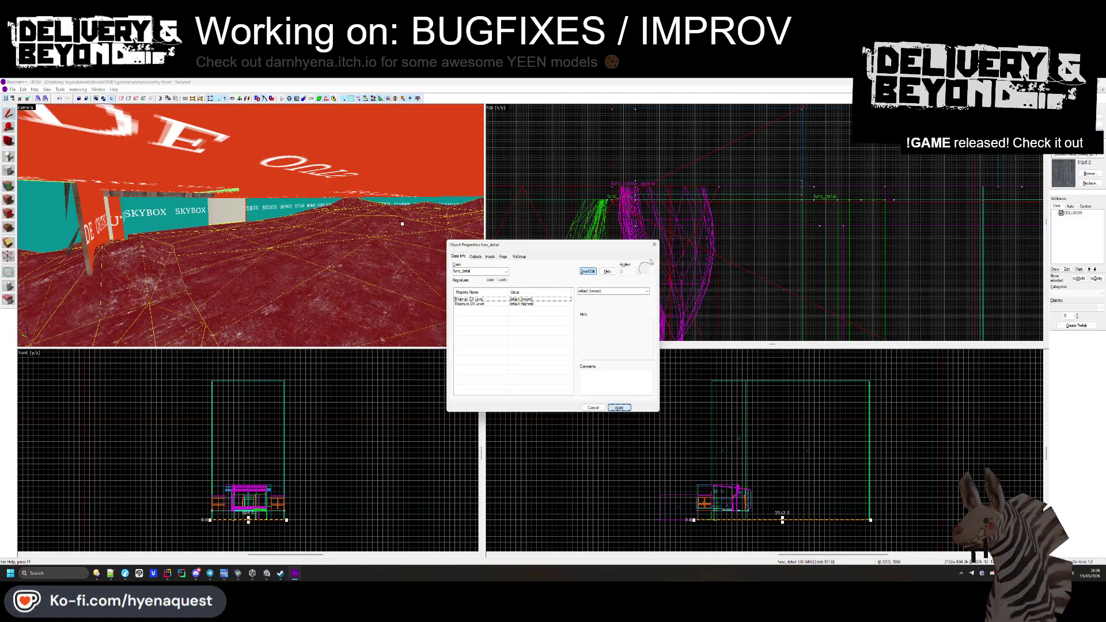
pyautogui.click(654, 245)
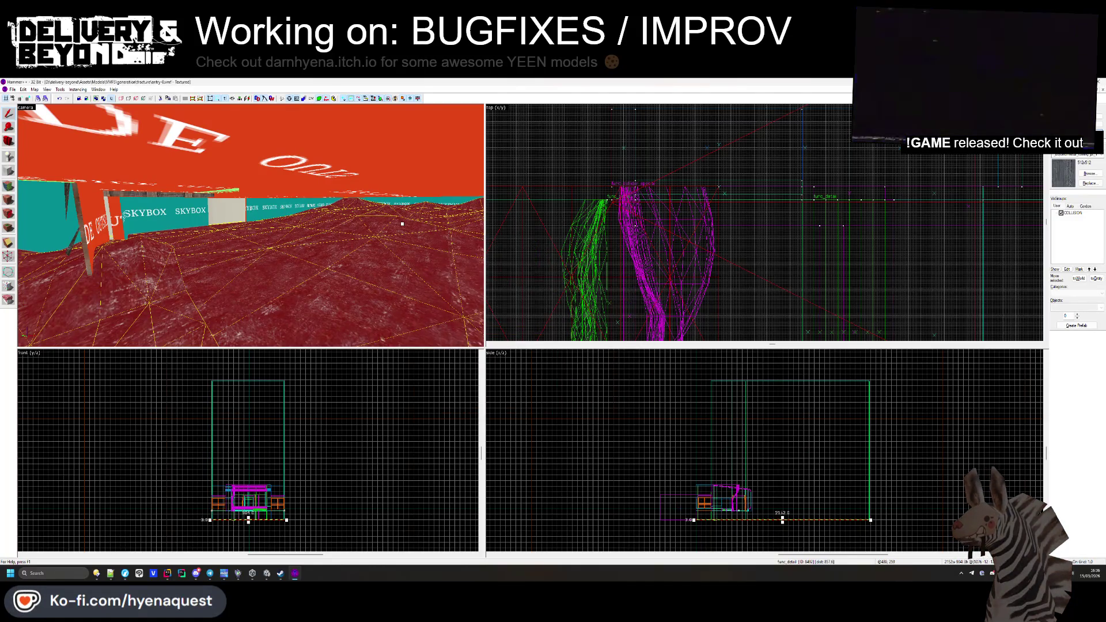
pyautogui.doubleClick(303, 219)
pyautogui.press('Escape')
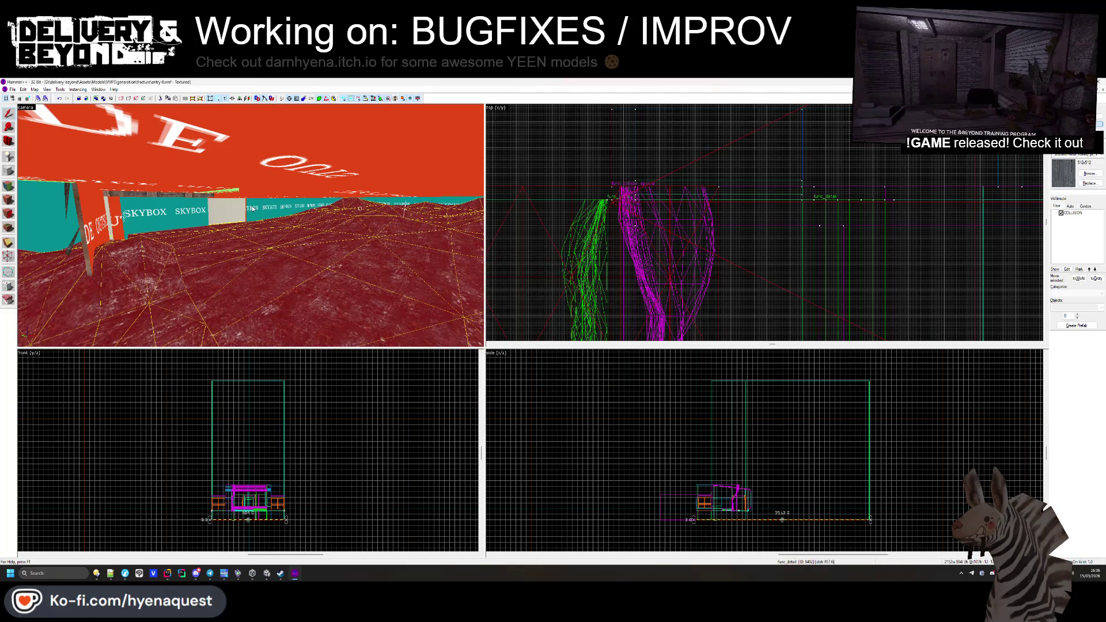
pyautogui.press('Left')
pyautogui.hotkey('alt', 'Tab')
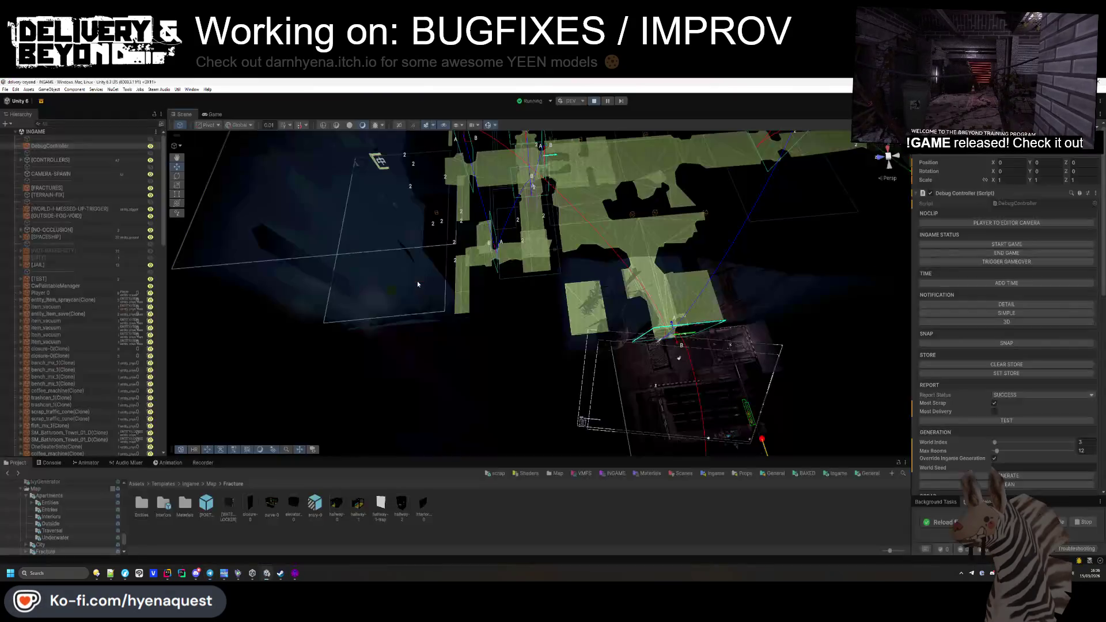
# Step: Clear the Hierarchy selection and orbit the Scene view over the level's green floor layout
pyautogui.click(643, 437)
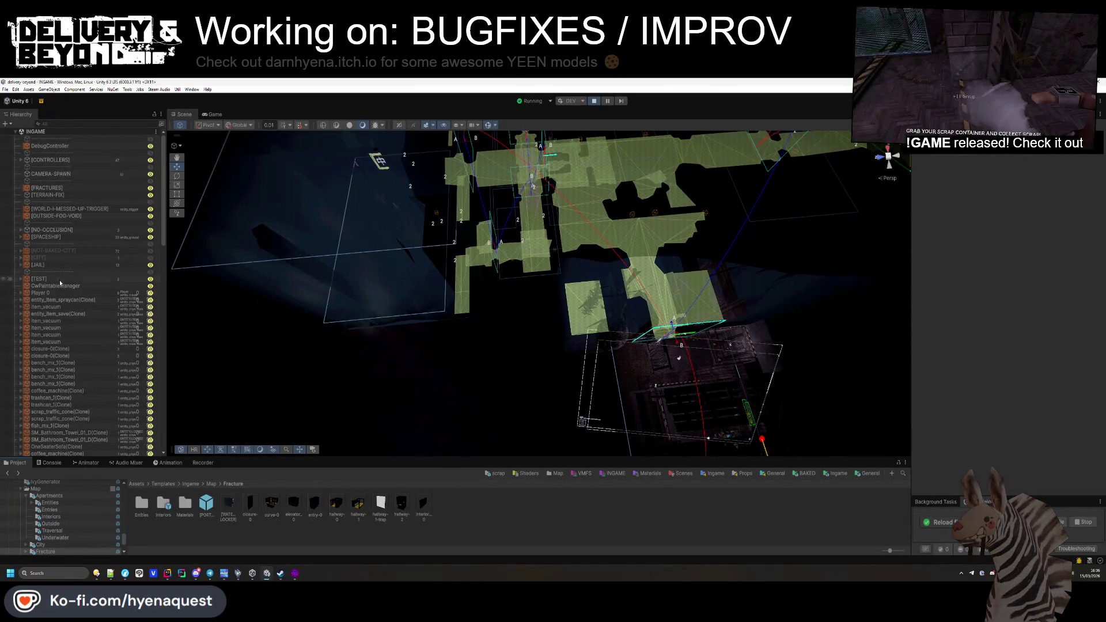
pyautogui.moveTo(403, 288)
pyautogui.mouseDown()
pyautogui.moveTo(445, 274)
pyautogui.moveTo(435, 294)
pyautogui.moveTo(469, 305)
pyautogui.moveTo(569, 323)
pyautogui.moveTo(627, 314)
pyautogui.moveTo(723, 237)
pyautogui.moveTo(661, 276)
pyautogui.moveTo(536, 299)
pyautogui.moveTo(708, 307)
pyautogui.moveTo(634, 299)
pyautogui.moveTo(548, 316)
pyautogui.moveTo(526, 192)
pyautogui.moveTo(541, 230)
pyautogui.mouseUp()
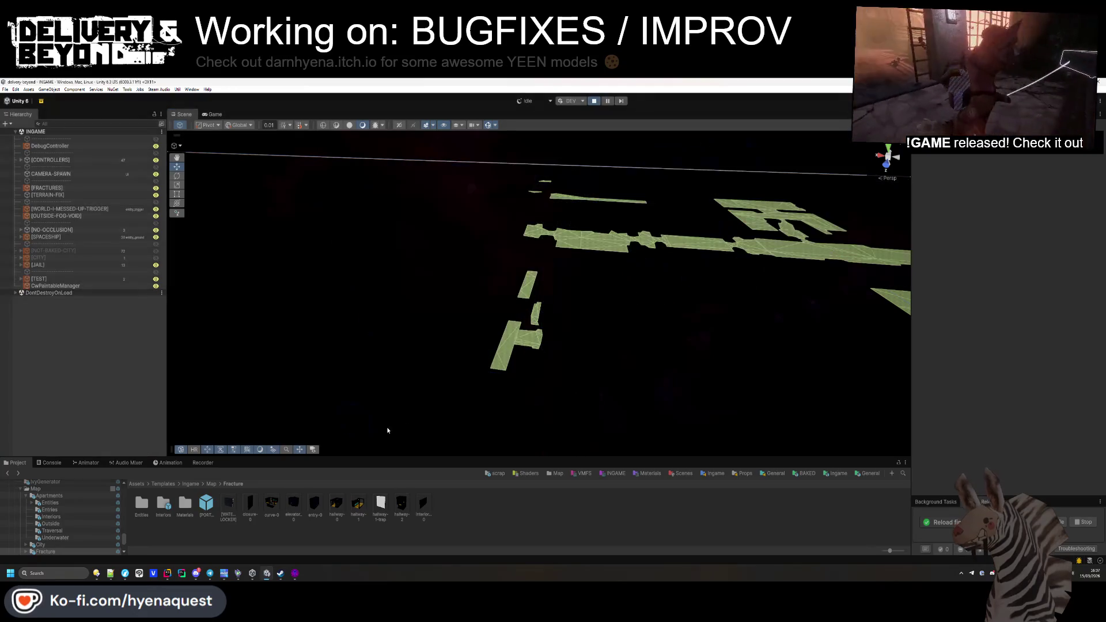
# Step: Stop Play mode, open the entry-0 prefab and orbit around its room
pyautogui.hotkey('ctrl', 'p')
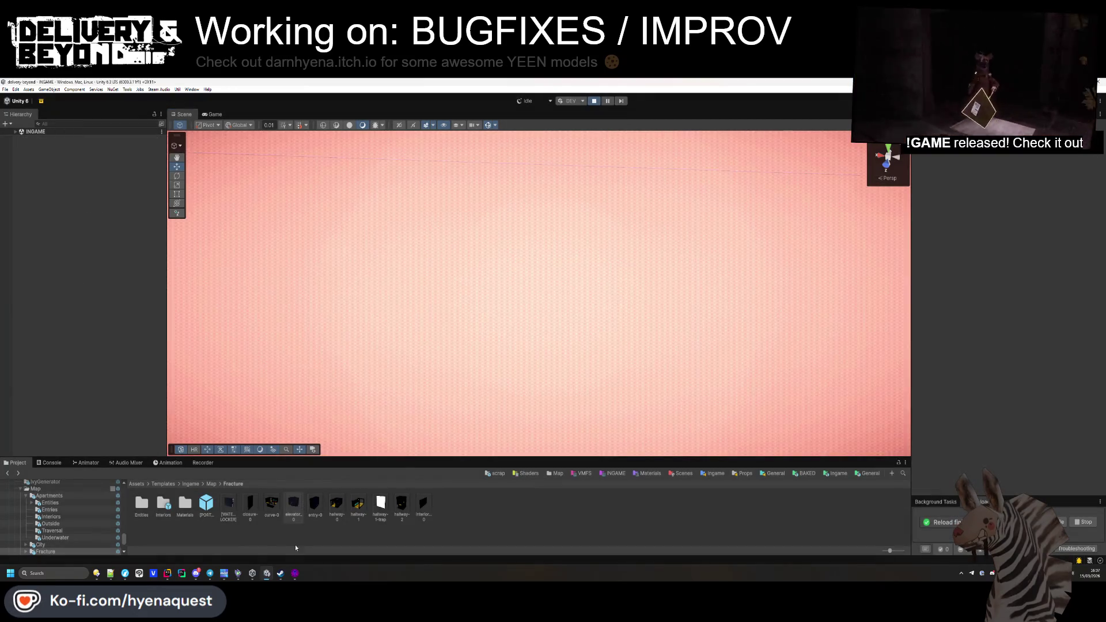
pyautogui.click(310, 511)
pyautogui.doubleClick(310, 511)
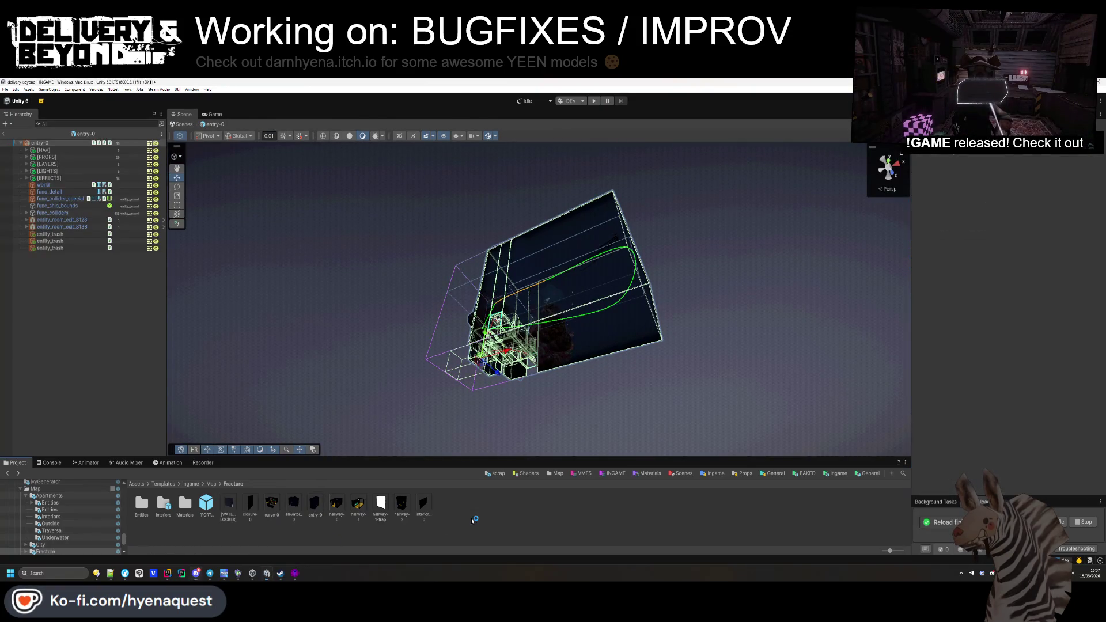
pyautogui.moveTo(438, 276)
pyautogui.mouseDown()
pyautogui.moveTo(490, 338)
pyautogui.moveTo(505, 316)
pyautogui.moveTo(494, 370)
pyautogui.moveTo(526, 447)
pyautogui.moveTo(573, 452)
pyautogui.moveTo(713, 423)
pyautogui.moveTo(918, 438)
pyautogui.moveTo(694, 460)
pyautogui.moveTo(464, 257)
pyautogui.mouseUp()
# Step: Glance at Hammer, then orbit the camera inside the entry-0 room in Unity
pyautogui.hotkey('alt', 'Tab')
pyautogui.click(615, 247)
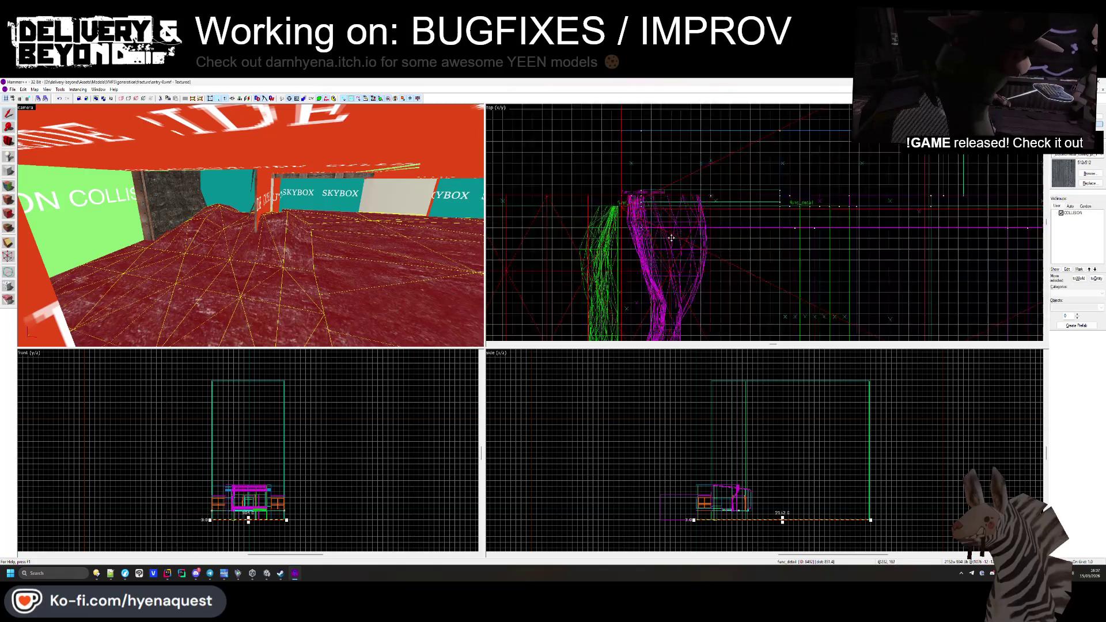
pyautogui.hotkey('alt', 'Tab')
pyautogui.moveTo(370, 293)
pyautogui.mouseDown()
pyautogui.moveTo(469, 278)
pyautogui.moveTo(445, 276)
pyautogui.moveTo(370, 304)
pyautogui.moveTo(470, 332)
pyautogui.moveTo(516, 365)
pyautogui.moveTo(451, 382)
pyautogui.moveTo(455, 345)
pyautogui.moveTo(440, 321)
pyautogui.mouseUp()
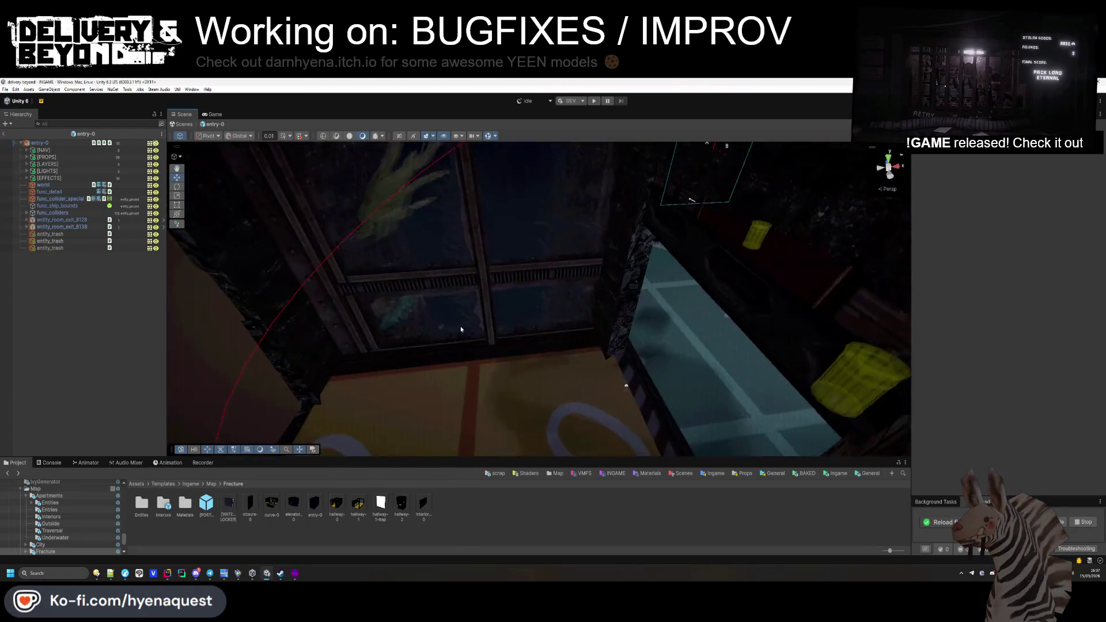
# Step: Collapse the Steam Audio and Entity_room components, then exit entry-0 back to the INGAME scene
pyautogui.moveTo(547, 325)
pyautogui.mouseDown()
pyautogui.moveTo(530, 286)
pyautogui.moveTo(531, 317)
pyautogui.moveTo(559, 354)
pyautogui.moveTo(573, 292)
pyautogui.mouseUp()
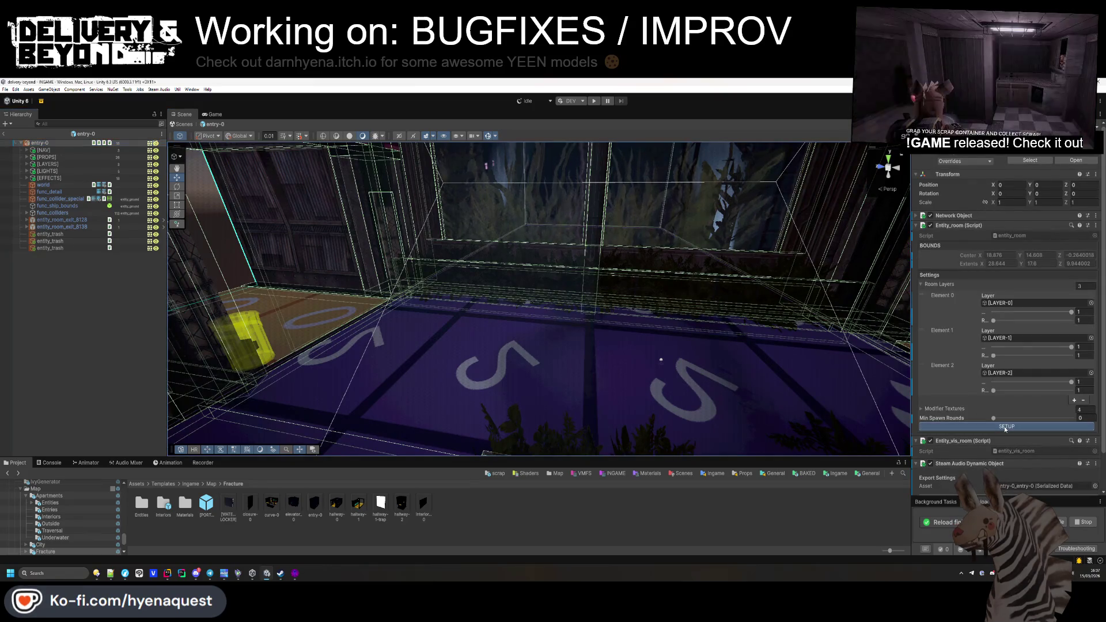
pyautogui.scroll(-2, 1006, 438)
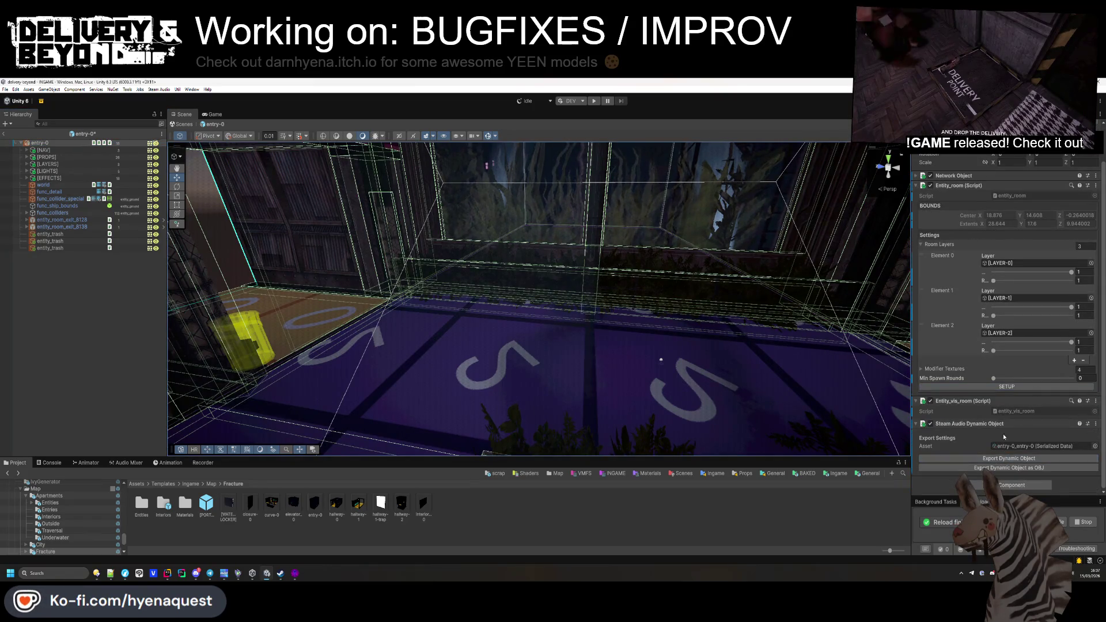
pyautogui.click(991, 424)
pyautogui.click(956, 225)
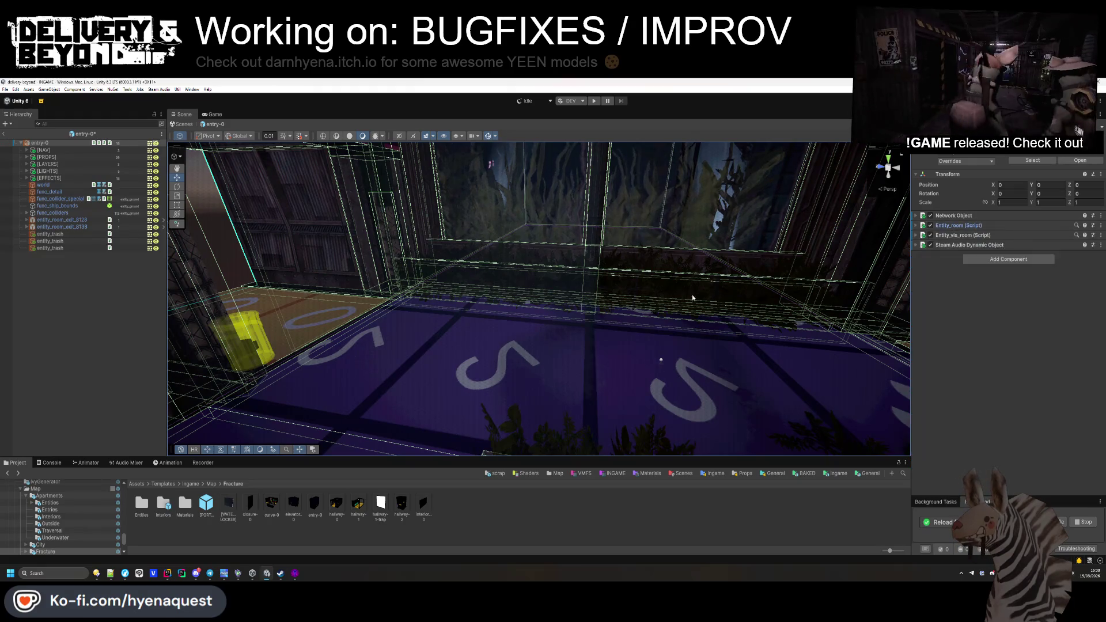
pyautogui.click(94, 329)
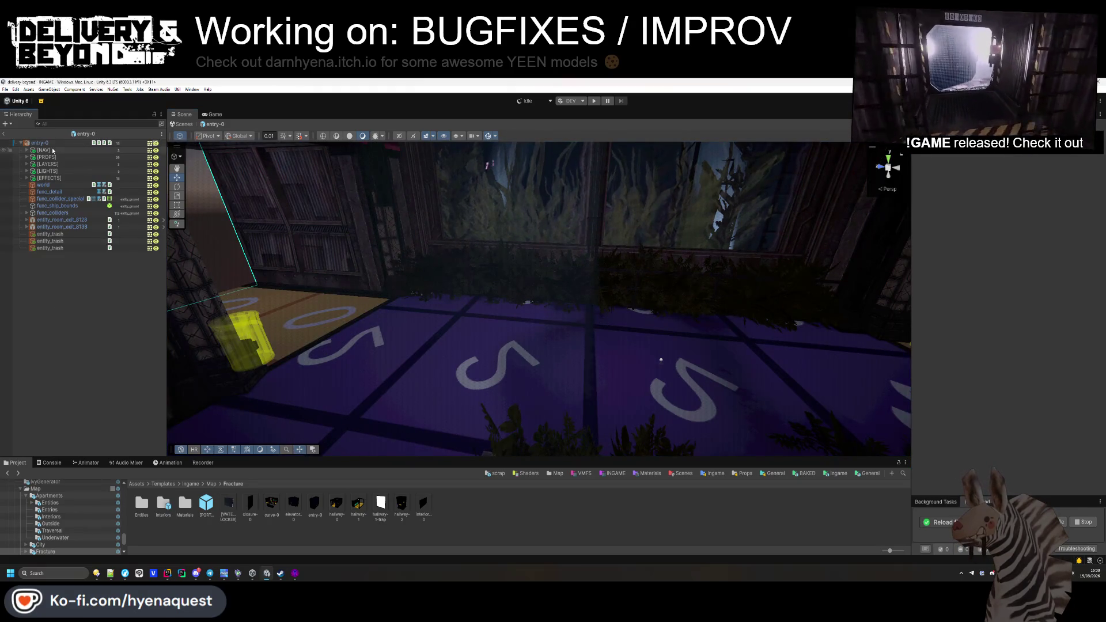
pyautogui.moveTo(368, 236); pyautogui.dragTo(62, 299)
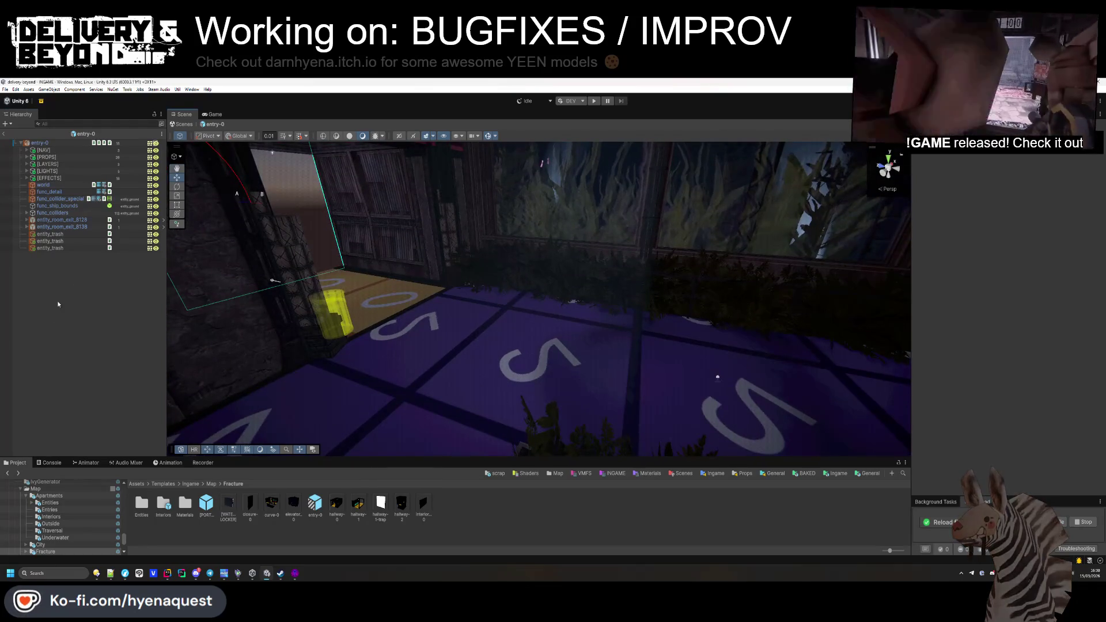
pyautogui.click(7, 135)
pyautogui.click(235, 505)
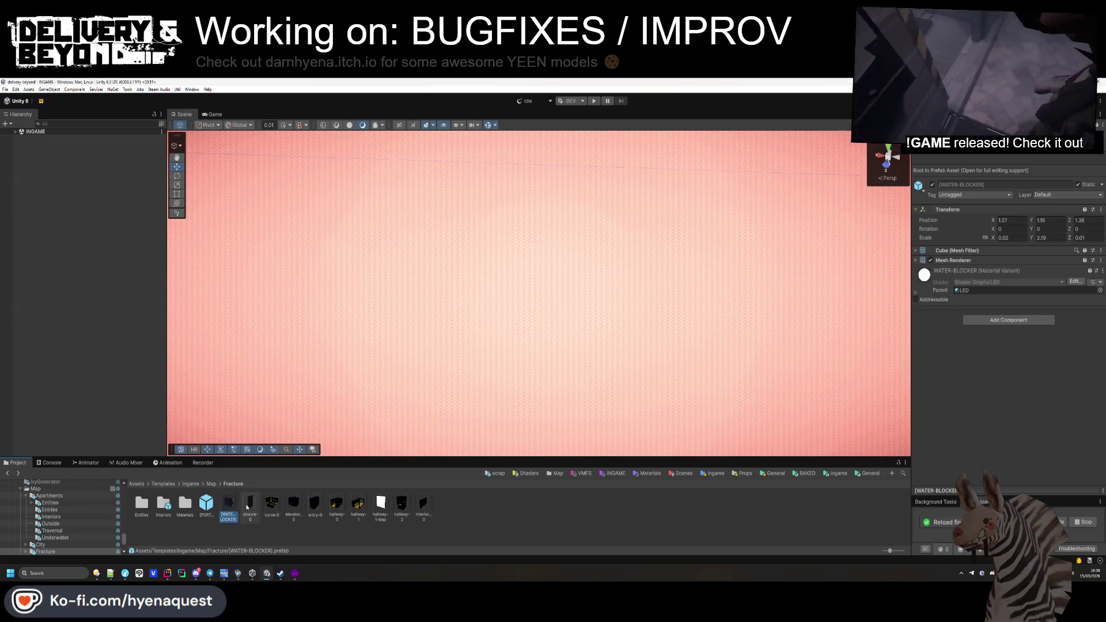
# Step: Open the elevator_0 prefab and select and frame the [NAV] > IGNORE navmesh cut
pyautogui.doubleClick(294, 504)
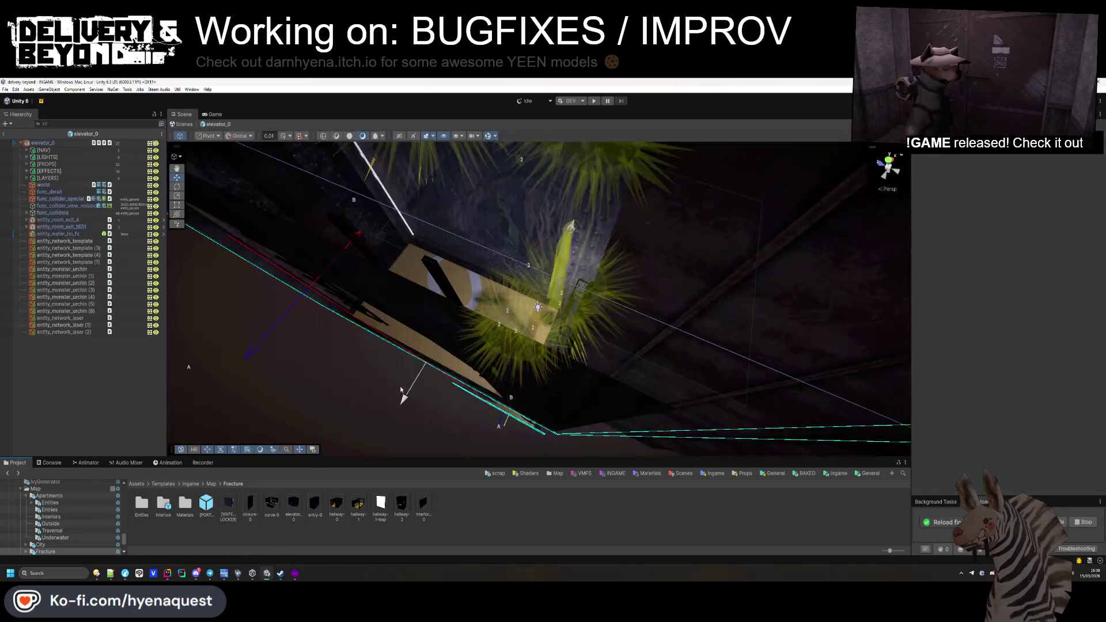
pyautogui.click(26, 150)
pyautogui.click(50, 157)
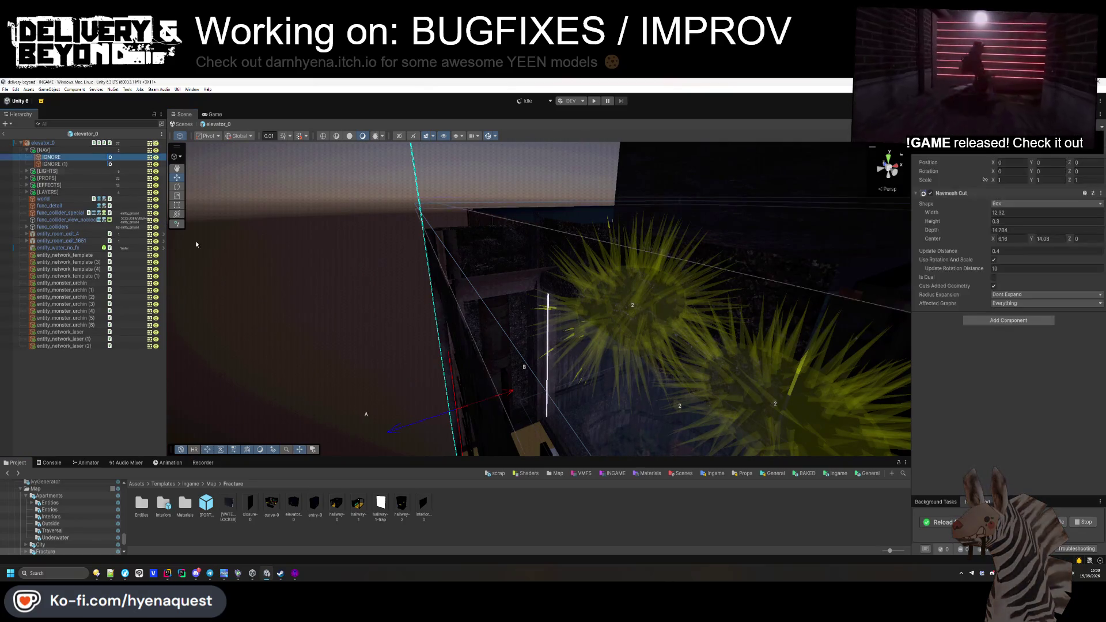
pyautogui.press('f')
pyautogui.moveTo(633, 311); pyautogui.dragTo(565, 271)
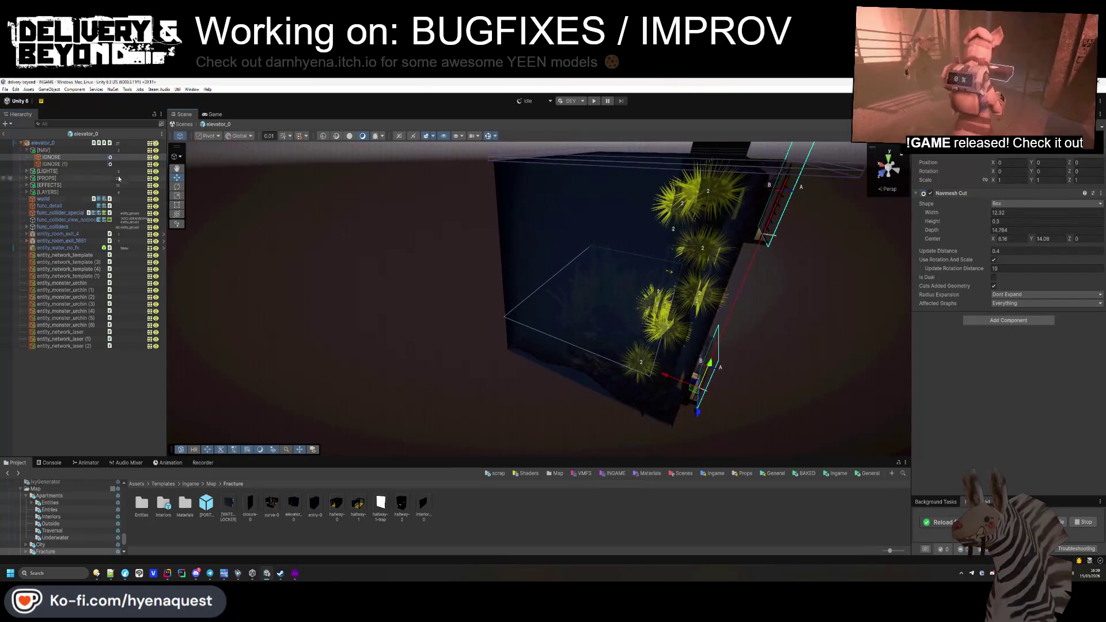
pyautogui.moveTo(264, 212)
pyautogui.mouseDown()
pyautogui.moveTo(506, 274)
pyautogui.moveTo(535, 183)
pyautogui.moveTo(515, 244)
pyautogui.moveTo(562, 253)
pyautogui.mouseUp()
# Step: Enlarge the navmesh cut's width and height and raise its centre height
pyautogui.moveTo(986, 213)
pyautogui.mouseDown()
pyautogui.moveTo(1002, 212)
pyautogui.moveTo(996, 226)
pyautogui.mouseUp()
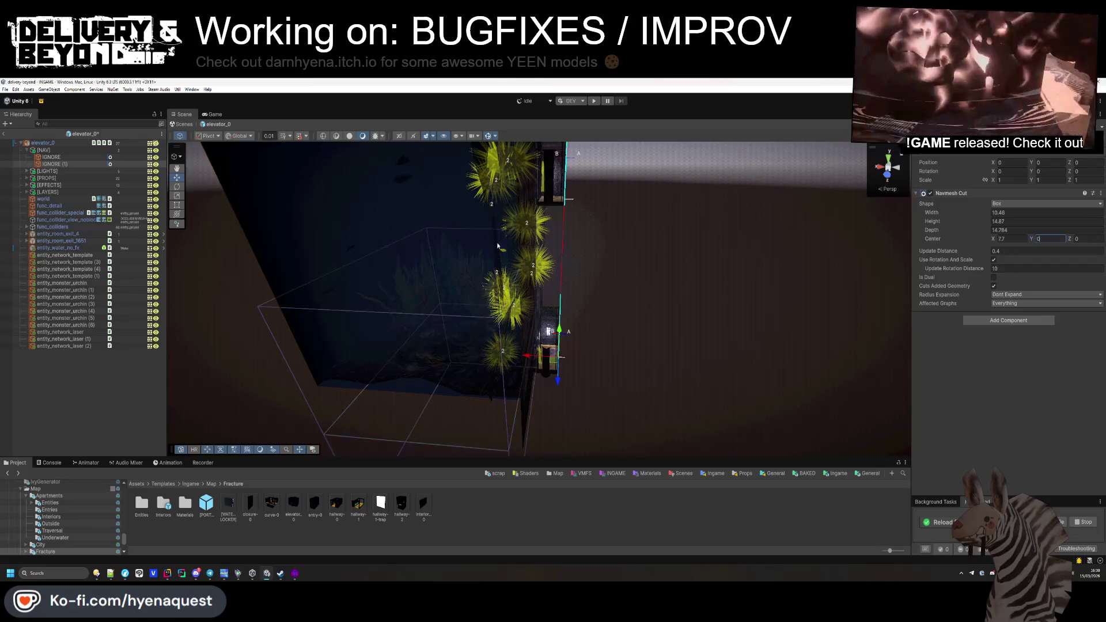
pyautogui.write('-2.8')
pyautogui.moveTo(1031, 238)
pyautogui.mouseDown()
pyautogui.moveTo(1067, 243)
pyautogui.moveTo(985, 238)
pyautogui.mouseUp()
pyautogui.moveTo(837, 267)
pyautogui.mouseDown()
pyautogui.moveTo(753, 303)
pyautogui.moveTo(985, 299)
pyautogui.moveTo(45, 293)
pyautogui.moveTo(151, 218)
pyautogui.moveTo(487, 245)
pyautogui.mouseUp()
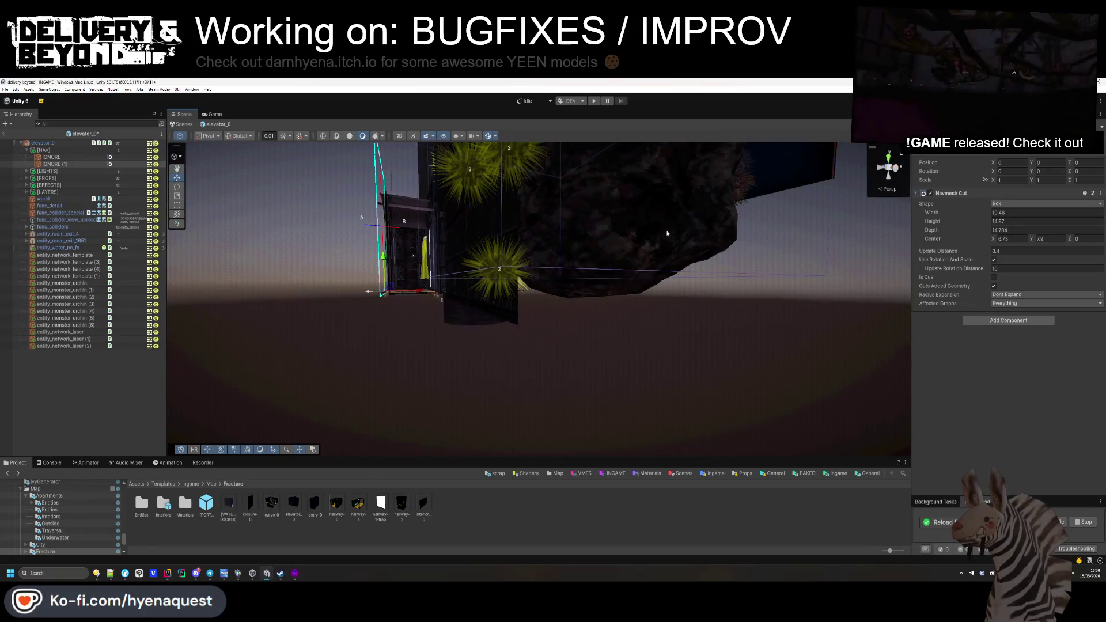
pyautogui.moveTo(414, 256)
pyautogui.mouseDown()
pyautogui.moveTo(642, 306)
pyautogui.moveTo(623, 424)
pyautogui.moveTo(651, 273)
pyautogui.moveTo(668, 276)
pyautogui.mouseUp()
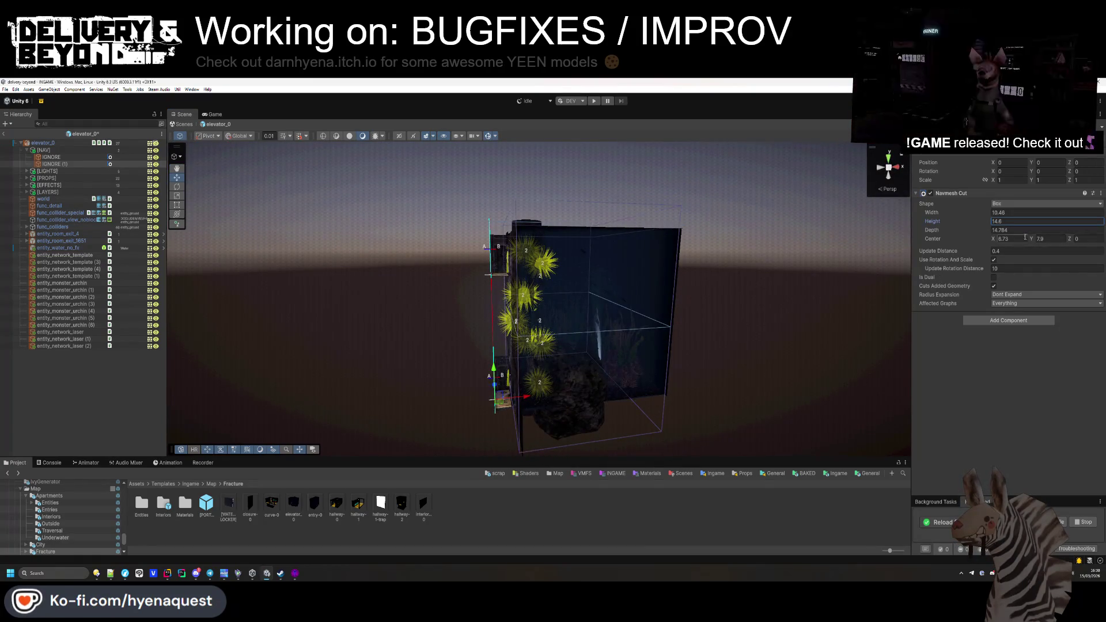
# Step: Bring the cut box's Center Y down to about 6.5 with Height 15.11, then exit the prefab
pyautogui.press('BackSpace')
pyautogui.write('3')
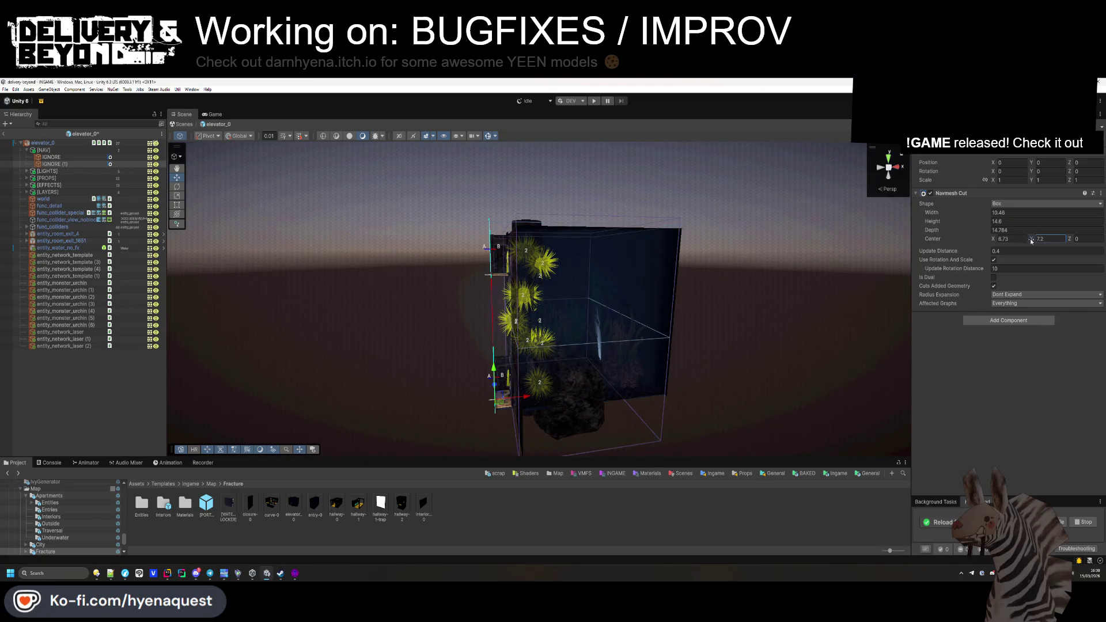
pyautogui.moveTo(720, 345)
pyautogui.mouseDown()
pyautogui.moveTo(555, 415)
pyautogui.moveTo(700, 252)
pyautogui.moveTo(749, 248)
pyautogui.mouseUp()
pyautogui.moveTo(1030, 241); pyautogui.dragTo(1014, 243)
pyautogui.moveTo(749, 346)
pyautogui.mouseDown()
pyautogui.moveTo(704, 372)
pyautogui.moveTo(731, 306)
pyautogui.moveTo(672, 409)
pyautogui.moveTo(800, 303)
pyautogui.mouseUp()
pyautogui.scroll(3, 800, 303)
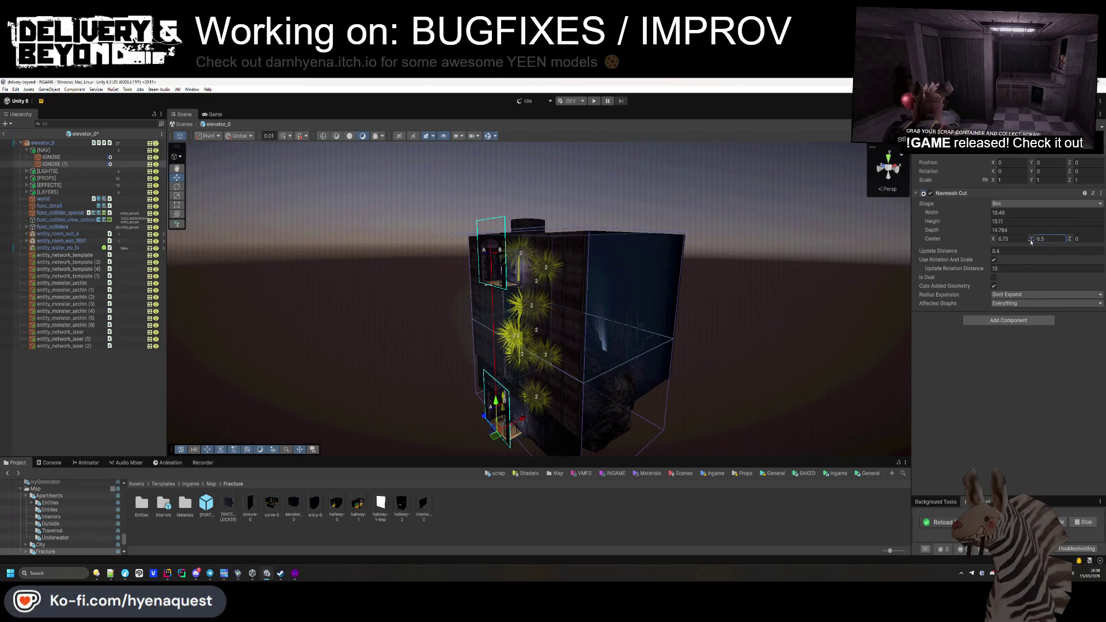
pyautogui.moveTo(576, 346)
pyautogui.mouseDown()
pyautogui.moveTo(541, 362)
pyautogui.moveTo(322, 364)
pyautogui.mouseUp()
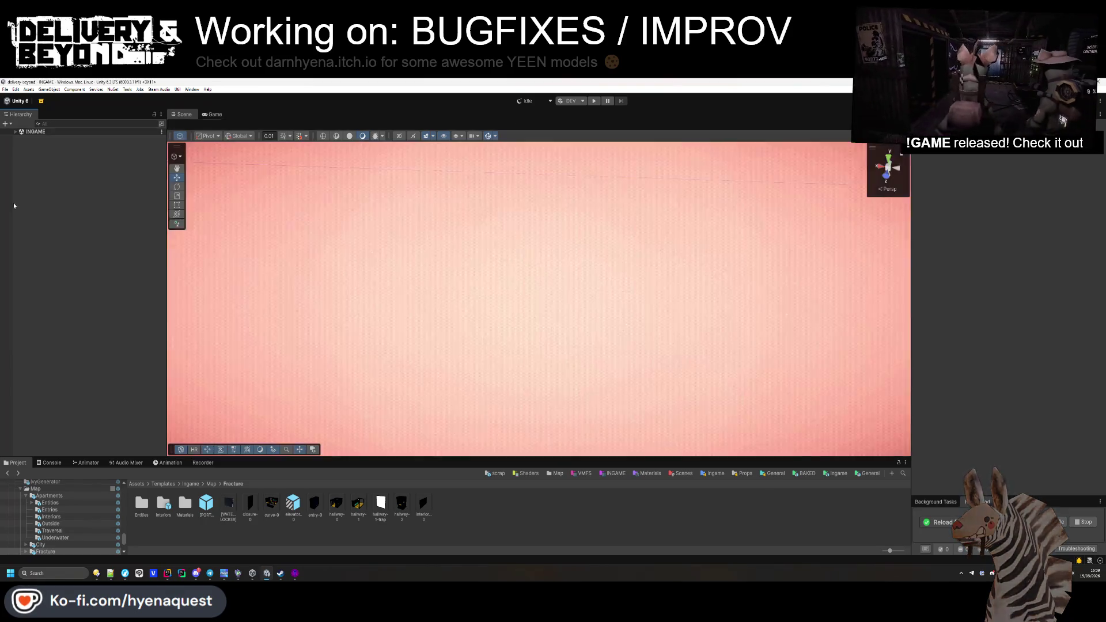
# Step: Check the console, then mark the randomise-lasers note in the Notepad++ TODO
pyautogui.moveTo(494, 334); pyautogui.dragTo(521, 147)
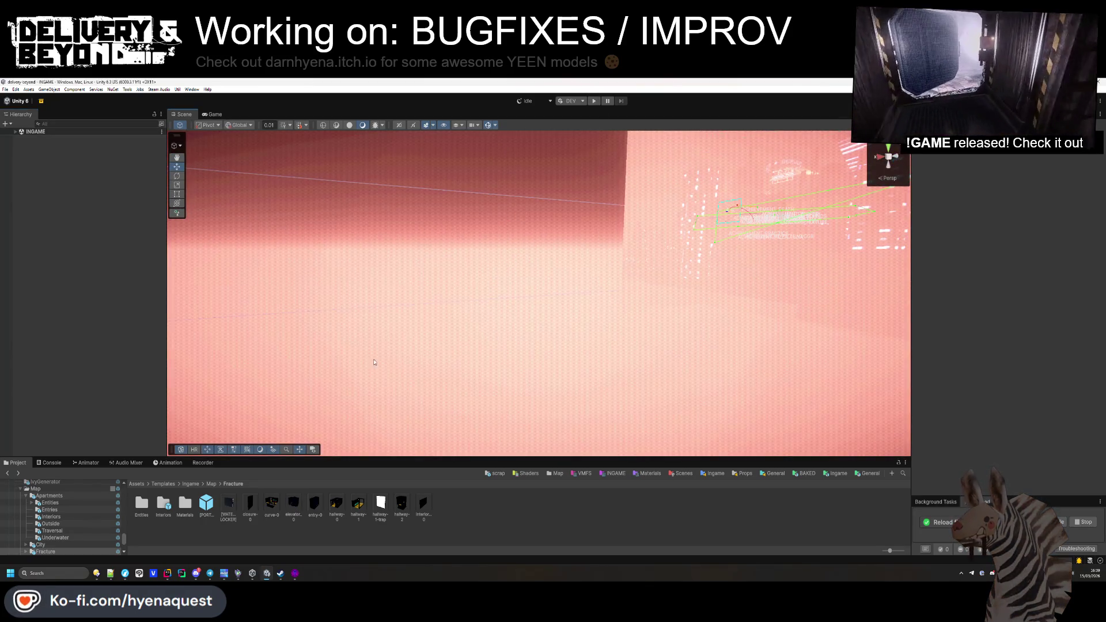
pyautogui.click(51, 463)
pyautogui.moveTo(651, 334); pyautogui.dragTo(659, 369)
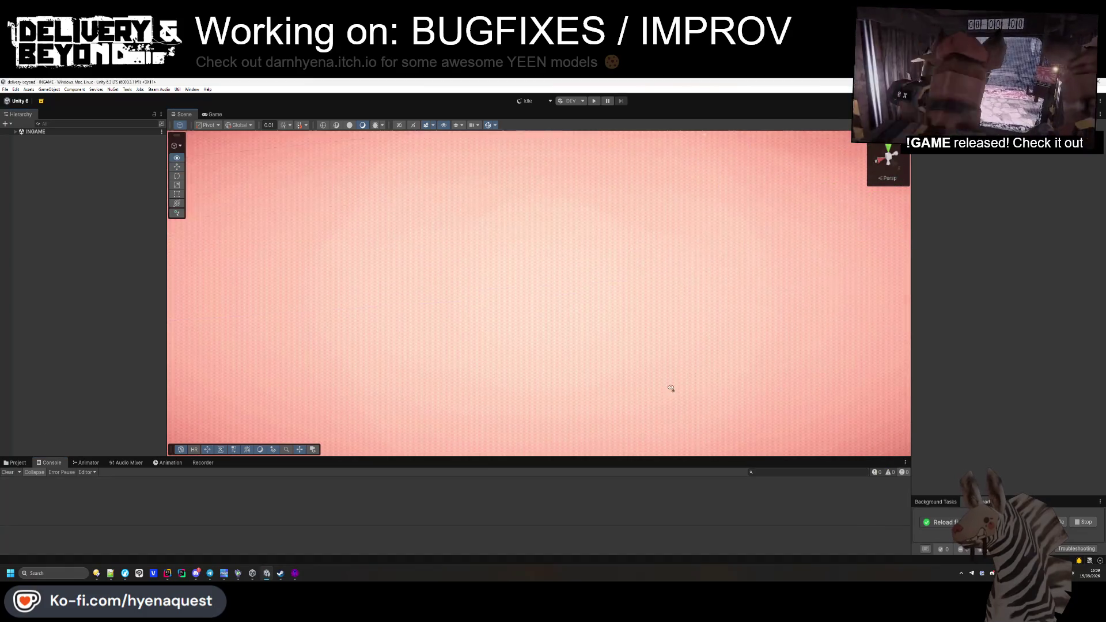
pyautogui.click(110, 574)
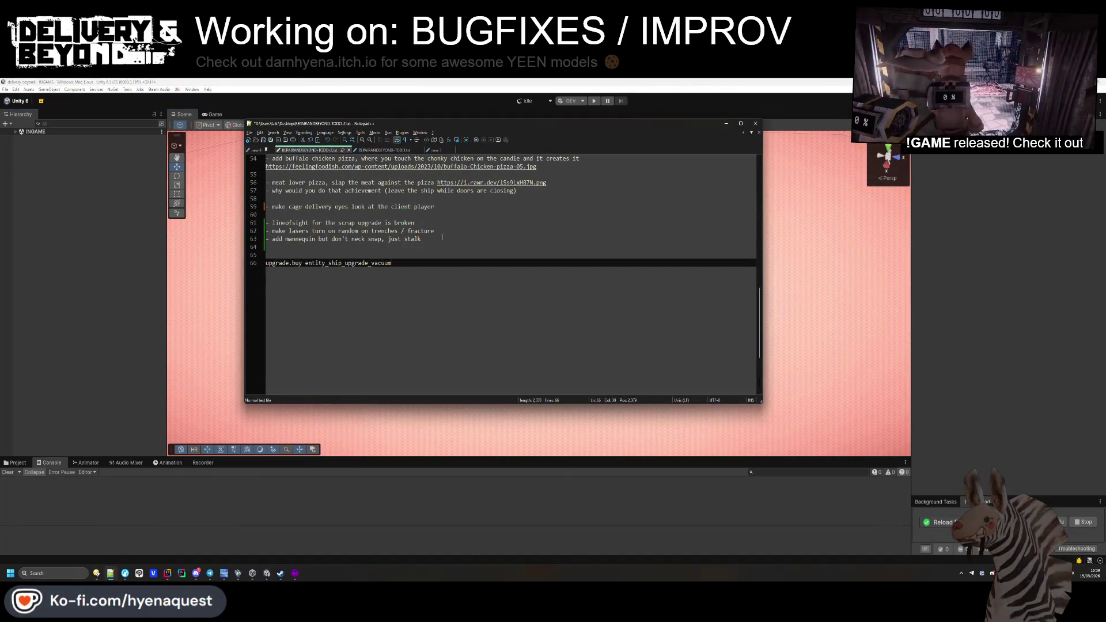
pyautogui.moveTo(454, 230); pyautogui.dragTo(454, 221)
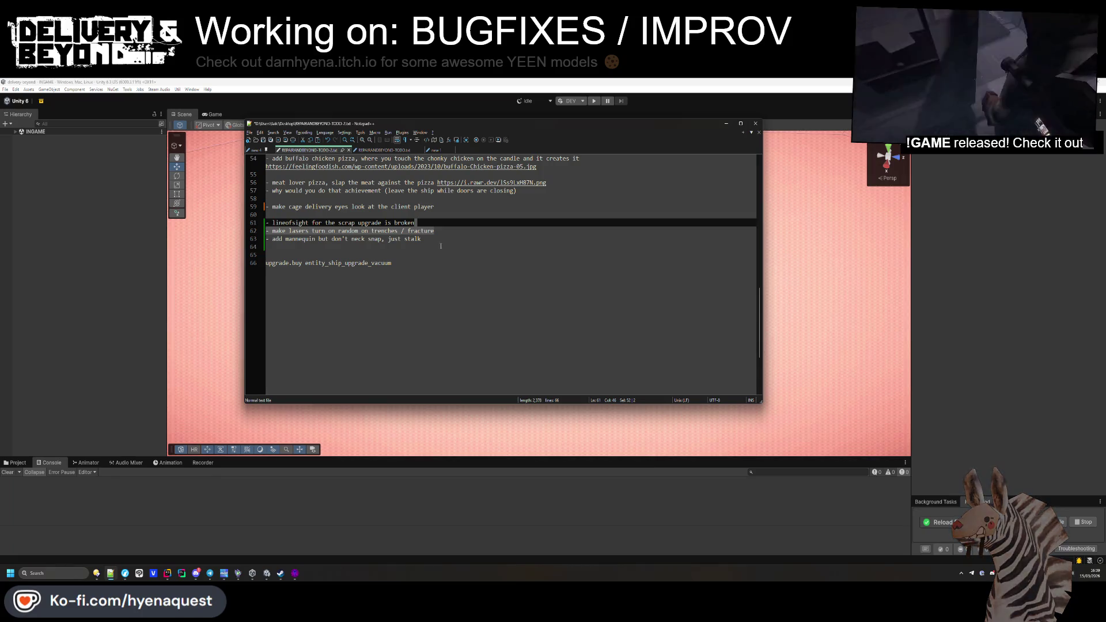
# Step: Enlarge Unity's Project panel and open the Map > Trenches templates folder
pyautogui.click(449, 464)
pyautogui.moveTo(448, 464); pyautogui.dragTo(449, 412)
pyautogui.click(212, 432)
pyautogui.doubleClick(229, 454)
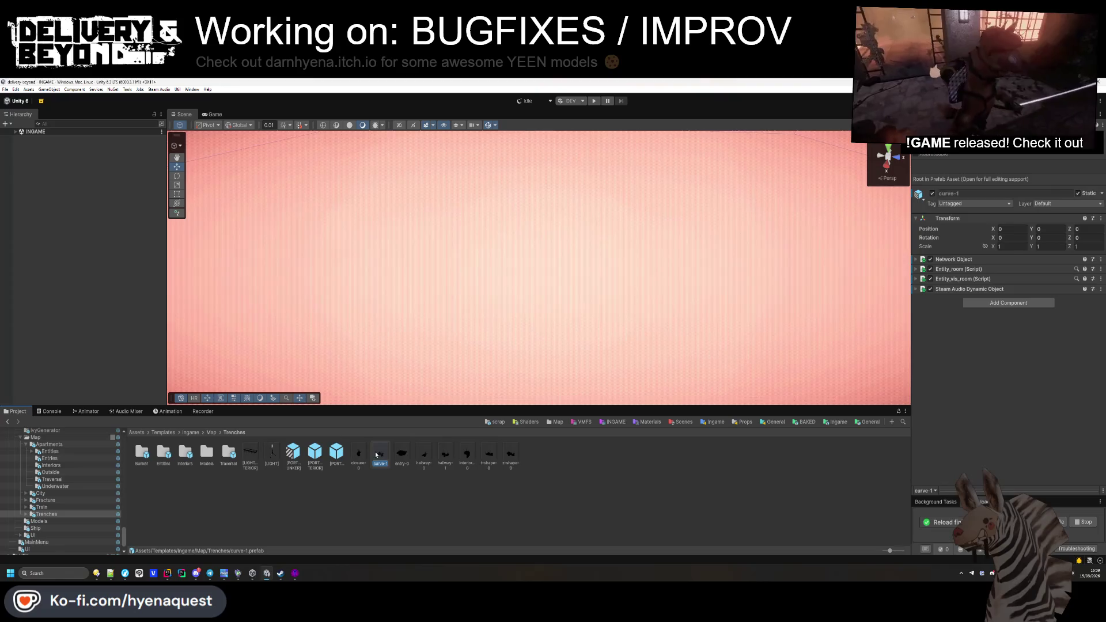
# Step: Open the Bunker > bunker-hallway-0 prefab and collapse its hierarchy groups
pyautogui.doubleClick(142, 452)
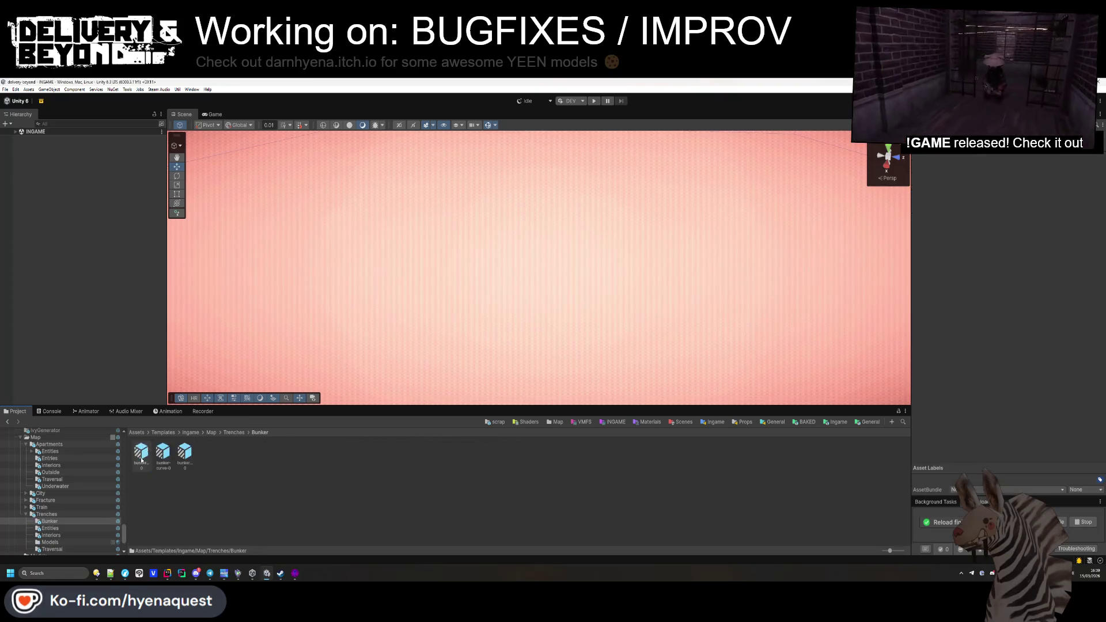
pyautogui.doubleClick(184, 452)
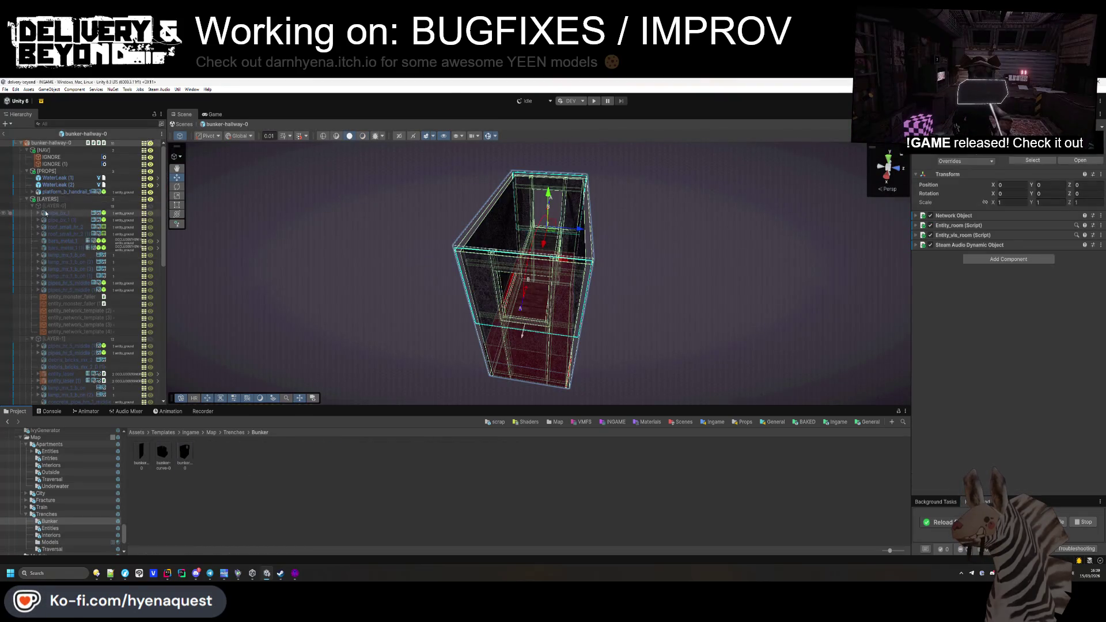
pyautogui.click(31, 206)
pyautogui.click(31, 213)
pyautogui.click(32, 220)
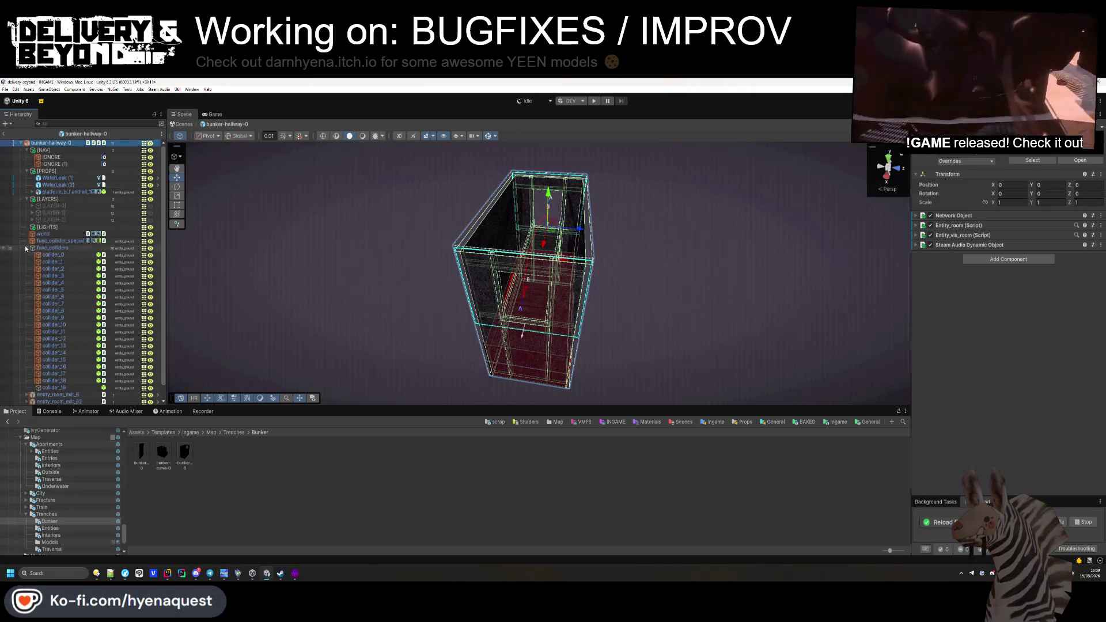
pyautogui.click(26, 247)
pyautogui.click(27, 171)
pyautogui.click(27, 150)
# Step: Show only the [LAYER-1] geometry and inspect the laser inside that layer
pyautogui.click(156, 185)
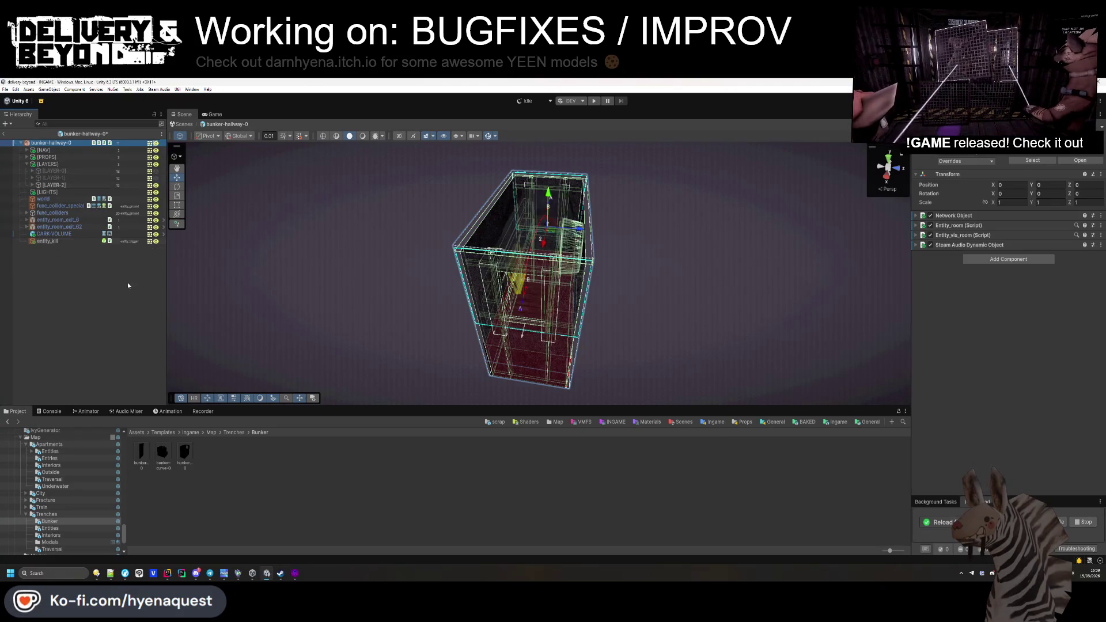
pyautogui.click(430, 306)
pyautogui.moveTo(430, 307); pyautogui.dragTo(420, 309)
pyautogui.scroll(5, 420, 308)
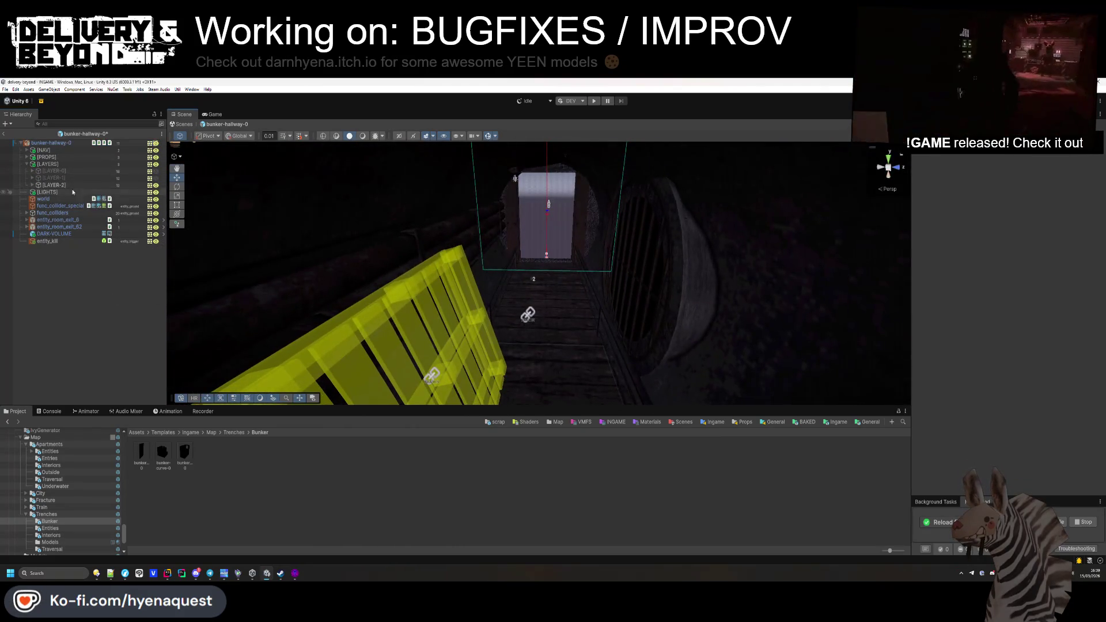
pyautogui.click(156, 185)
pyautogui.click(155, 178)
pyautogui.moveTo(507, 271); pyautogui.dragTo(524, 290)
pyautogui.click(524, 290)
pyautogui.click(90, 330)
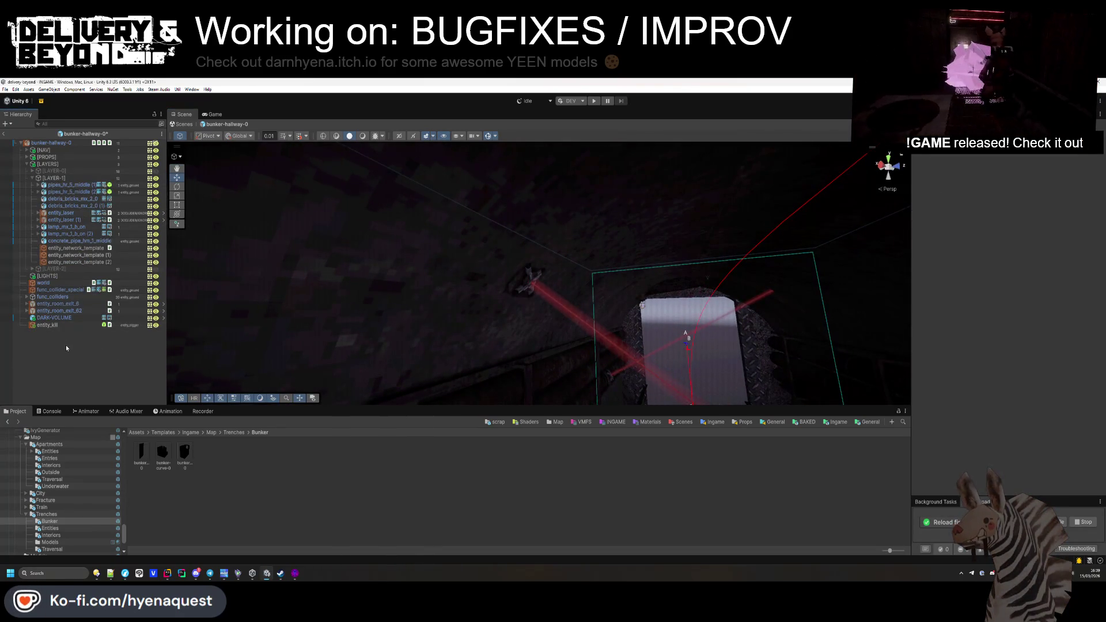
# Step: Copy an existing network template and place the copy inside [LAYER-1]
pyautogui.click(92, 248)
pyautogui.hotkey('ctrl', 'c')
pyautogui.click(70, 361)
pyautogui.hotkey('ctrl', 'v')
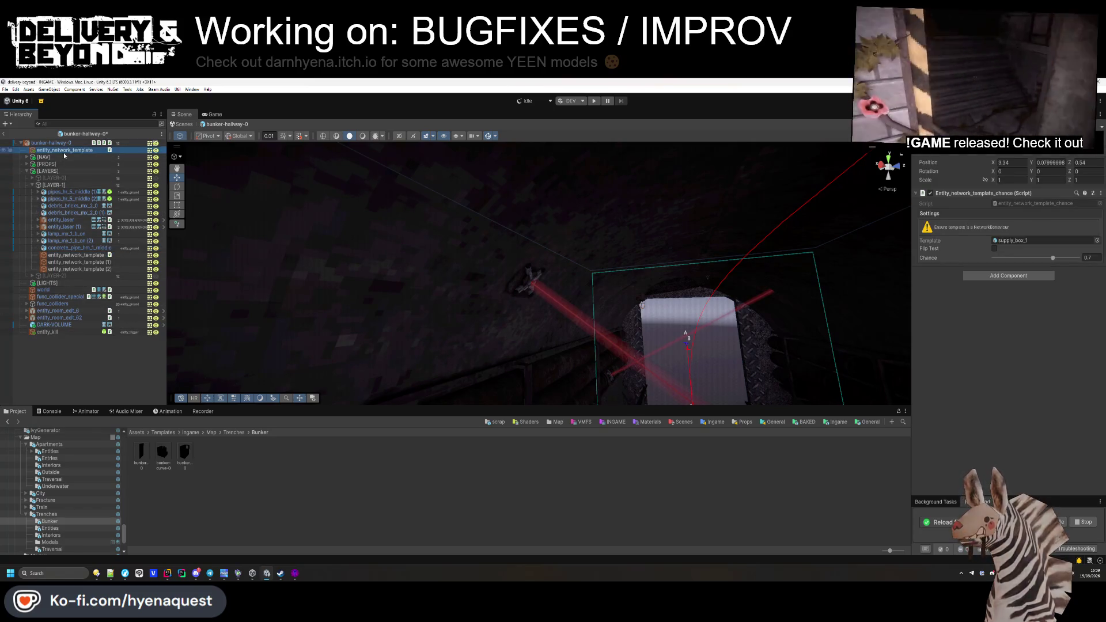
pyautogui.moveTo(62, 333); pyautogui.dragTo(72, 256)
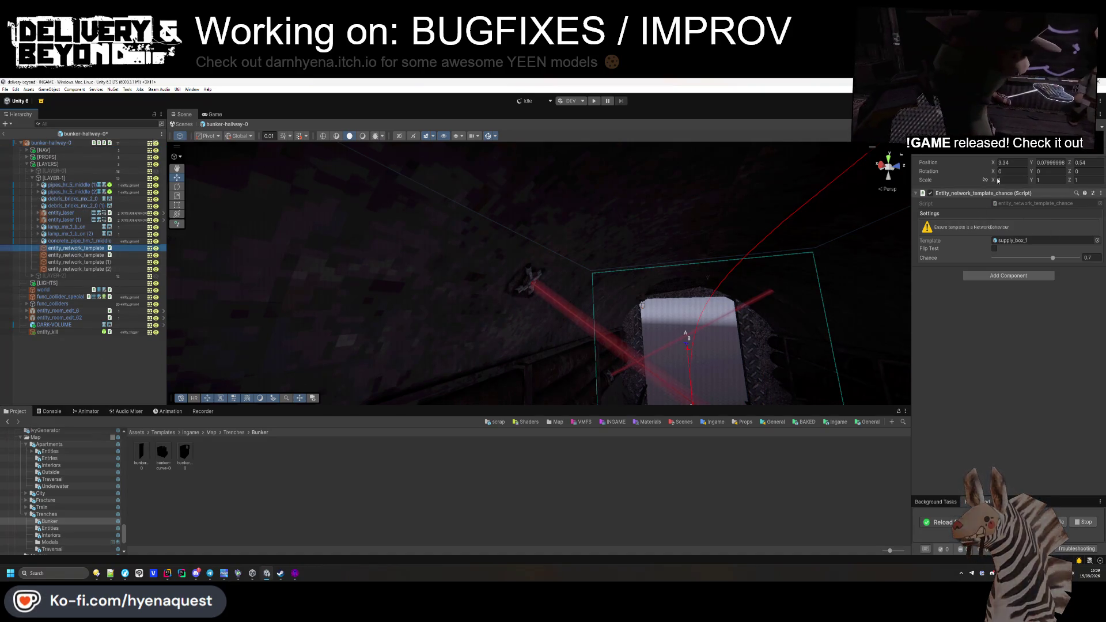
# Step: Swap its chance component for Entity_network_template_round with Min Rounds 2 and Chance 0.8
pyautogui.rightClick(997, 196)
pyautogui.click(1037, 238)
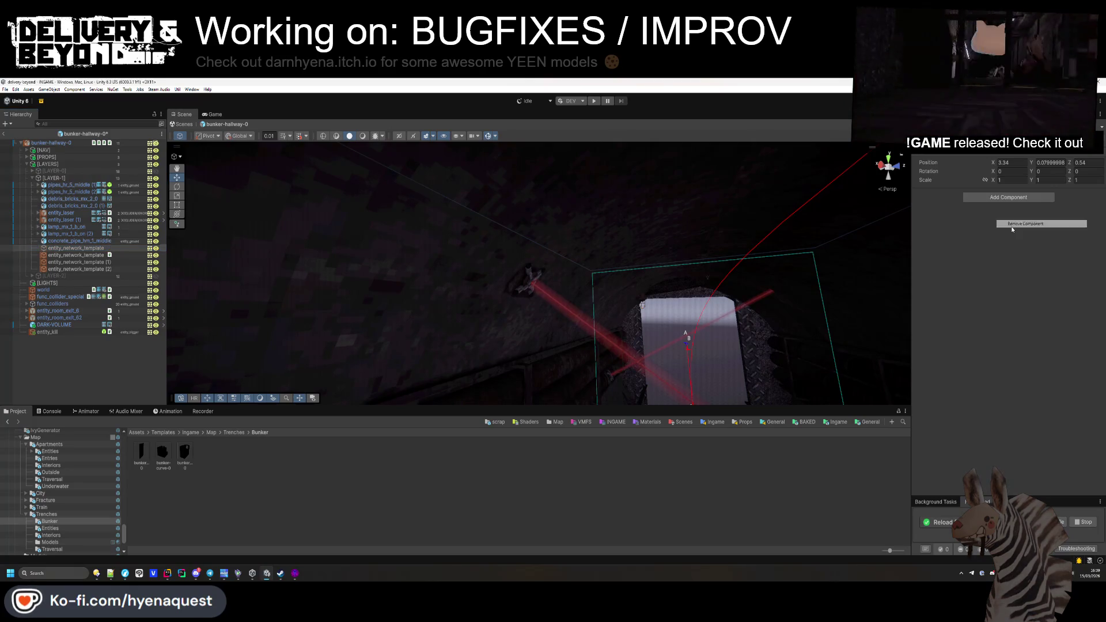
pyautogui.click(1002, 199)
pyautogui.write('entity_network')
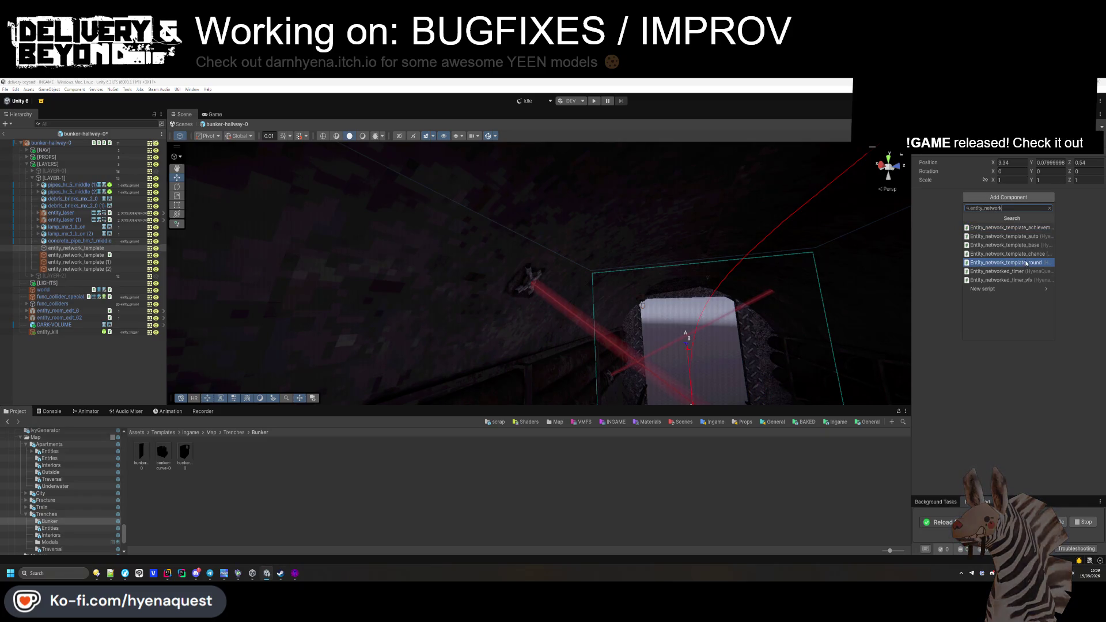
pyautogui.click(1026, 264)
pyautogui.write('2')
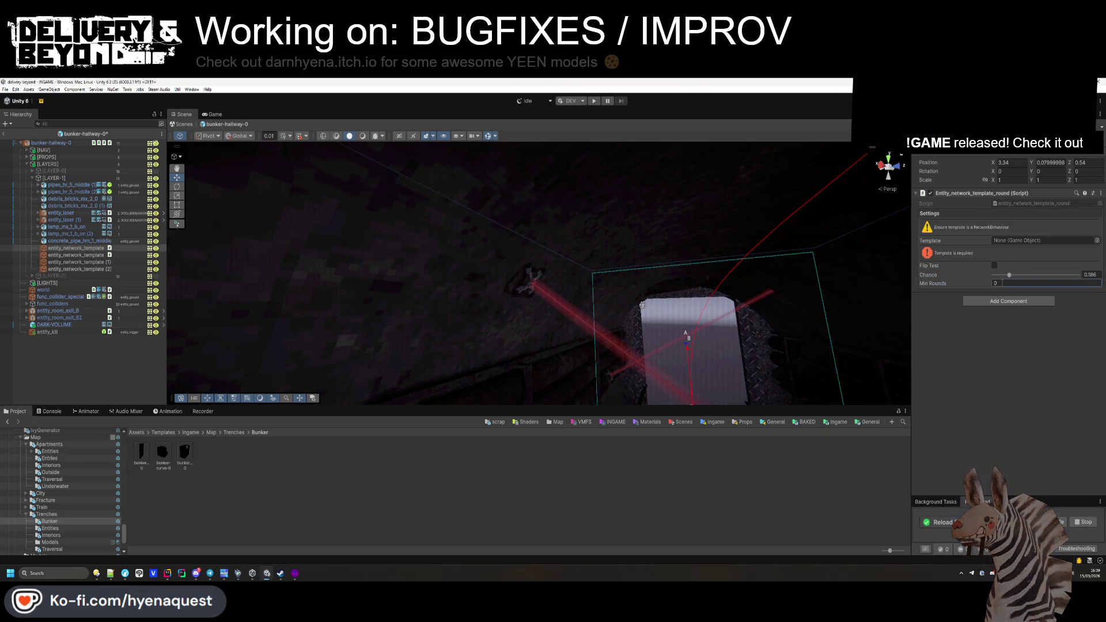
pyautogui.click(995, 265)
pyautogui.click(1091, 275)
pyautogui.write('0.8')
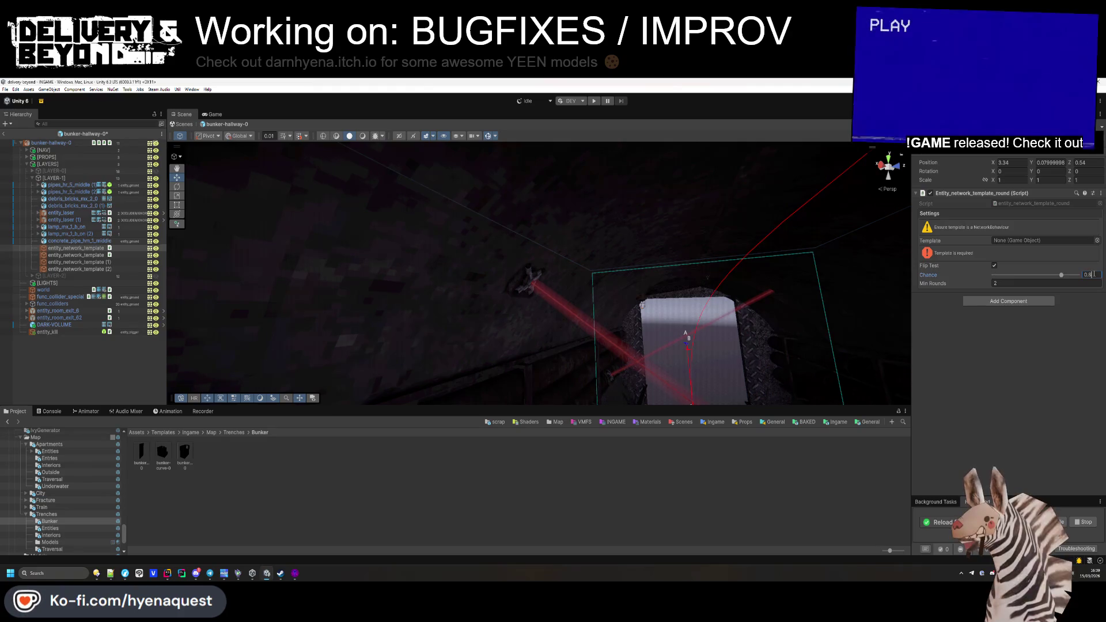
pyautogui.click(994, 265)
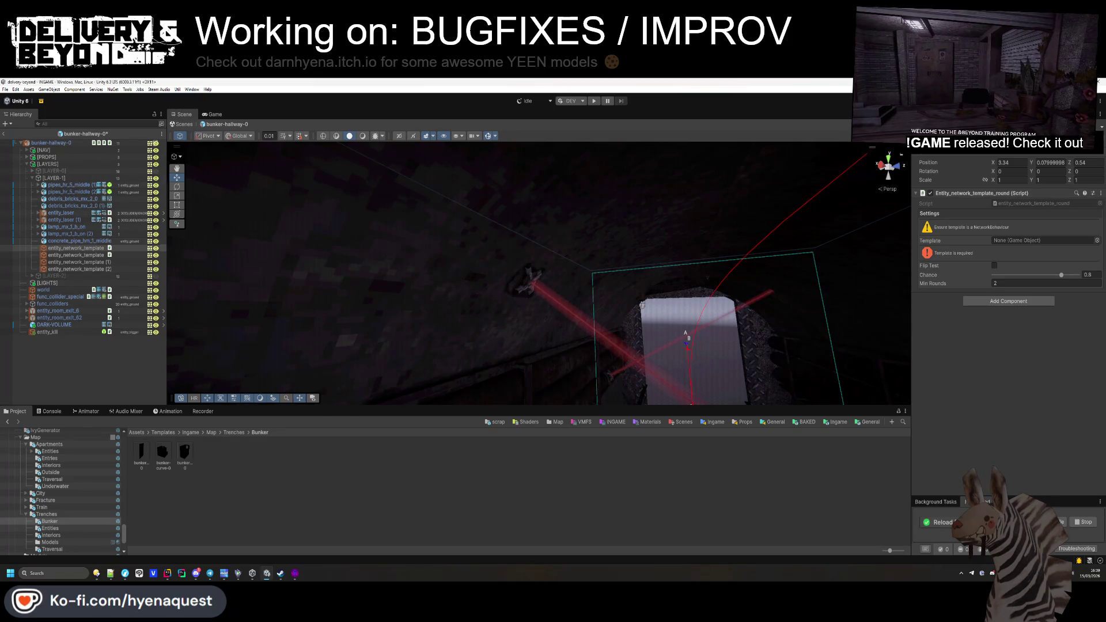
# Step: Name it entity_network_template_laser and set its Template to entity_laser_networked from Entities
pyautogui.write('_laser')
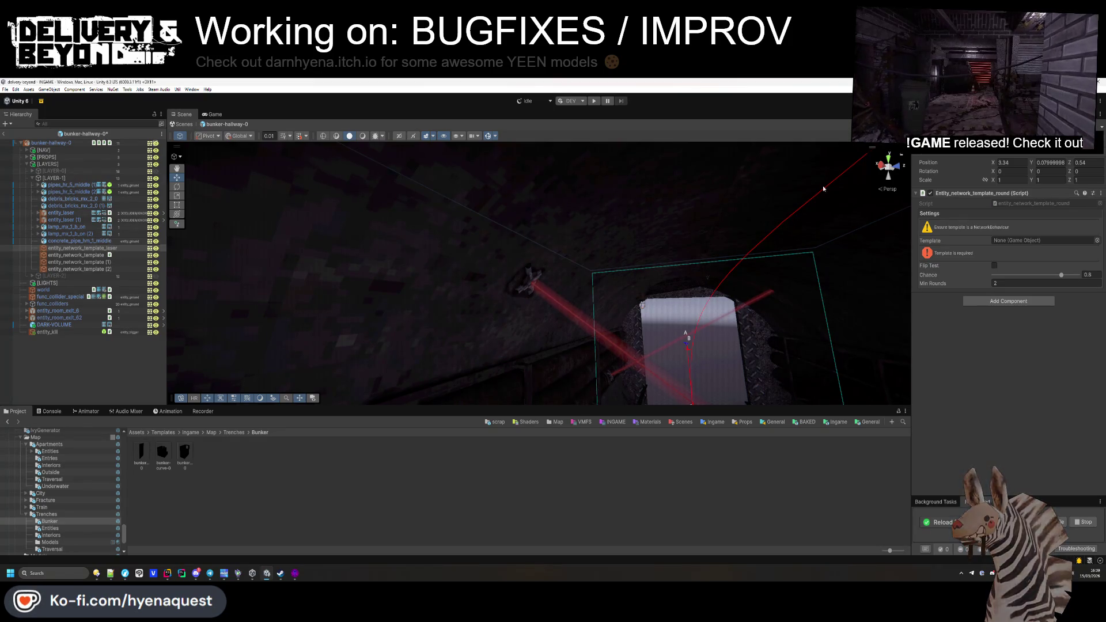
pyautogui.press('BackSpace')
pyautogui.press('BackSpace')
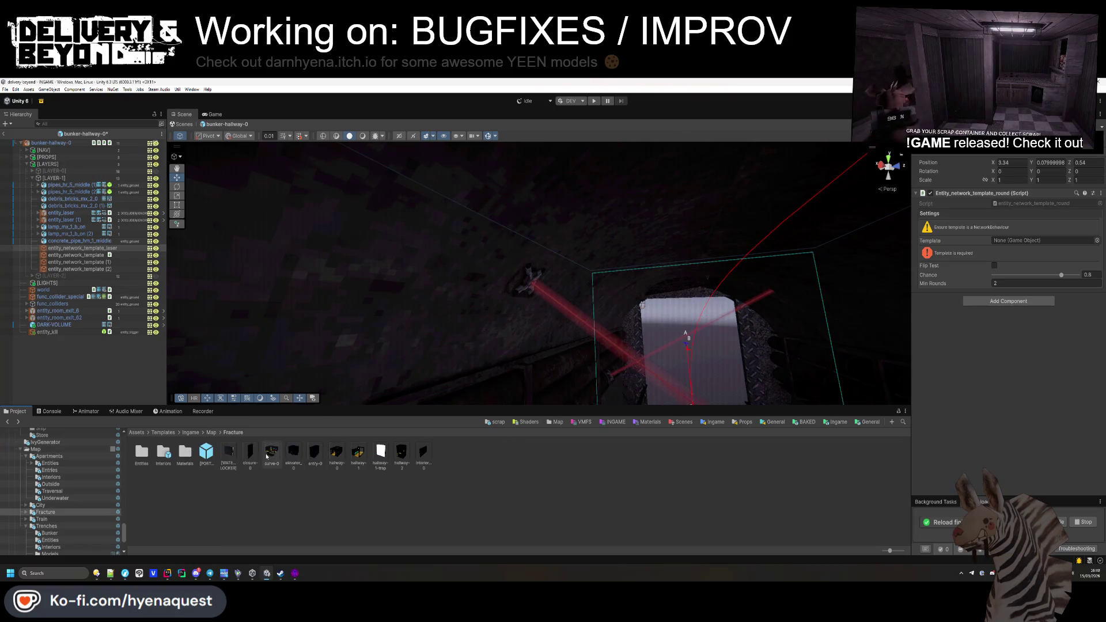
pyautogui.click(190, 433)
pyautogui.doubleClick(185, 452)
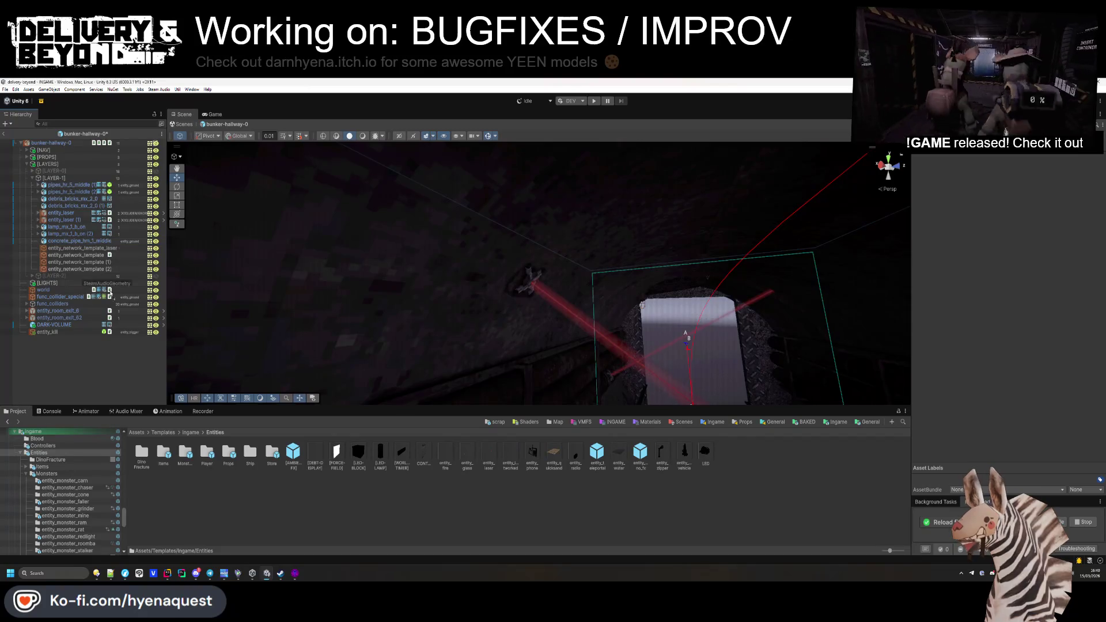
pyautogui.click(94, 250)
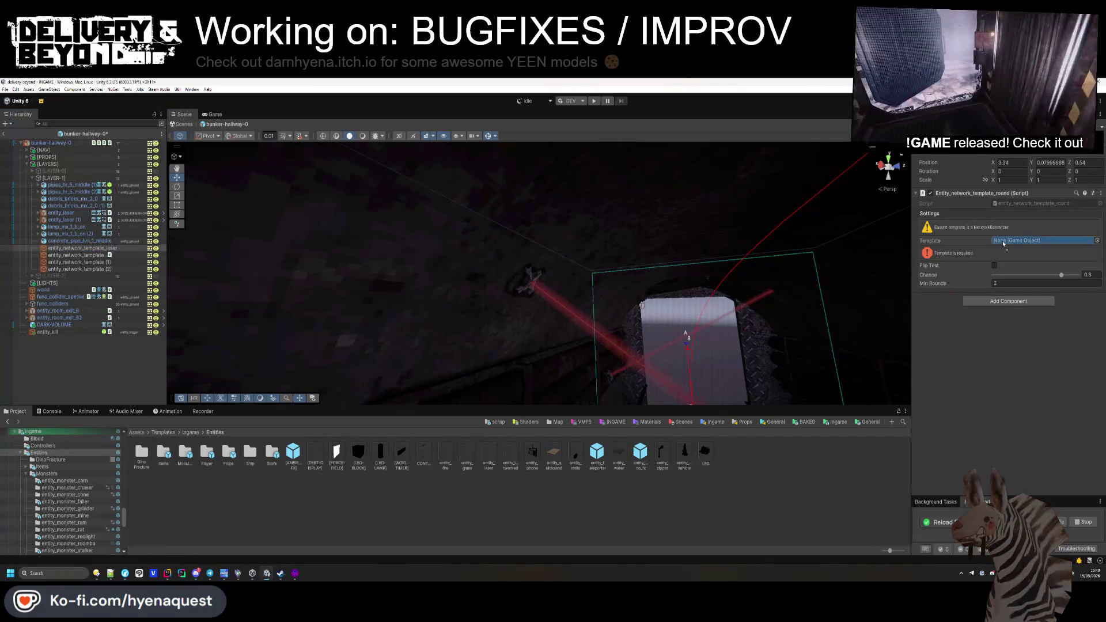
pyautogui.moveTo(1003, 243); pyautogui.dragTo(1003, 243)
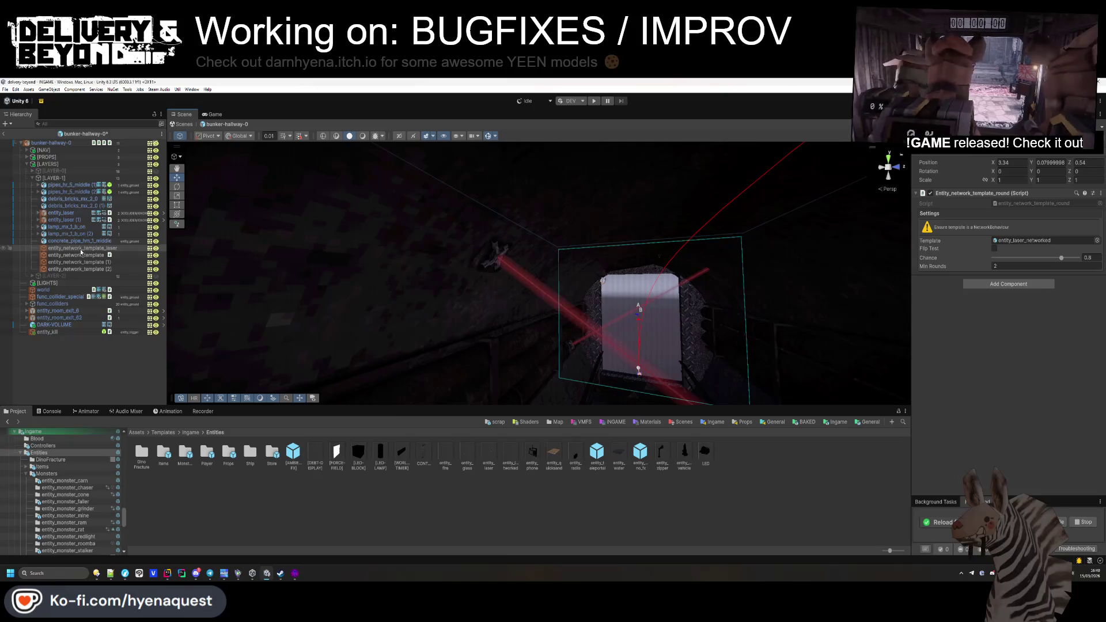
# Step: Paste the first laser emitter's transform onto the laser network template
pyautogui.click(491, 248)
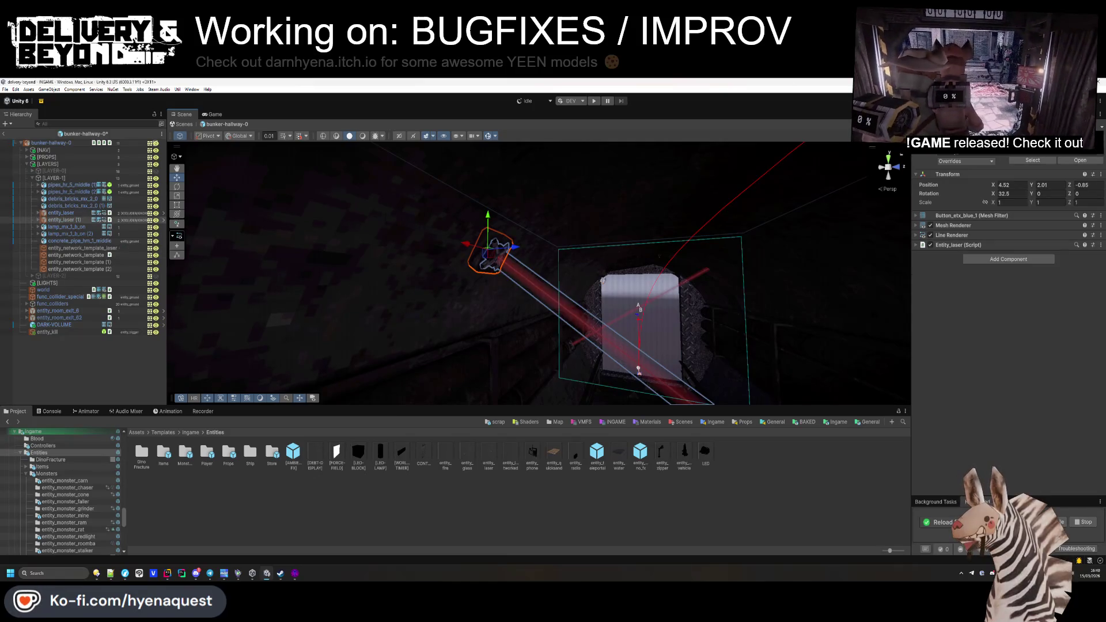
pyautogui.rightClick(950, 174)
pyautogui.moveTo(973, 254)
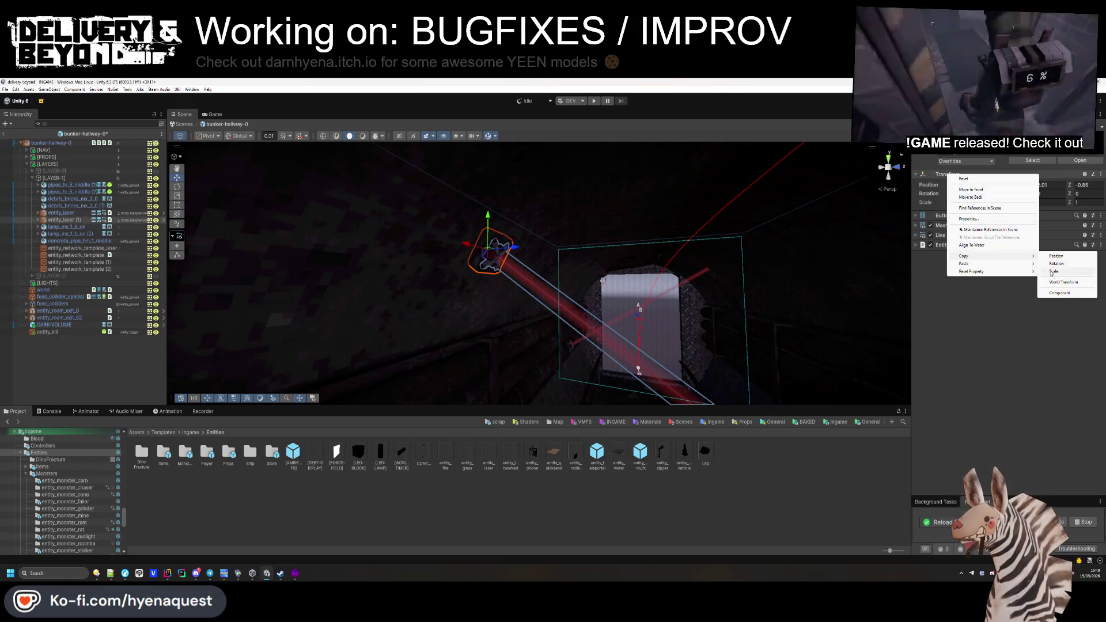
pyautogui.click(1074, 271)
pyautogui.click(83, 249)
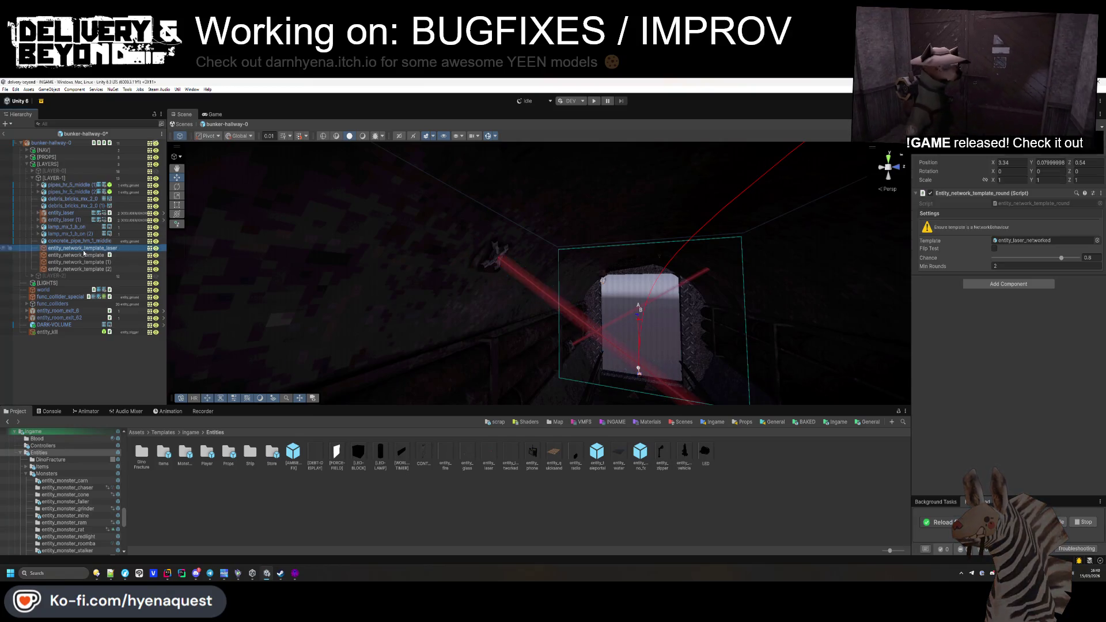
pyautogui.rightClick(958, 163)
pyautogui.moveTo(971, 262)
pyautogui.click(1028, 268)
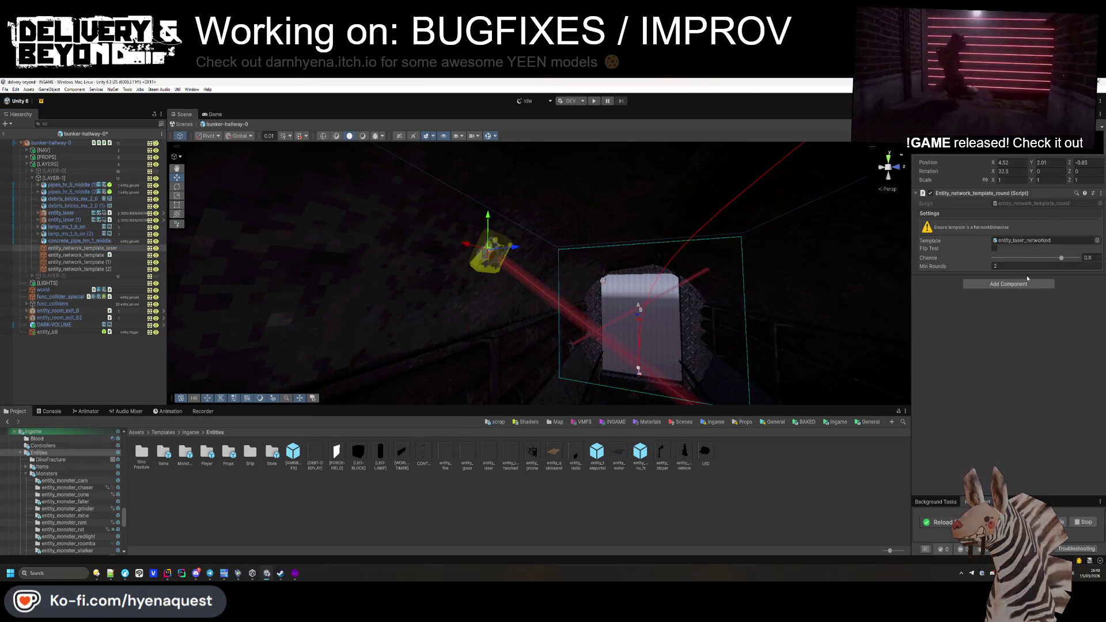
# Step: Duplicate the template and move the copy to the second laser emitter's transform
pyautogui.hotkey('ctrl', 'd')
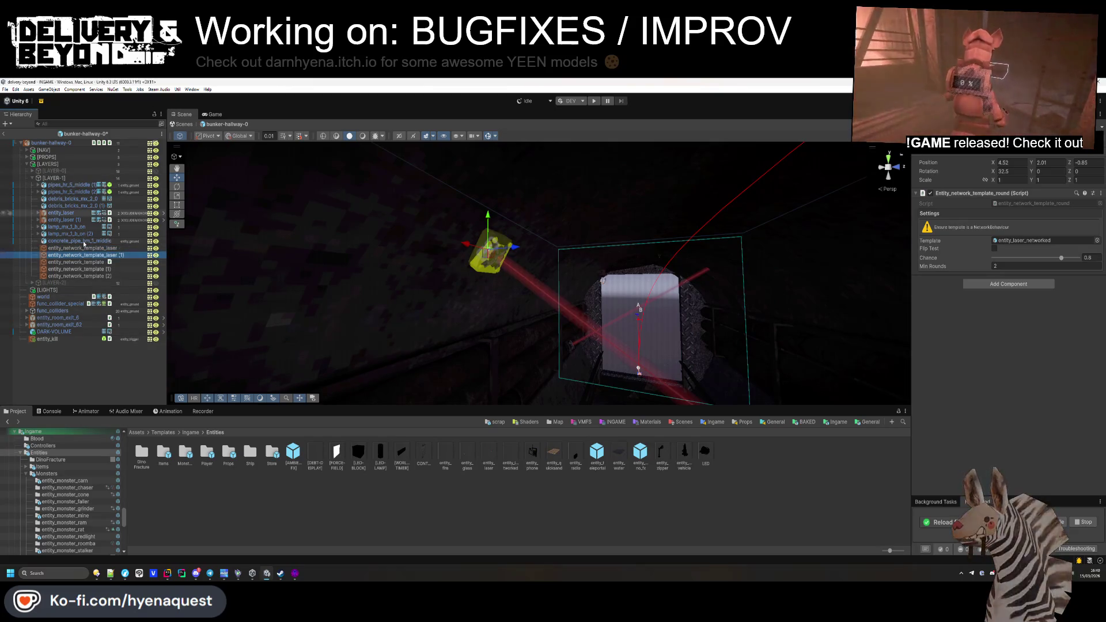
pyautogui.click(68, 214)
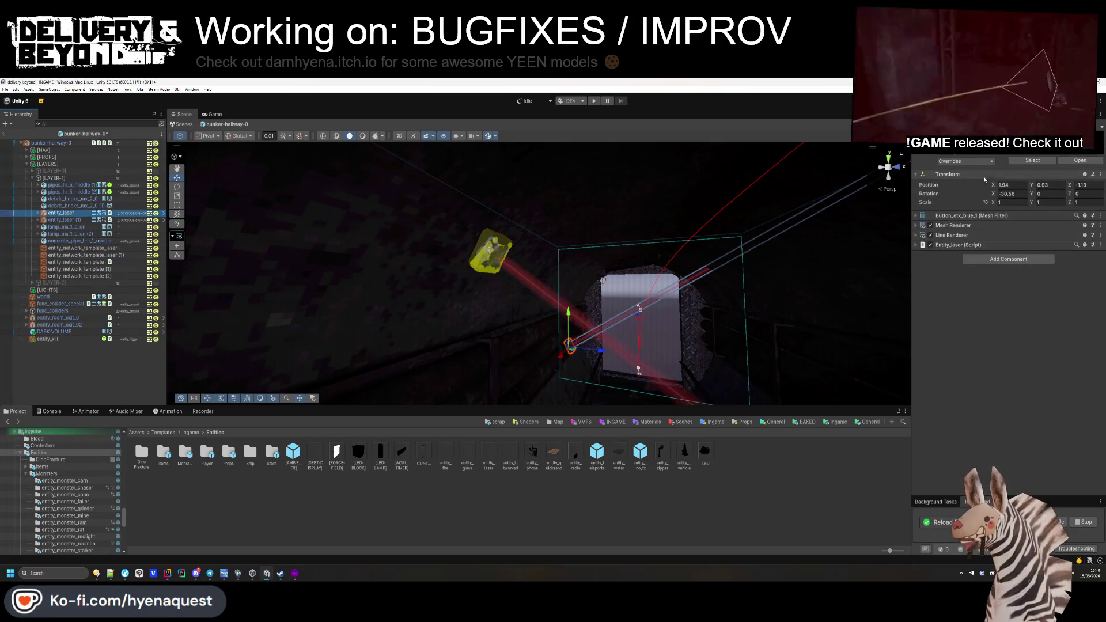
pyautogui.rightClick(950, 178)
pyautogui.moveTo(970, 255)
pyautogui.click(1066, 284)
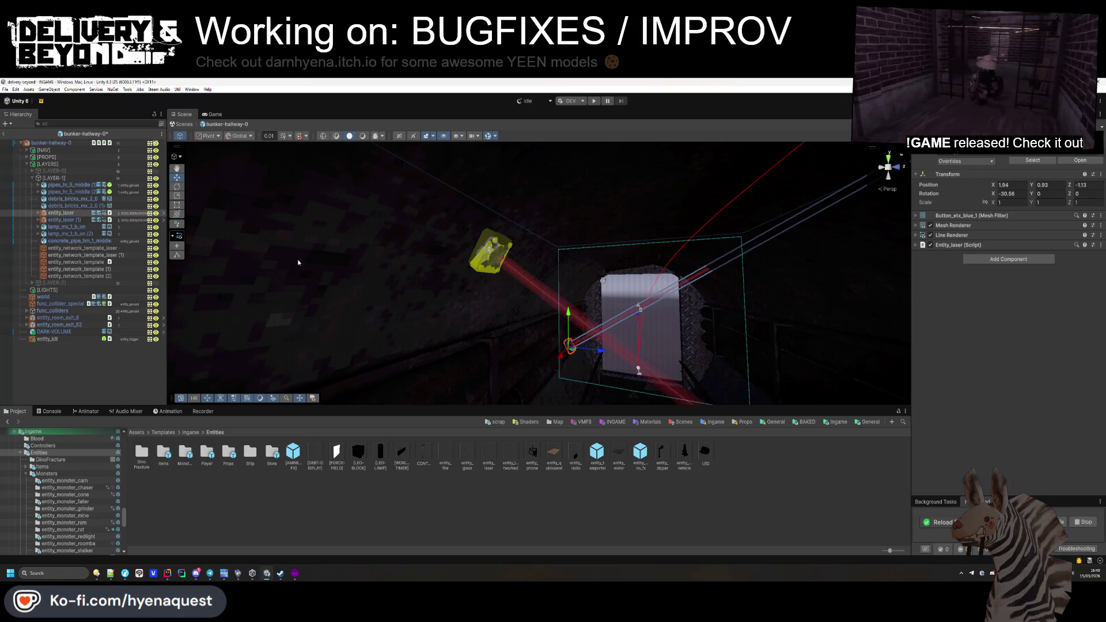
pyautogui.click(82, 254)
pyautogui.rightClick(965, 181)
pyautogui.moveTo(979, 241)
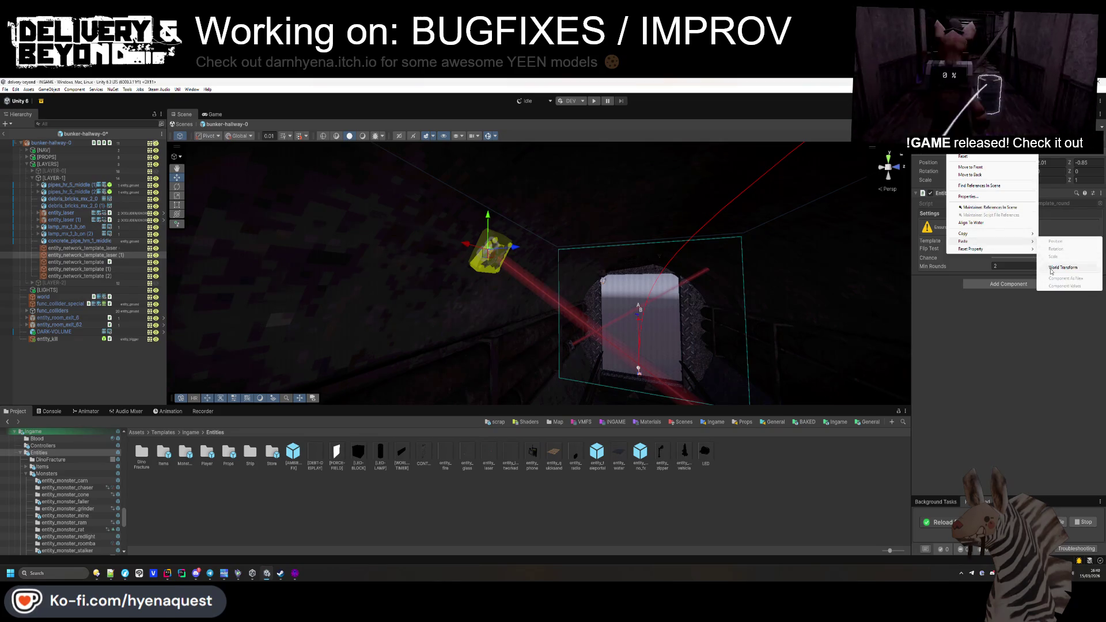
pyautogui.click(1052, 268)
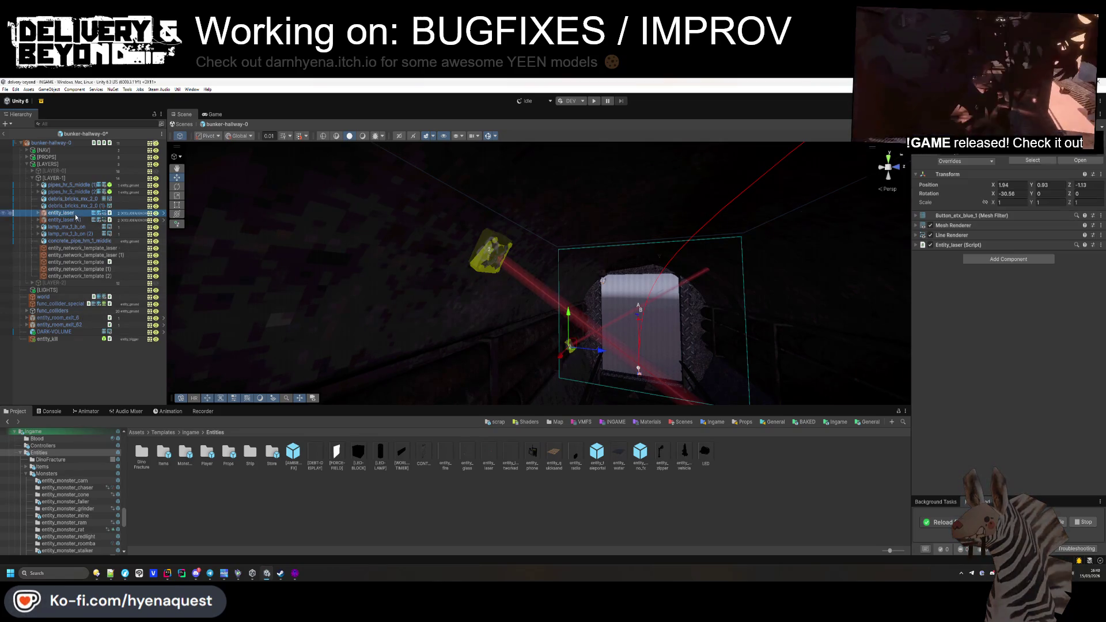
pyautogui.click(489, 251)
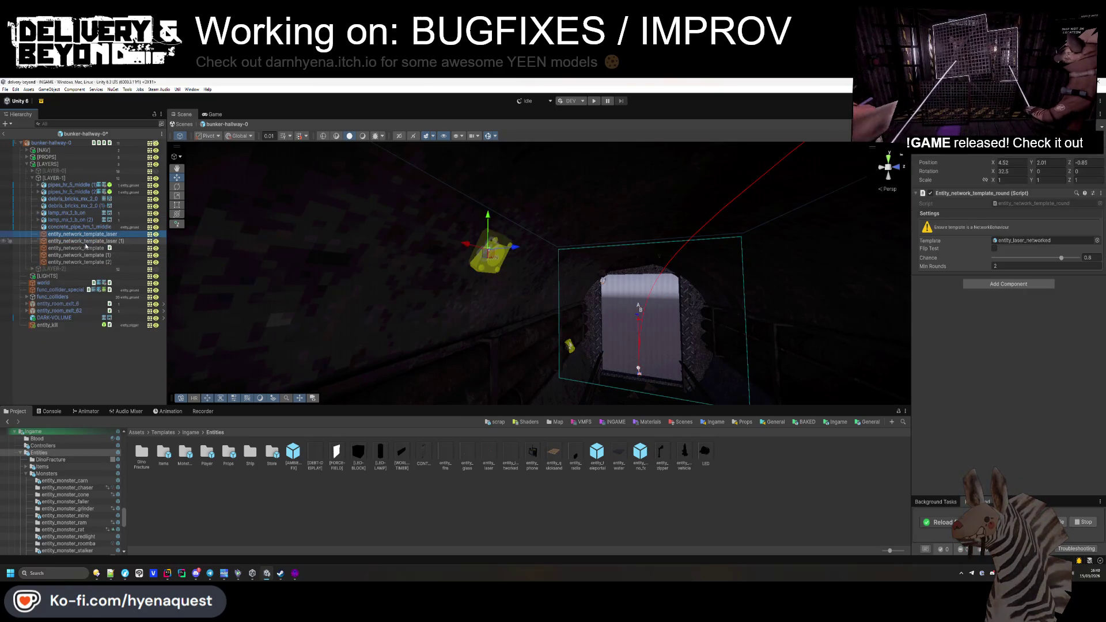
# Step: Move both laser templates to the prefab root and set their spawn chance to 0.8
pyautogui.press('f')
pyautogui.click(101, 243)
pyautogui.moveTo(55, 334); pyautogui.dragTo(56, 332)
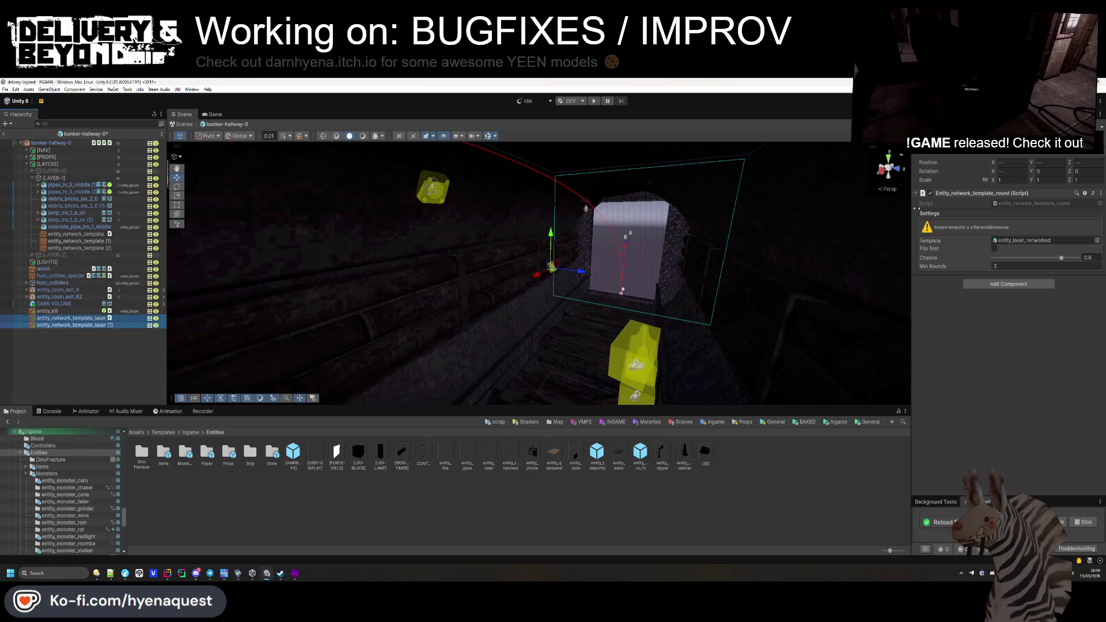
pyautogui.write('0.8')
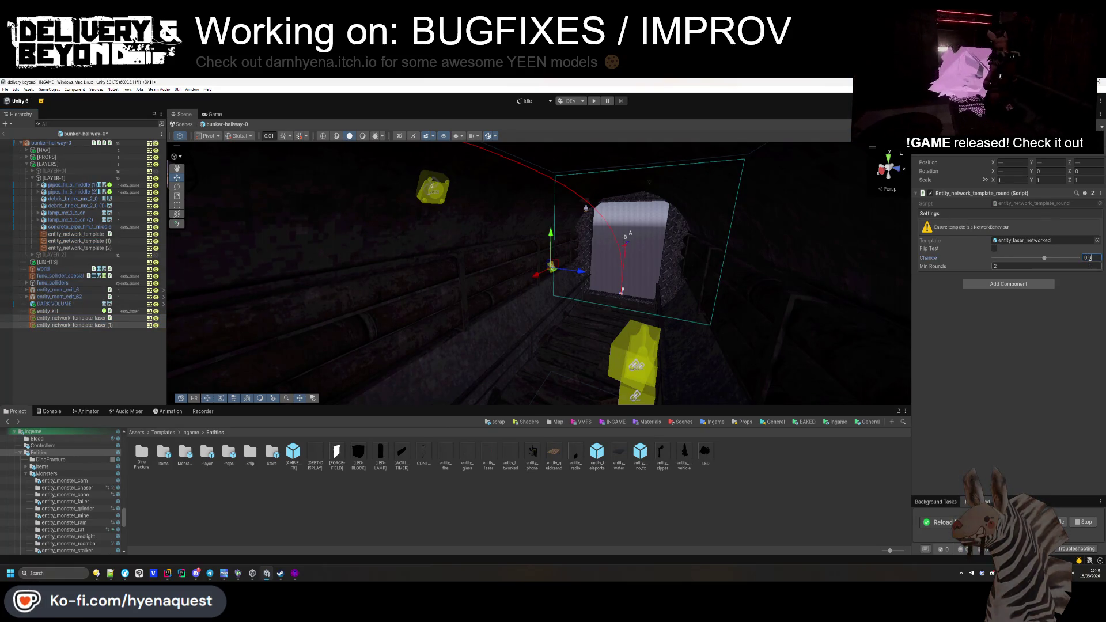
pyautogui.press('Return')
# Step: Toggle LAYER-0, LAYER-1 and LAYER-2 visibility to inspect the hallway geometry around the doorway
pyautogui.click(90, 331)
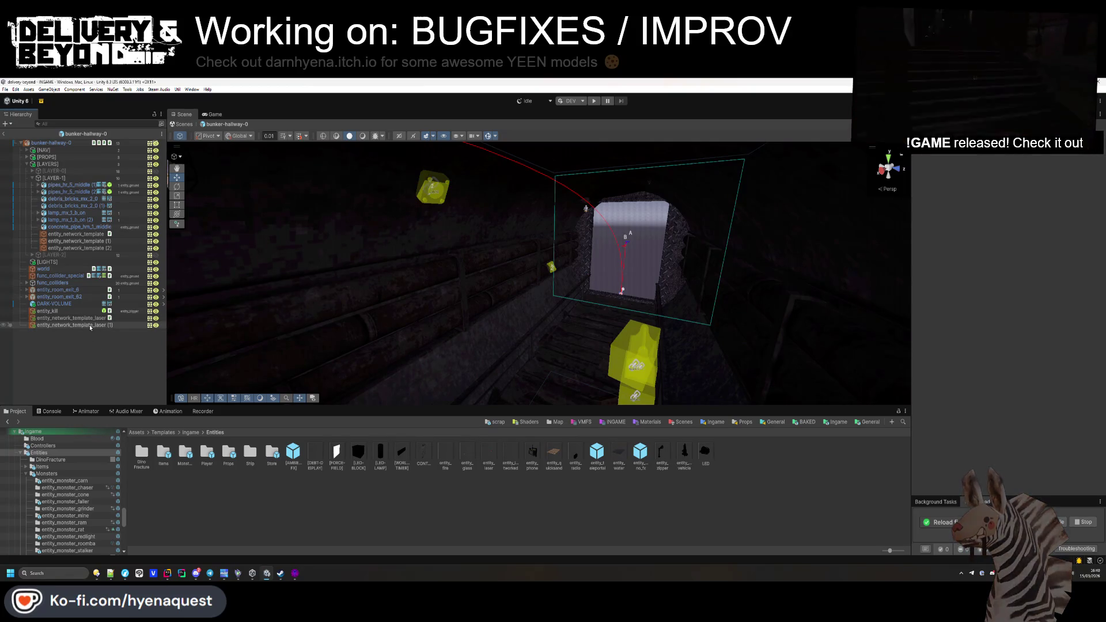
pyautogui.click(31, 178)
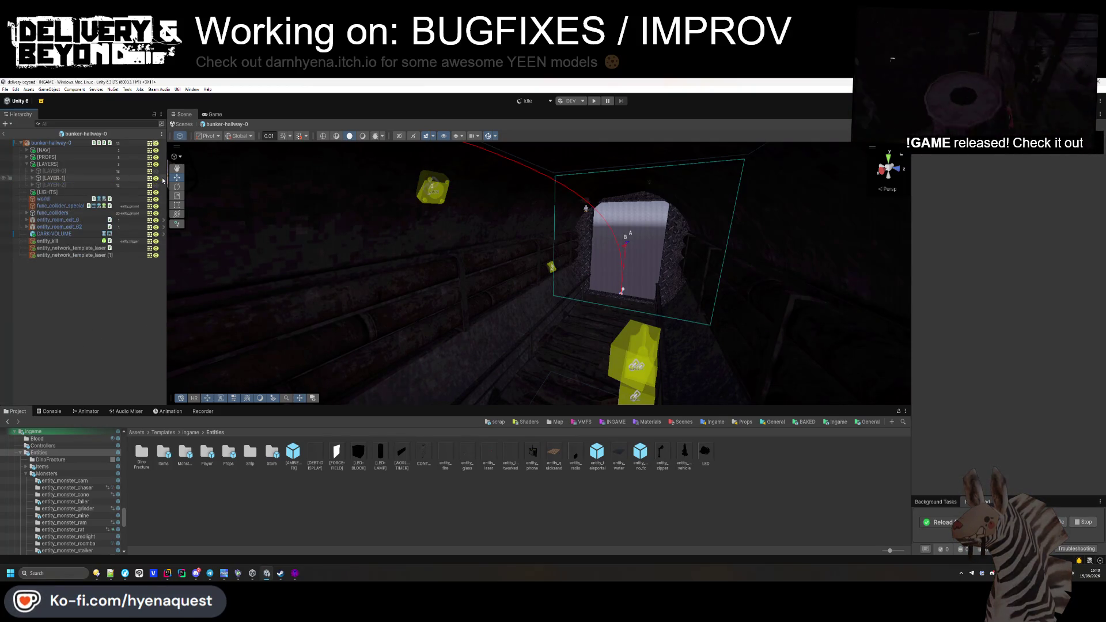
pyautogui.click(156, 178)
pyautogui.click(157, 185)
pyautogui.click(156, 184)
pyautogui.click(156, 178)
pyautogui.click(156, 178)
pyautogui.click(156, 171)
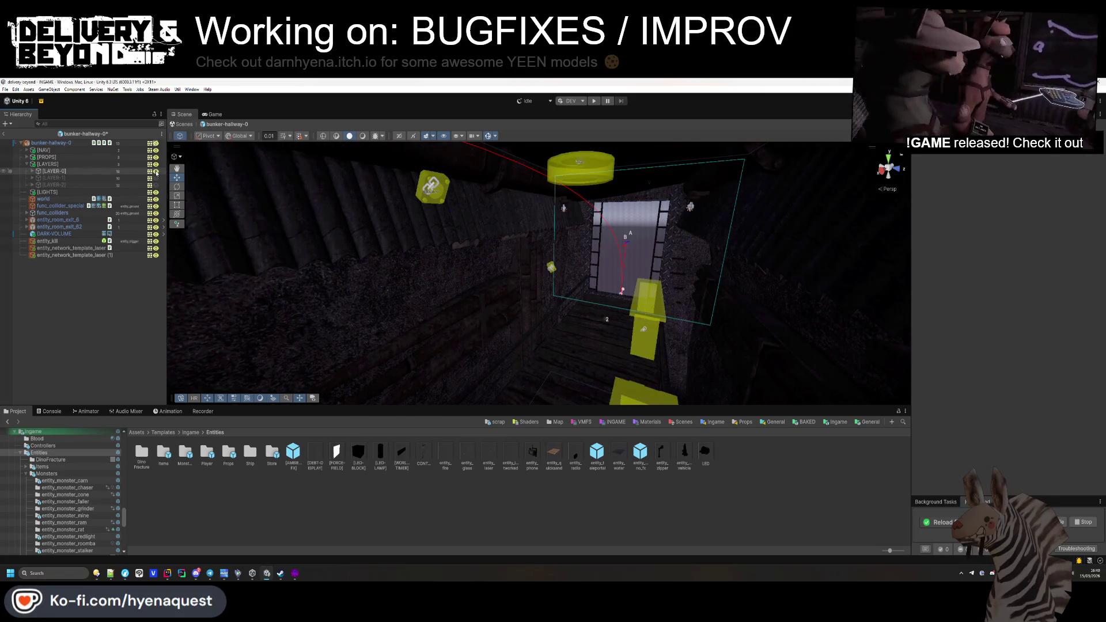
pyautogui.moveTo(431, 202); pyautogui.dragTo(507, 199)
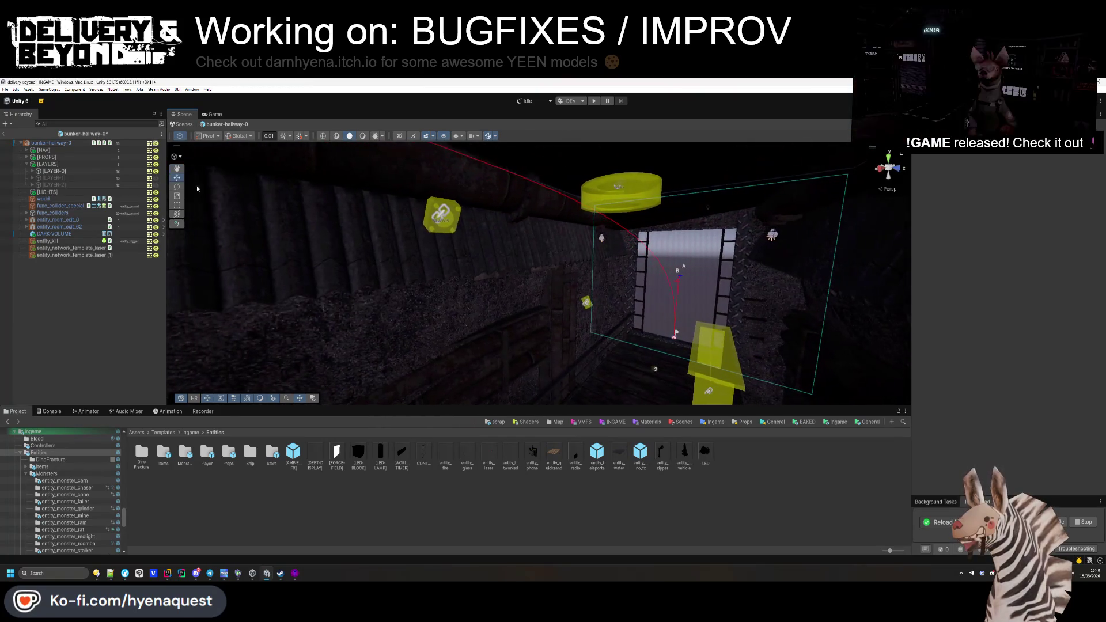
pyautogui.click(156, 172)
# Step: Delete both entity_network_template_laser objects and recheck the layers with nothing selected
pyautogui.click(71, 248)
pyautogui.keyDown('shift'); pyautogui.click(74, 255); pyautogui.keyUp('shift')
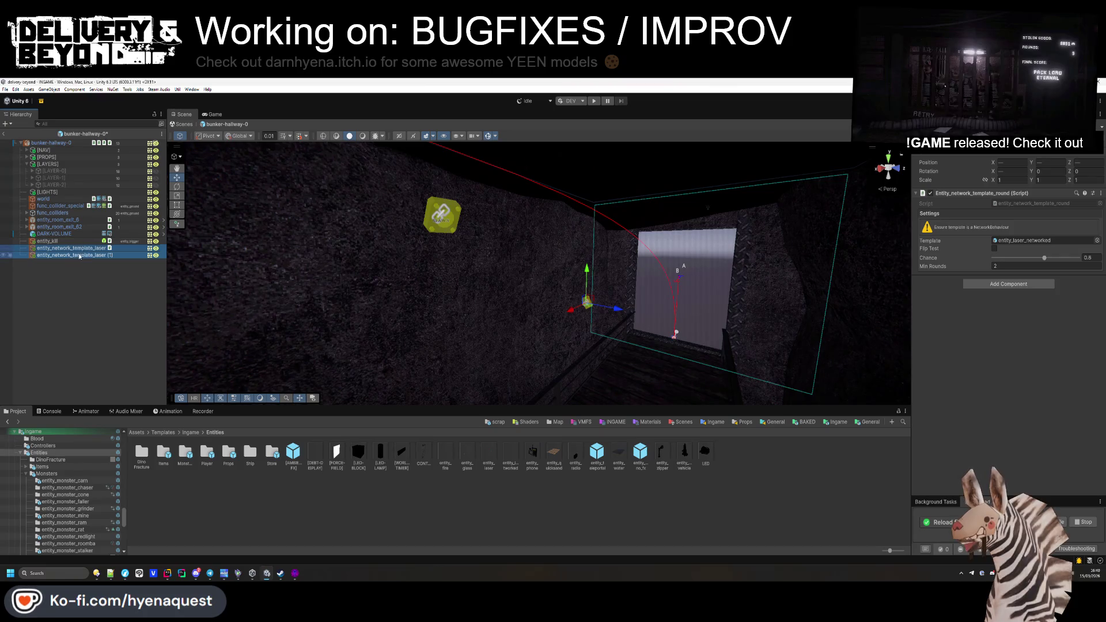
pyautogui.press('Delete')
pyautogui.click(157, 179)
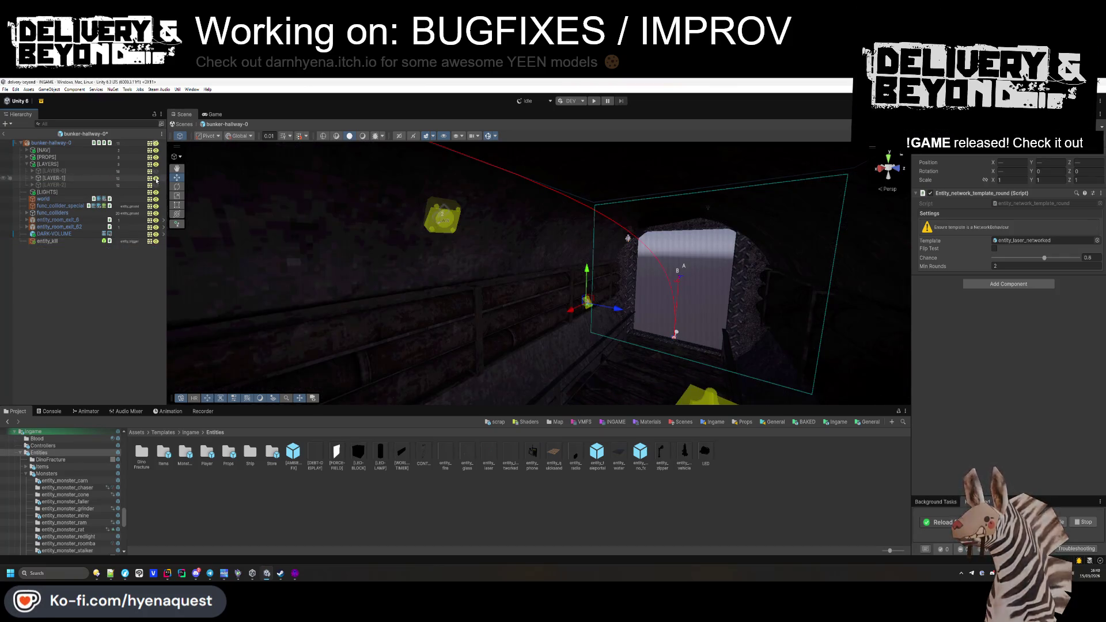
pyautogui.click(157, 181)
pyautogui.click(156, 185)
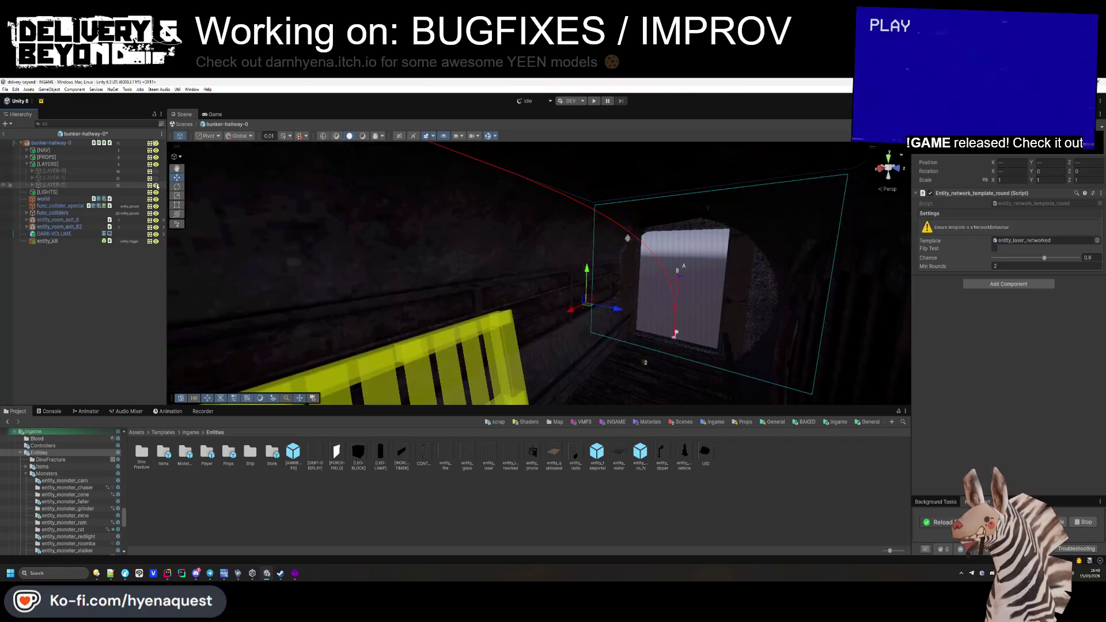
pyautogui.click(156, 185)
pyautogui.click(242, 321)
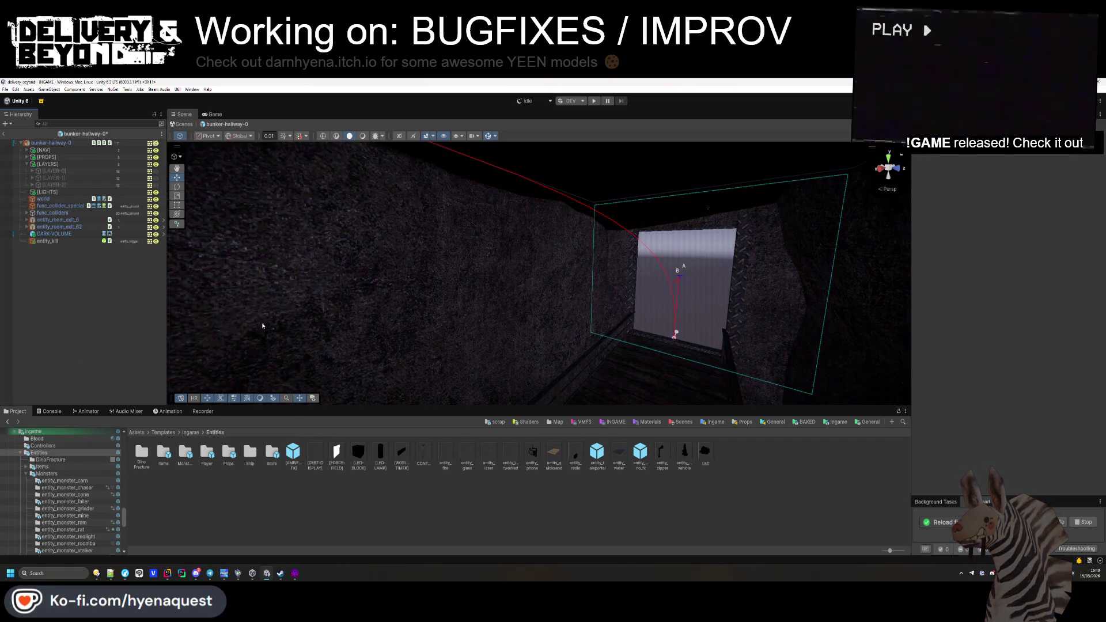
pyautogui.scroll(-5, 317, 369)
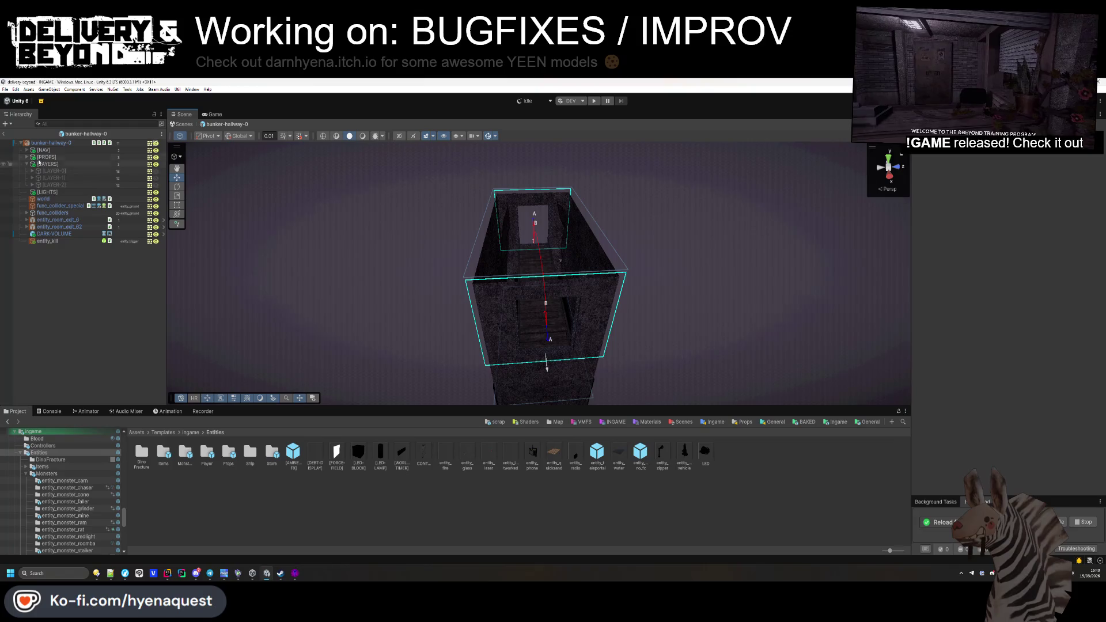
# Step: Leave prefab mode, delete the 'make lasers turn on random' TODO line in Notepad++, and save
pyautogui.click(6, 134)
pyautogui.hotkey('alt', 'Tab')
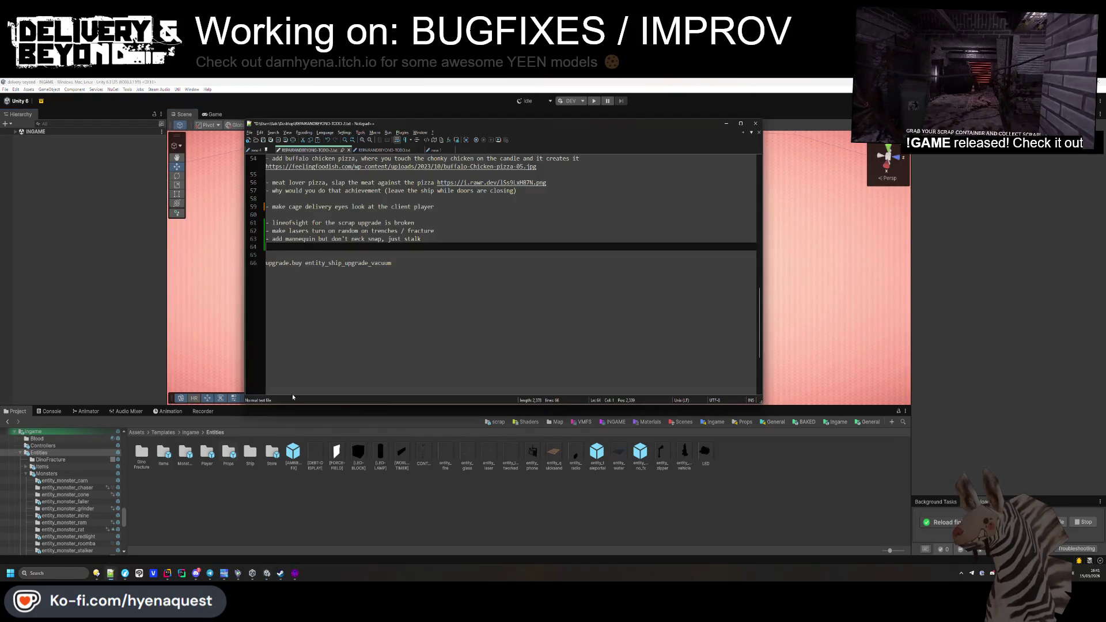
pyautogui.press('BackSpace')
pyautogui.click(452, 231)
pyautogui.hotkey('ctrl', 'shift', 'l')
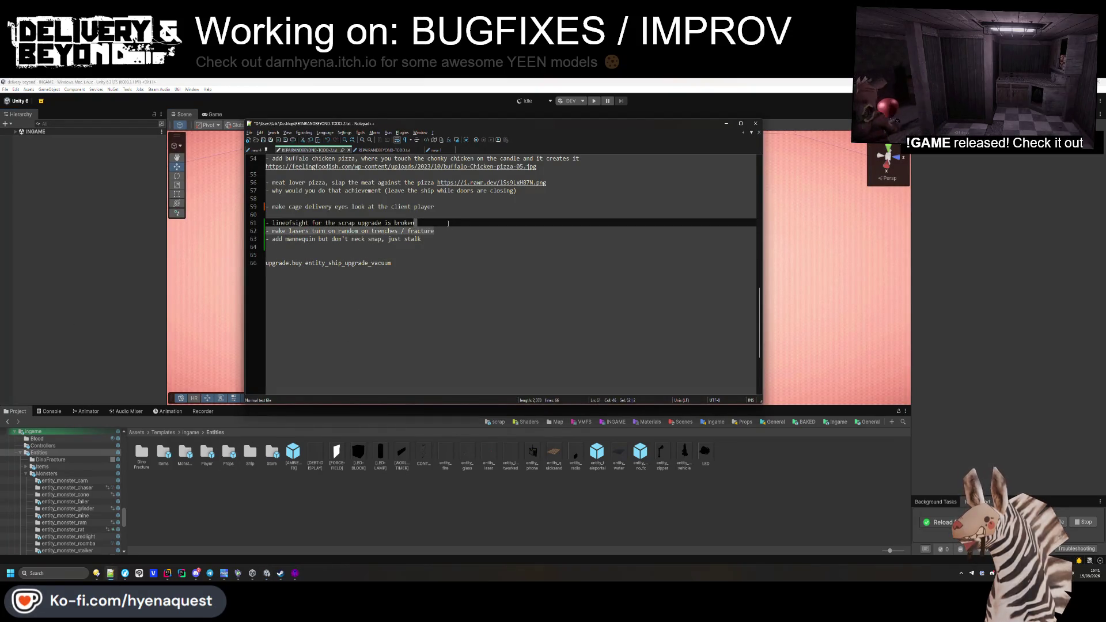
pyautogui.press('End')
pyautogui.press('Up')
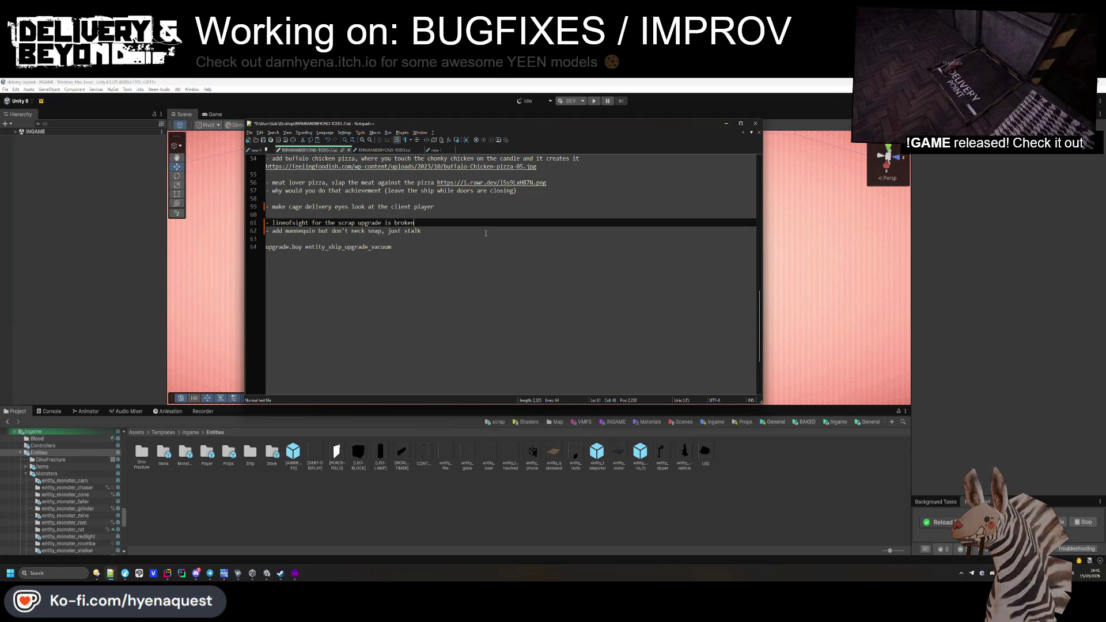
pyautogui.hotkey('ctrl', 's')
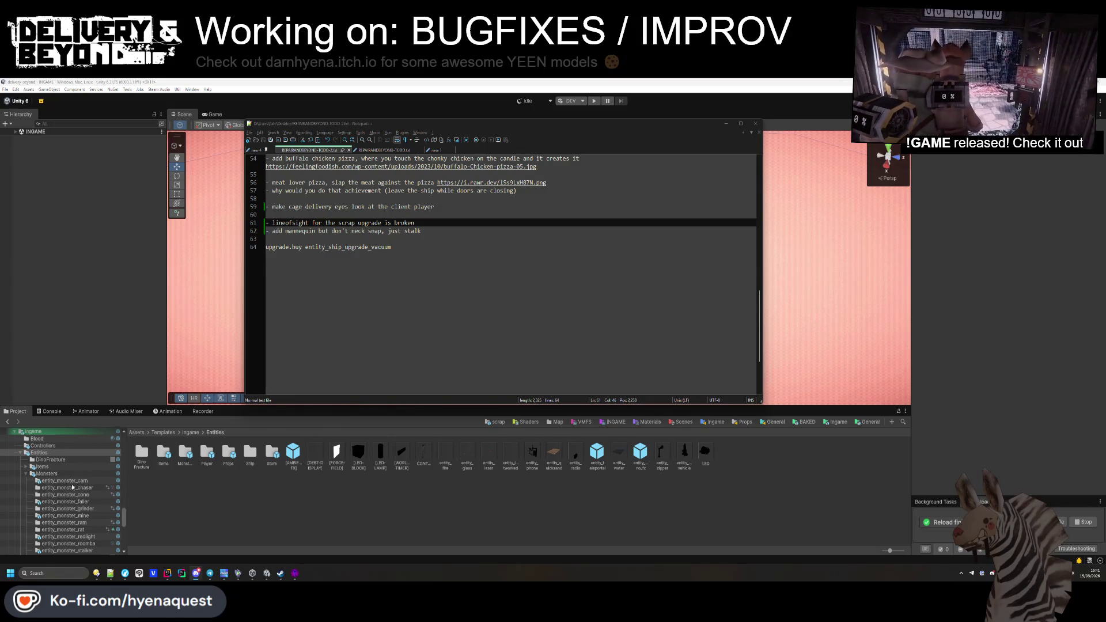
pyautogui.click(119, 377)
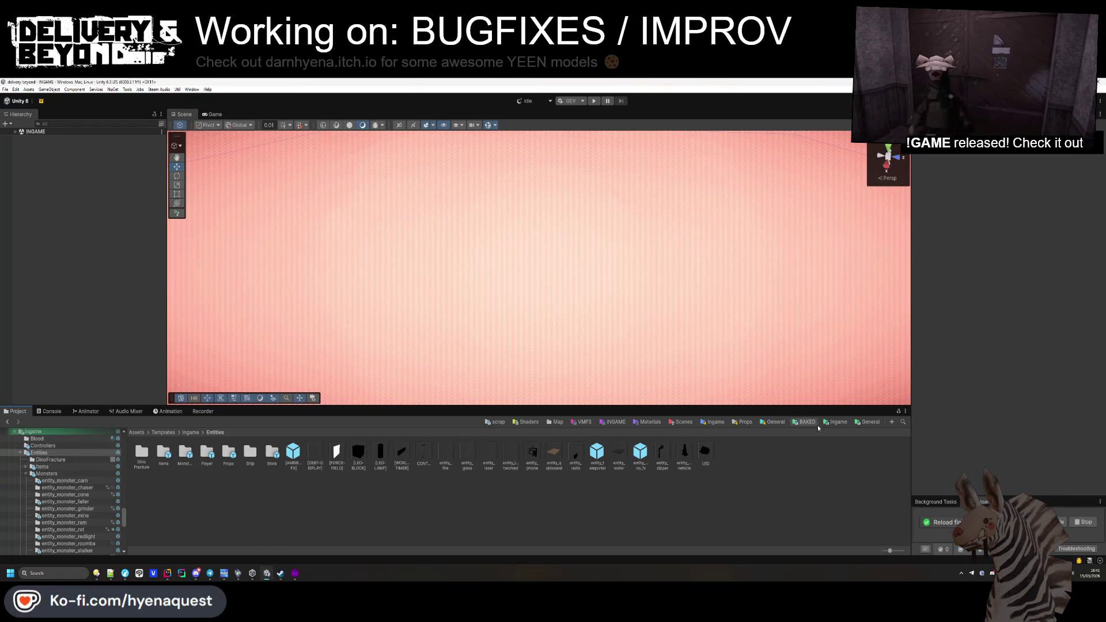
# Step: Expand the INGAME scene, fly through the level into the achievement room, and start Play mode
pyautogui.click(836, 422)
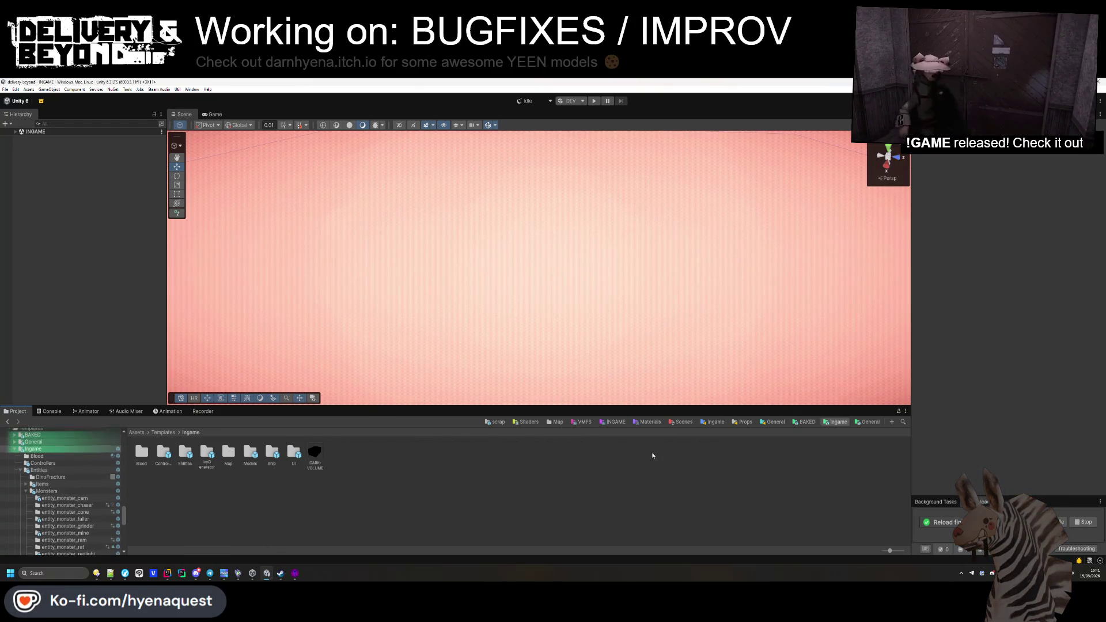
pyautogui.click(14, 132)
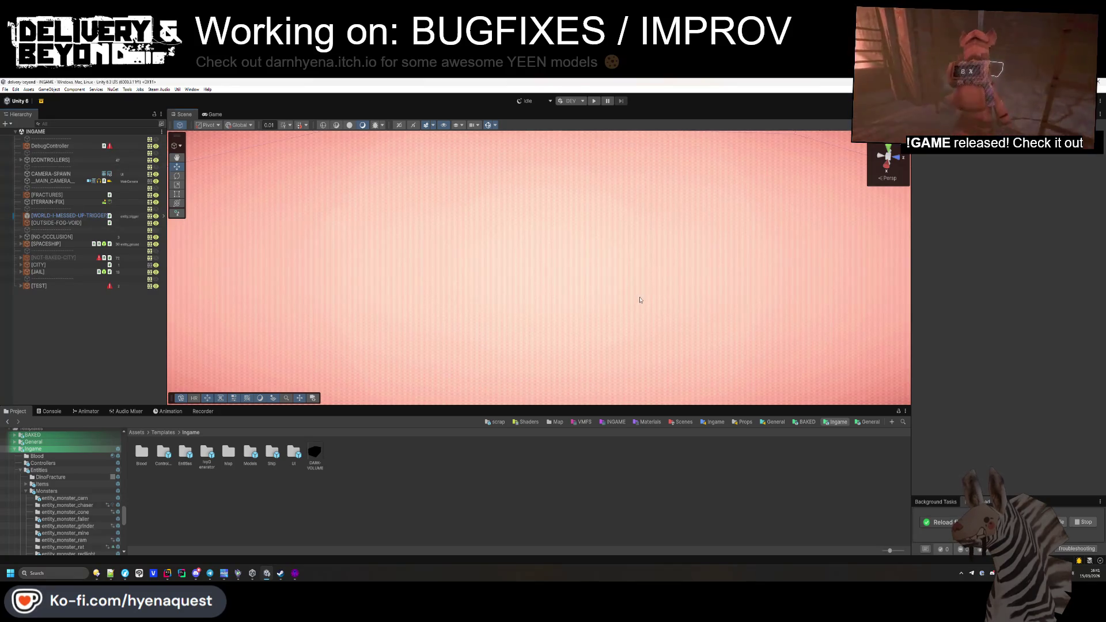
pyautogui.scroll(-2, 781, 239)
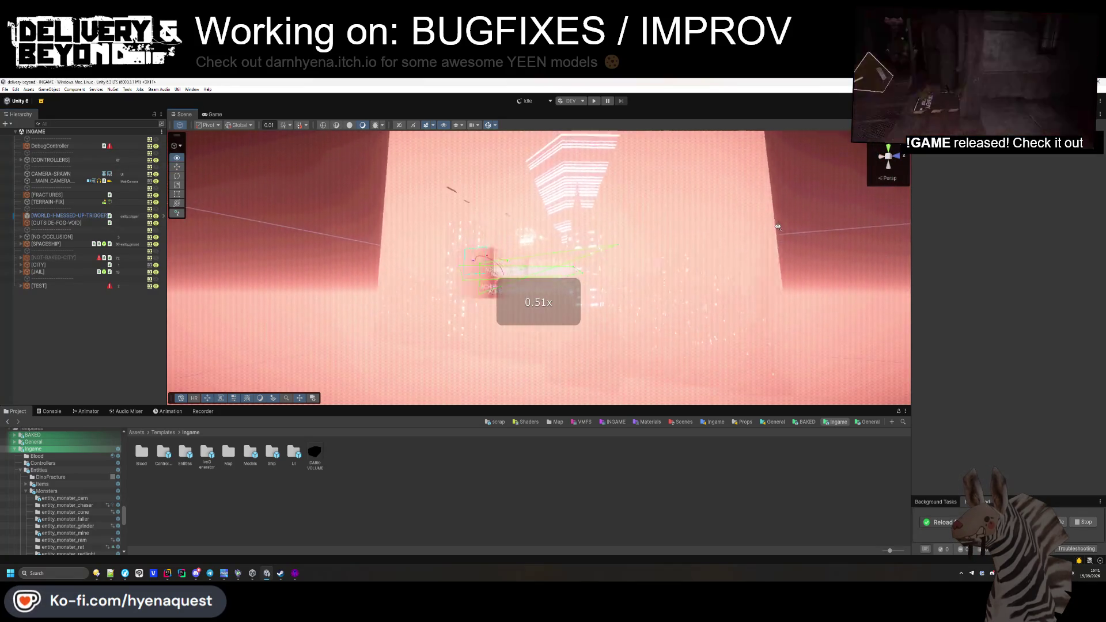
pyautogui.press('w')
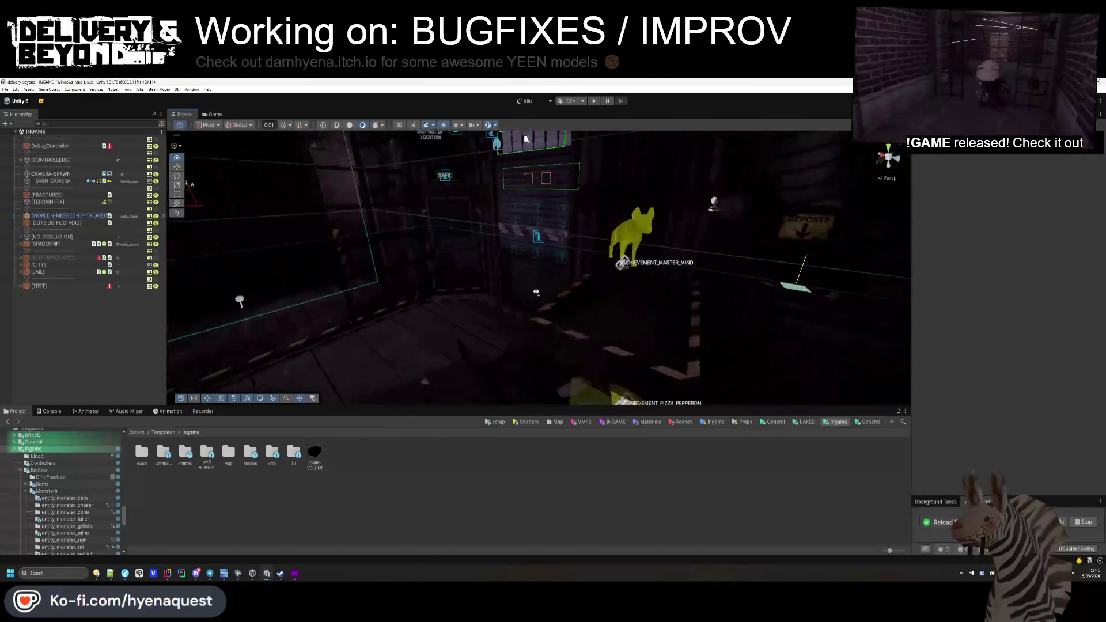
pyautogui.press('w')
pyautogui.press('w')
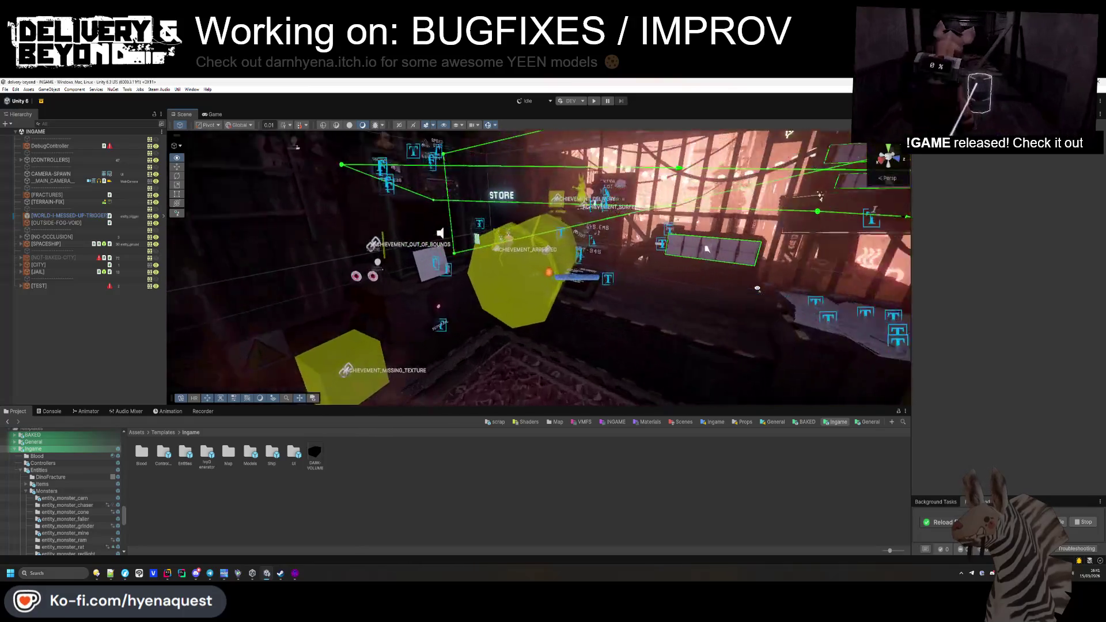
pyautogui.press('w')
pyautogui.press('w')
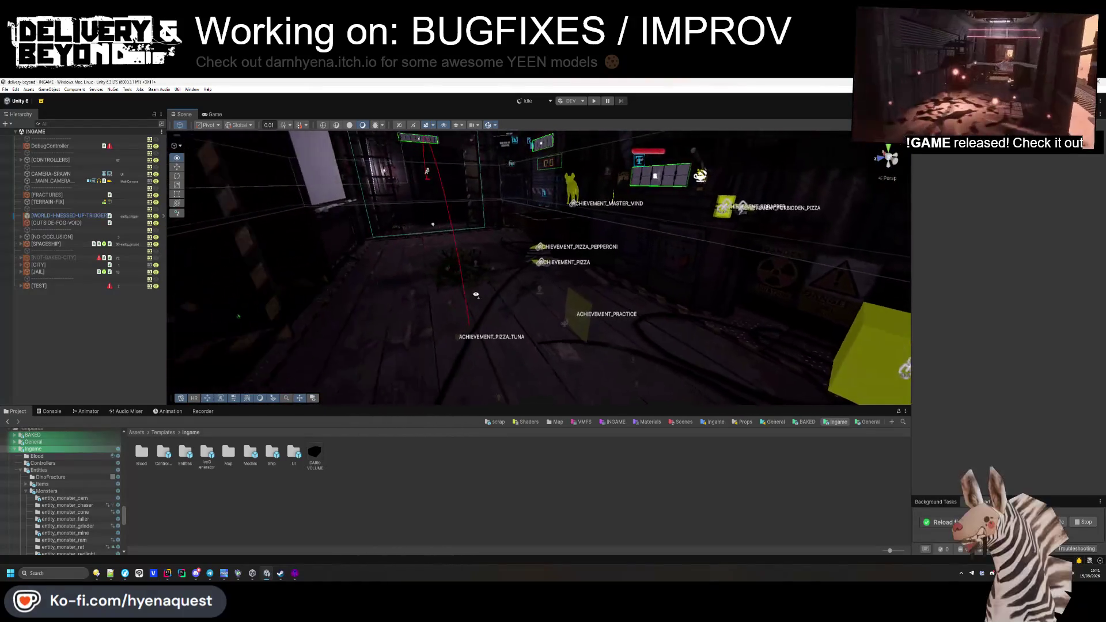
pyautogui.press('w')
pyautogui.press('w')
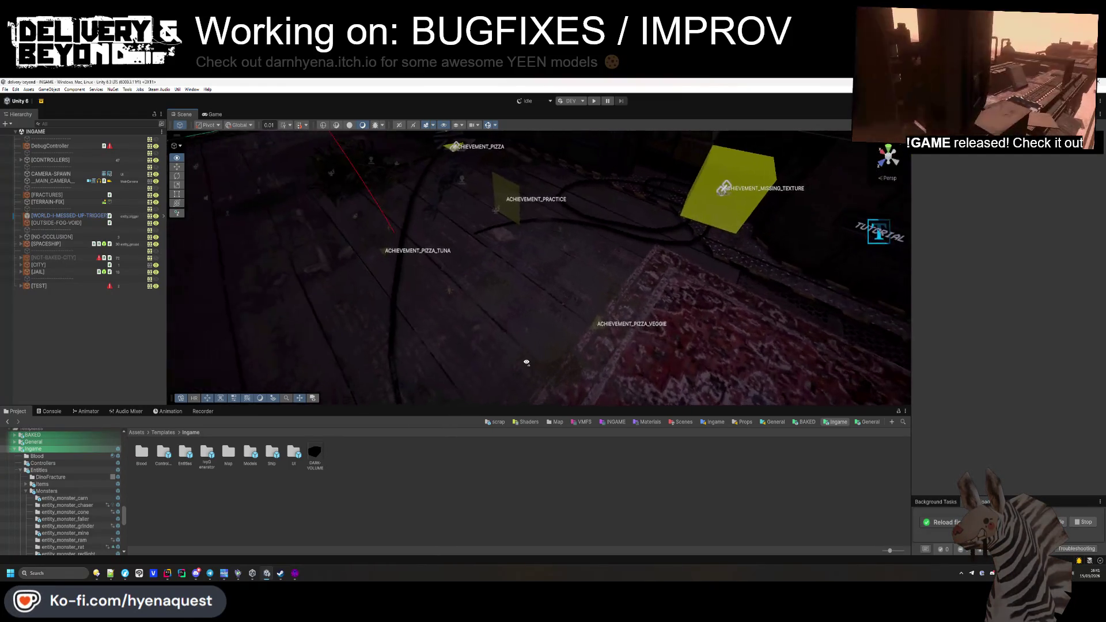
pyautogui.press('w')
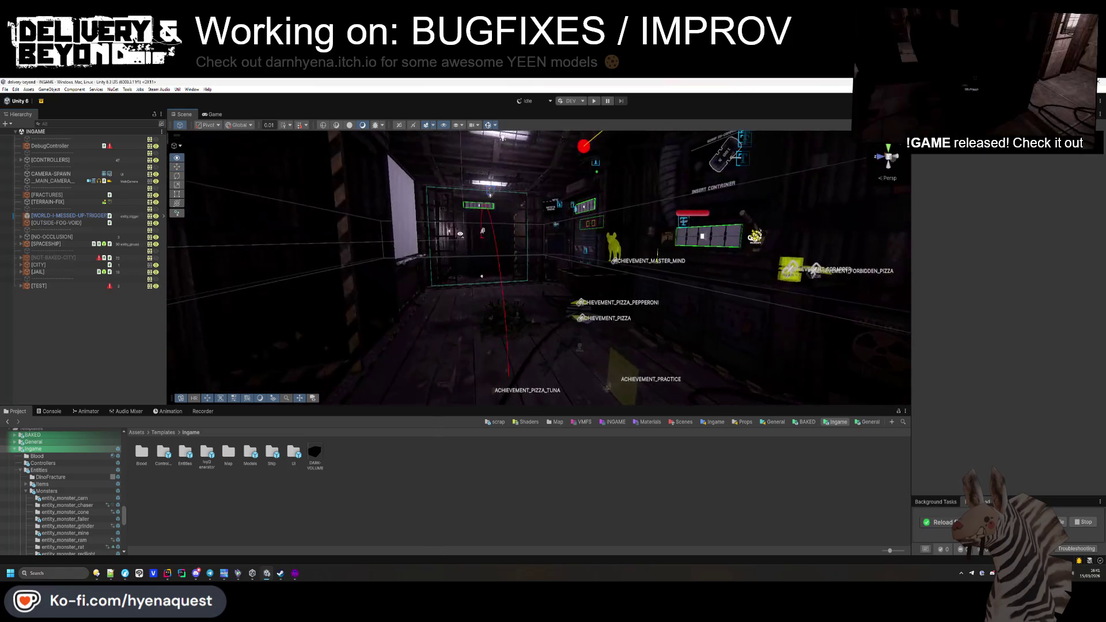
pyautogui.press('w')
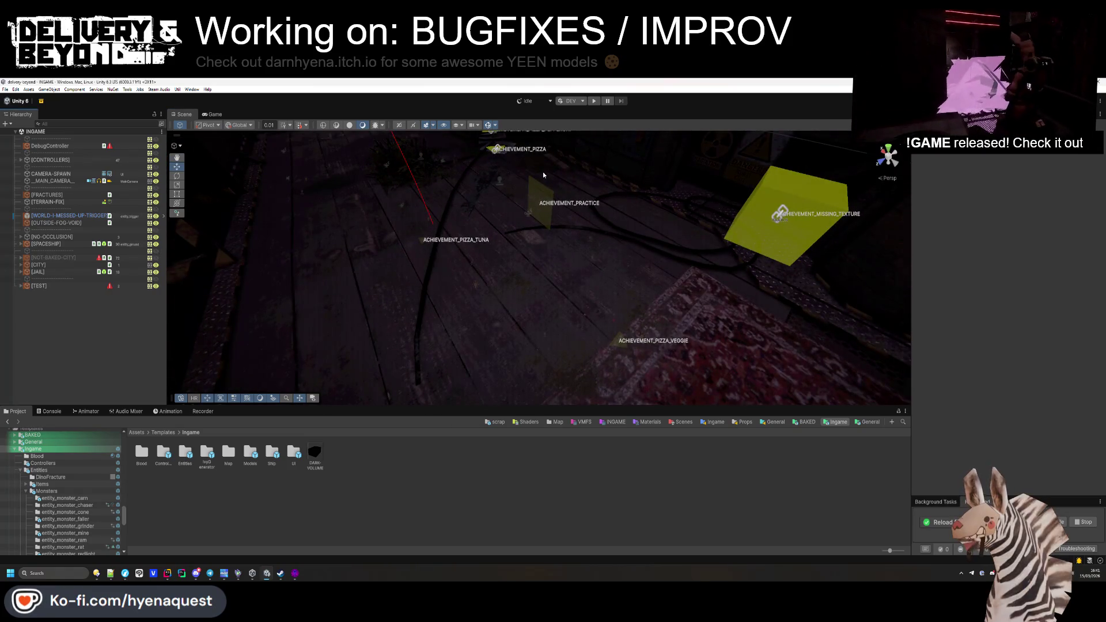
pyautogui.click(594, 102)
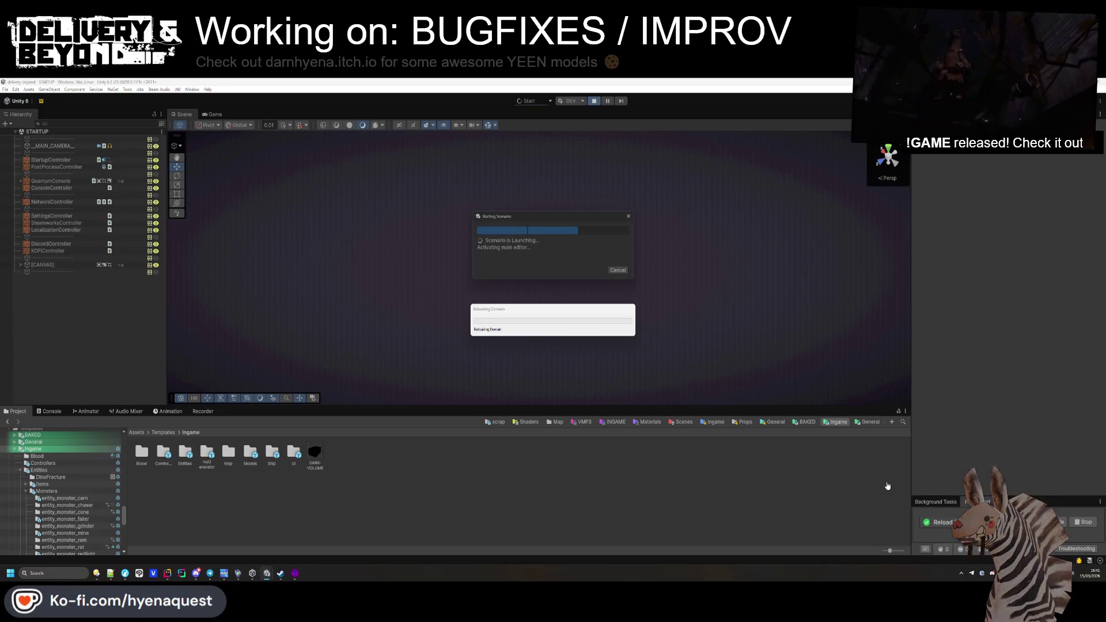
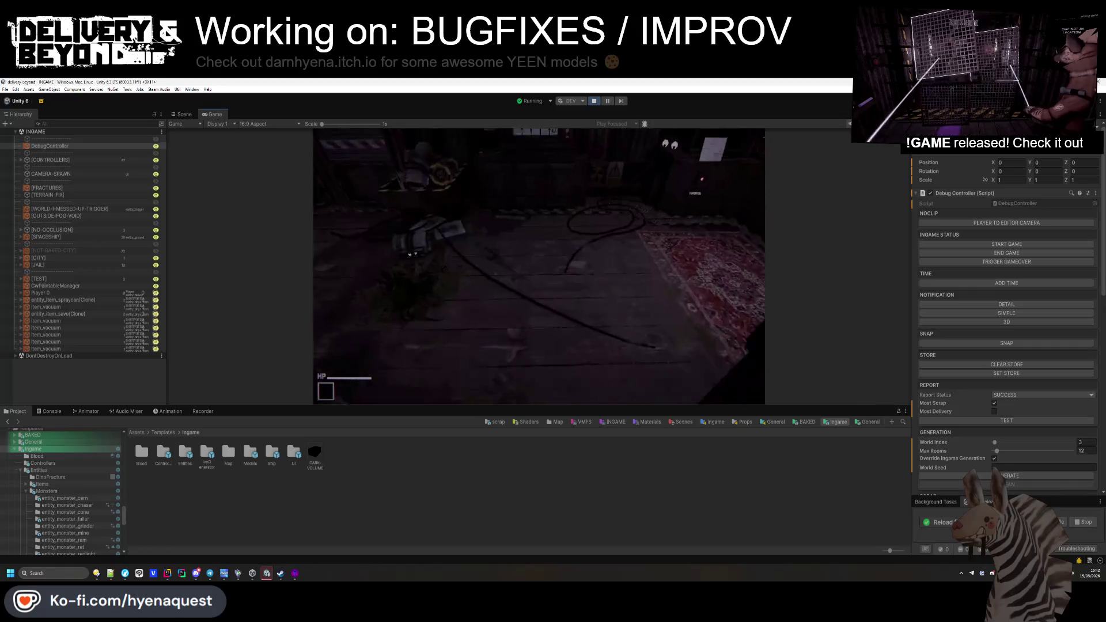
# Step: Enlarge the Game view, then switch to the Scene view of the running level
pyautogui.press('super')
pyautogui.moveTo(575, 408); pyautogui.dragTo(575, 500)
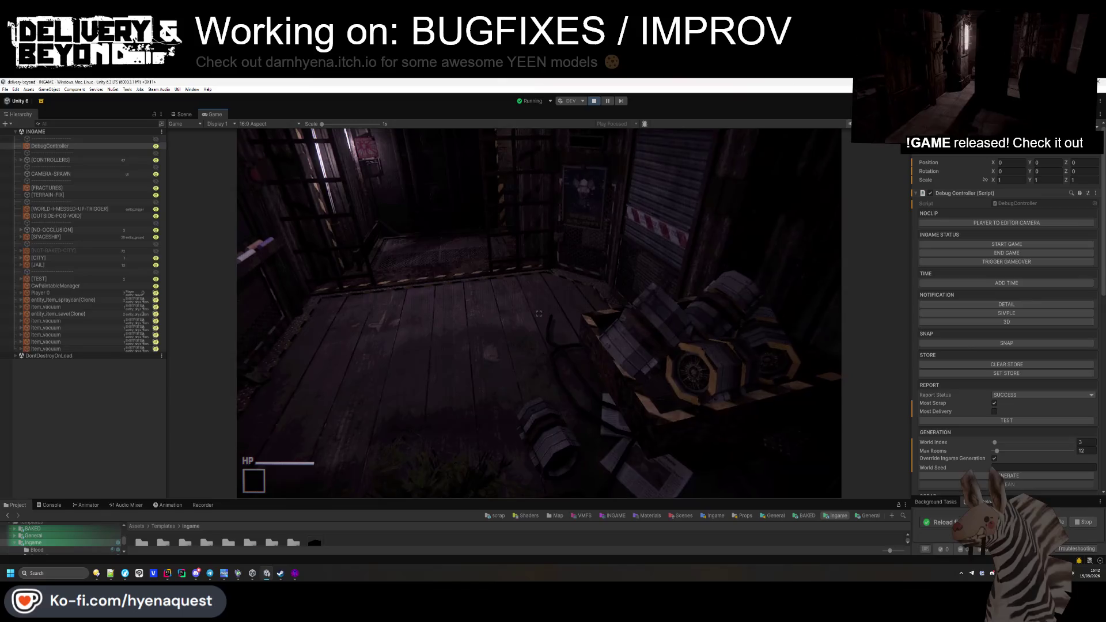
pyautogui.press('super')
pyautogui.click(1000, 477)
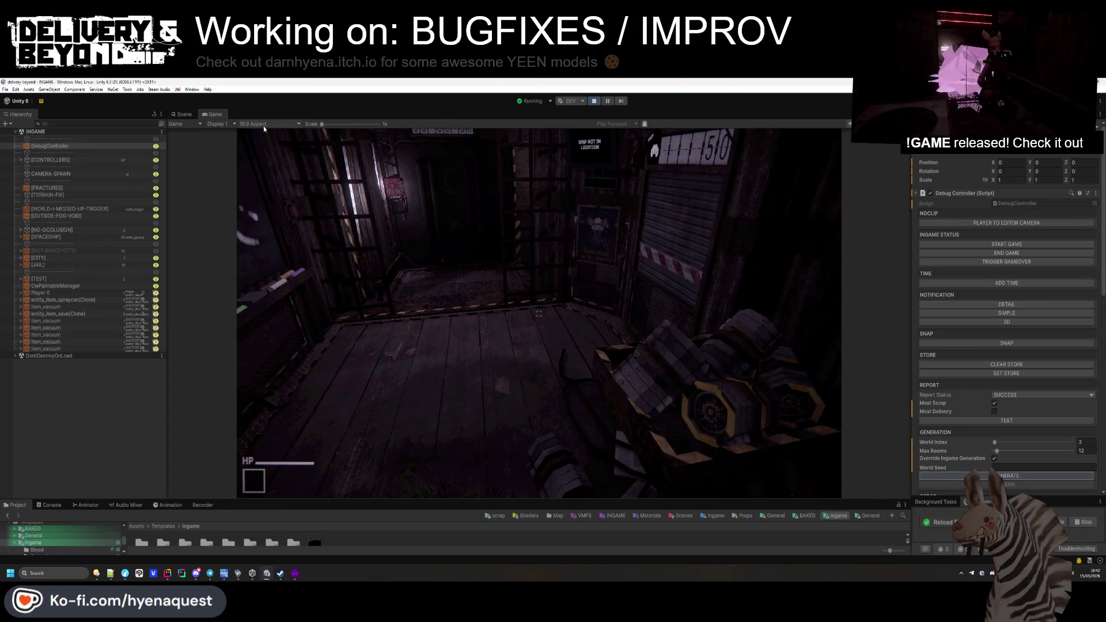
pyautogui.click(184, 115)
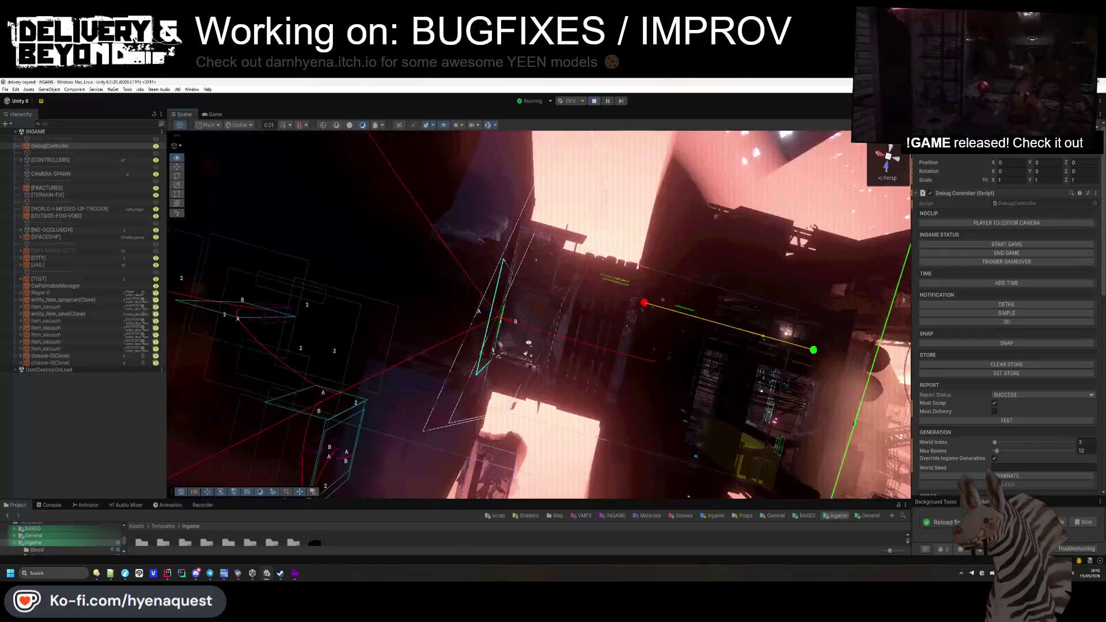
# Step: Select the elevator and briefly inspect its Rigidbody settings in the Inspector
pyautogui.moveTo(529, 343)
pyautogui.mouseDown()
pyautogui.moveTo(351, 247)
pyautogui.moveTo(530, 298)
pyautogui.moveTo(408, 307)
pyautogui.moveTo(388, 350)
pyautogui.moveTo(493, 328)
pyautogui.moveTo(178, 290)
pyautogui.moveTo(350, 290)
pyautogui.moveTo(508, 345)
pyautogui.moveTo(628, 256)
pyautogui.moveTo(618, 310)
pyautogui.moveTo(751, 205)
pyautogui.moveTo(746, 170)
pyautogui.moveTo(558, 340)
pyautogui.moveTo(485, 348)
pyautogui.mouseUp()
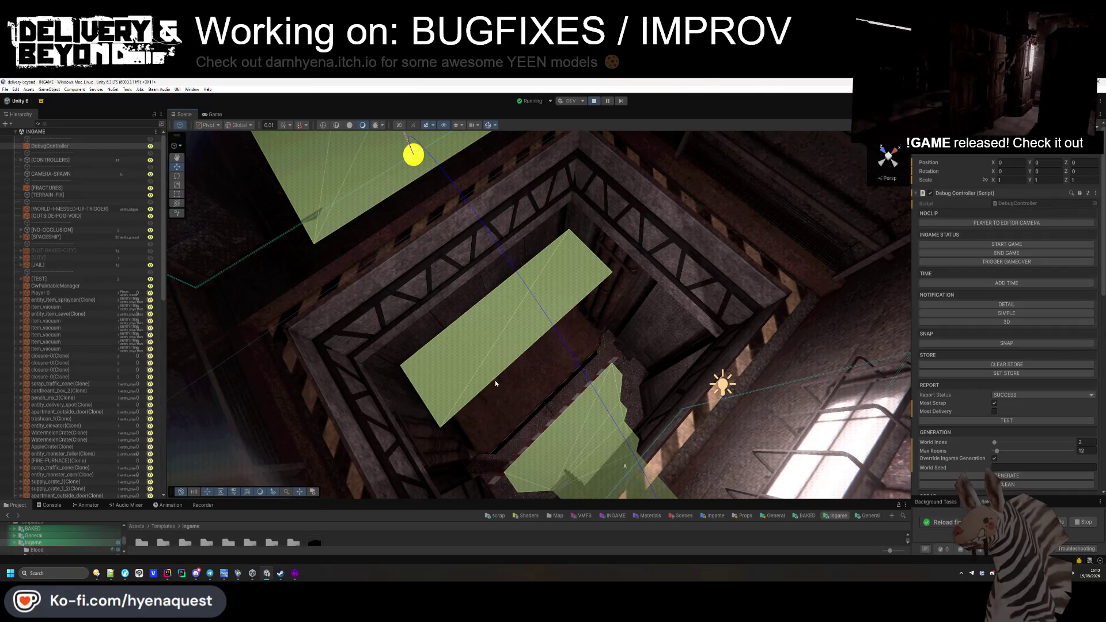
pyautogui.click(498, 383)
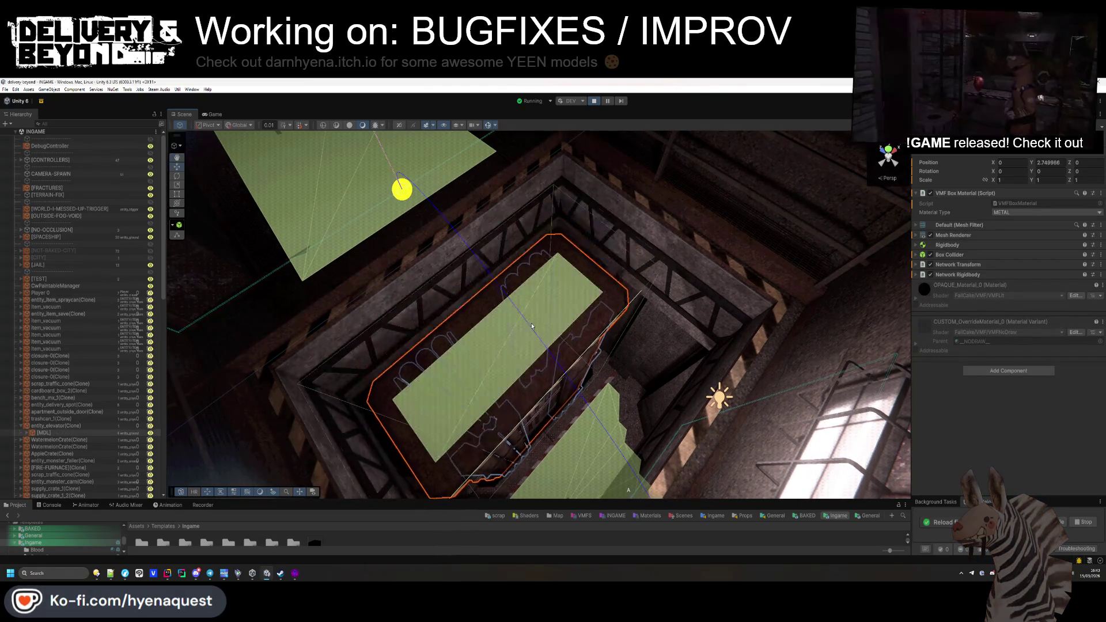
pyautogui.moveTo(522, 340)
pyautogui.mouseDown()
pyautogui.moveTo(496, 381)
pyautogui.moveTo(417, 210)
pyautogui.moveTo(911, 282)
pyautogui.mouseUp()
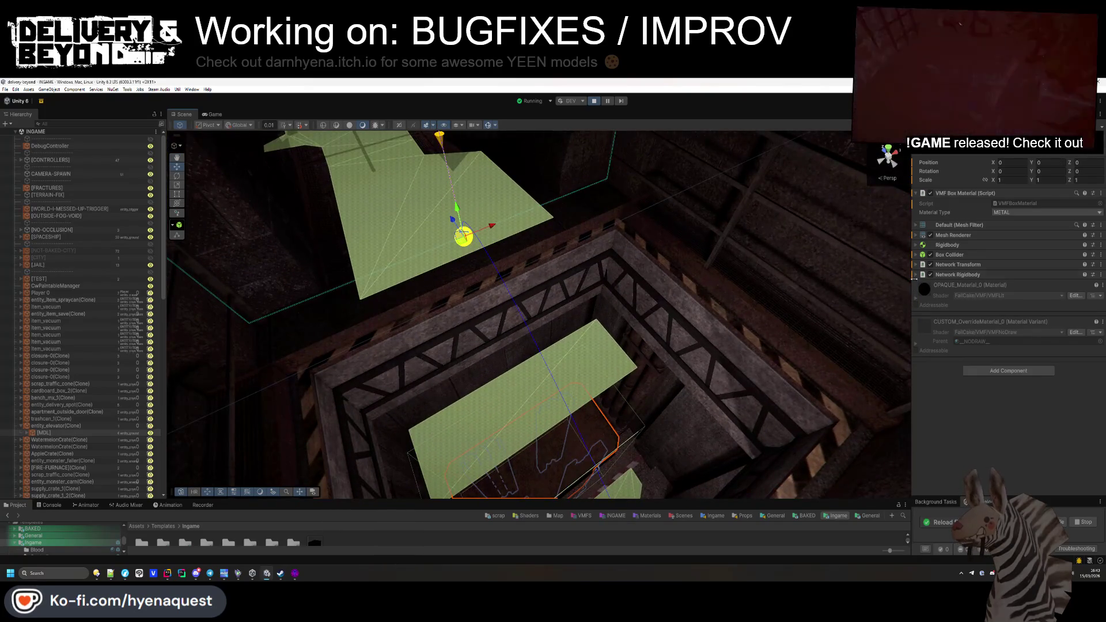
pyautogui.click(945, 246)
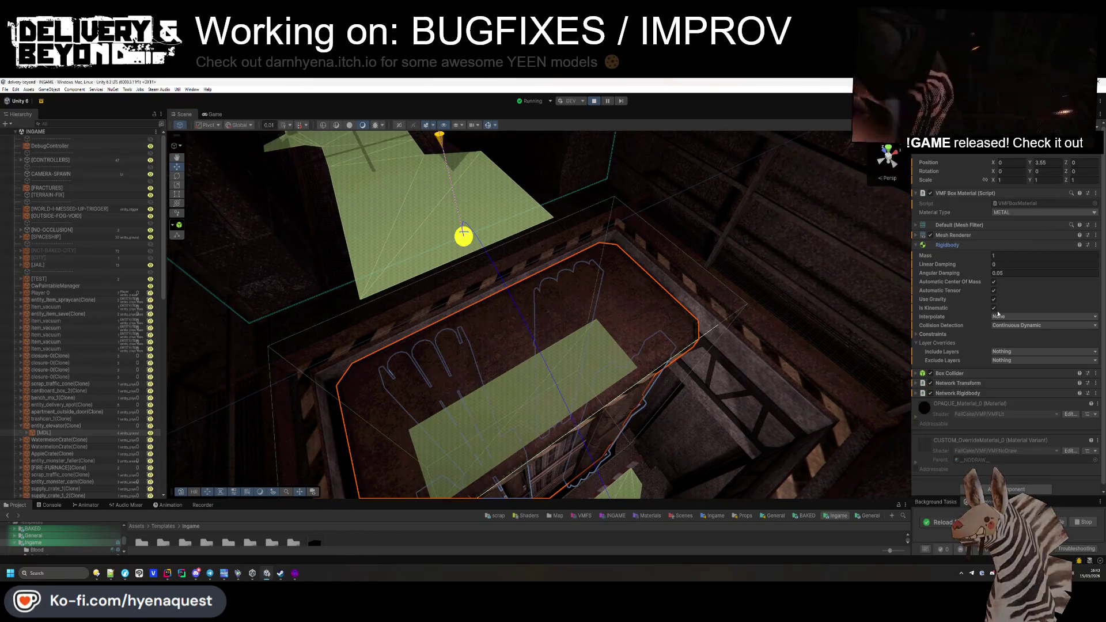
pyautogui.click(948, 246)
# Step: Orbit the Scene view to a level side view of the elevator shaft
pyautogui.moveTo(733, 357); pyautogui.dragTo(729, 369)
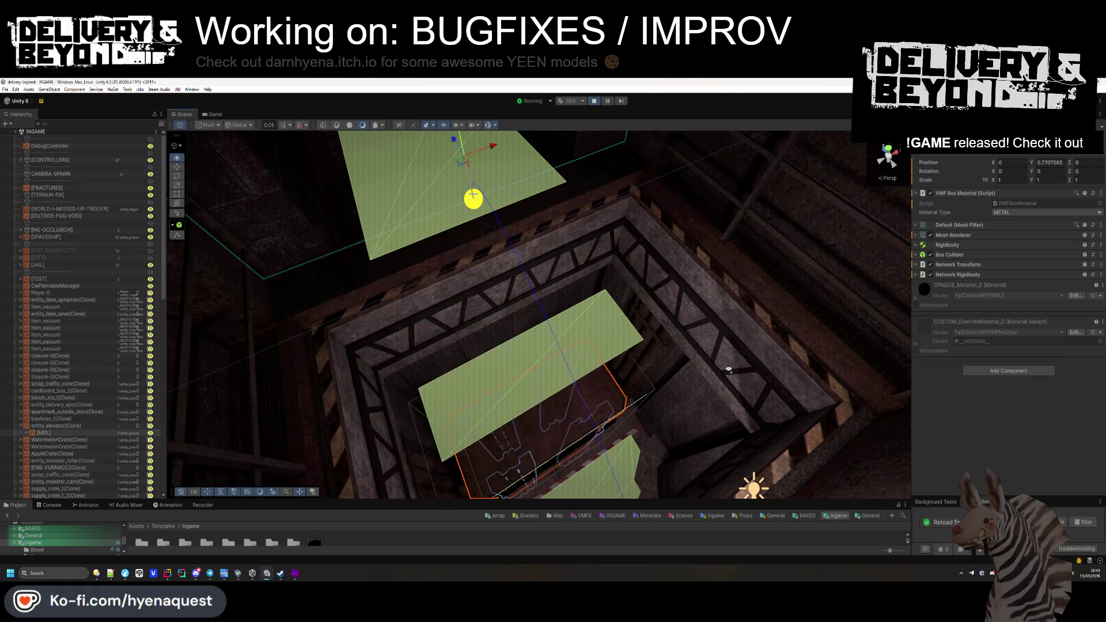
pyautogui.moveTo(729, 369)
pyautogui.mouseDown()
pyautogui.moveTo(737, 381)
pyautogui.moveTo(979, 330)
pyautogui.mouseUp()
pyautogui.moveTo(852, 300)
pyautogui.mouseDown()
pyautogui.moveTo(772, 325)
pyautogui.moveTo(842, 278)
pyautogui.moveTo(505, 408)
pyautogui.moveTo(717, 330)
pyautogui.moveTo(780, 241)
pyautogui.moveTo(623, 396)
pyautogui.moveTo(718, 360)
pyautogui.moveTo(659, 395)
pyautogui.moveTo(713, 459)
pyautogui.moveTo(647, 409)
pyautogui.moveTo(516, 415)
pyautogui.moveTo(574, 131)
pyautogui.mouseUp()
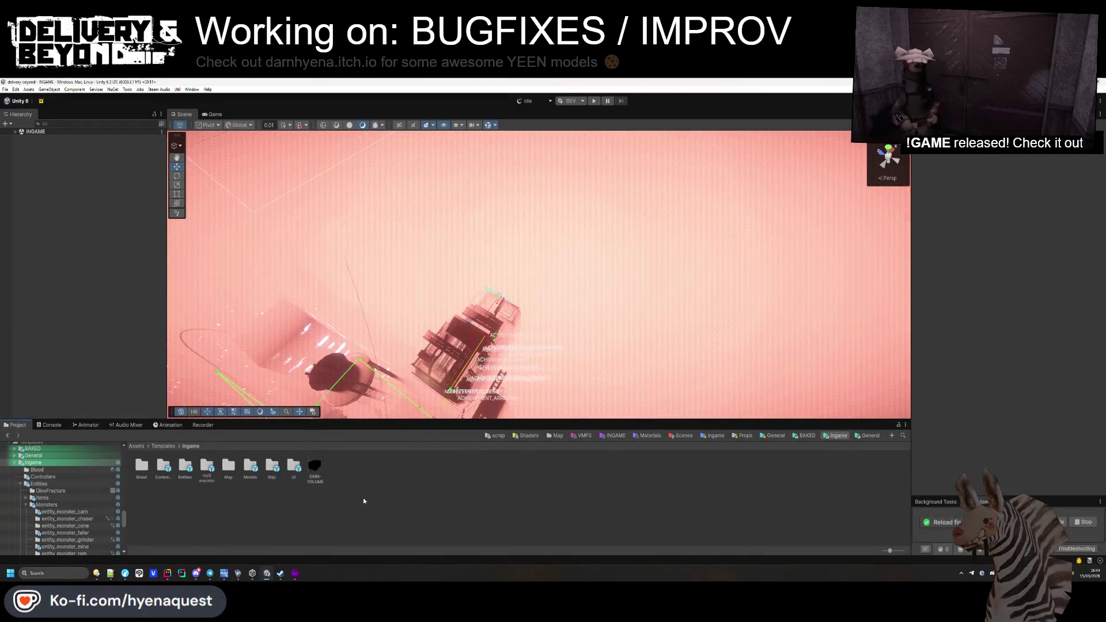
# Step: Open the factory-entry-0 prefab from the Map > City > Traversal templates folder
pyautogui.doubleClick(228, 468)
pyautogui.doubleClick(166, 469)
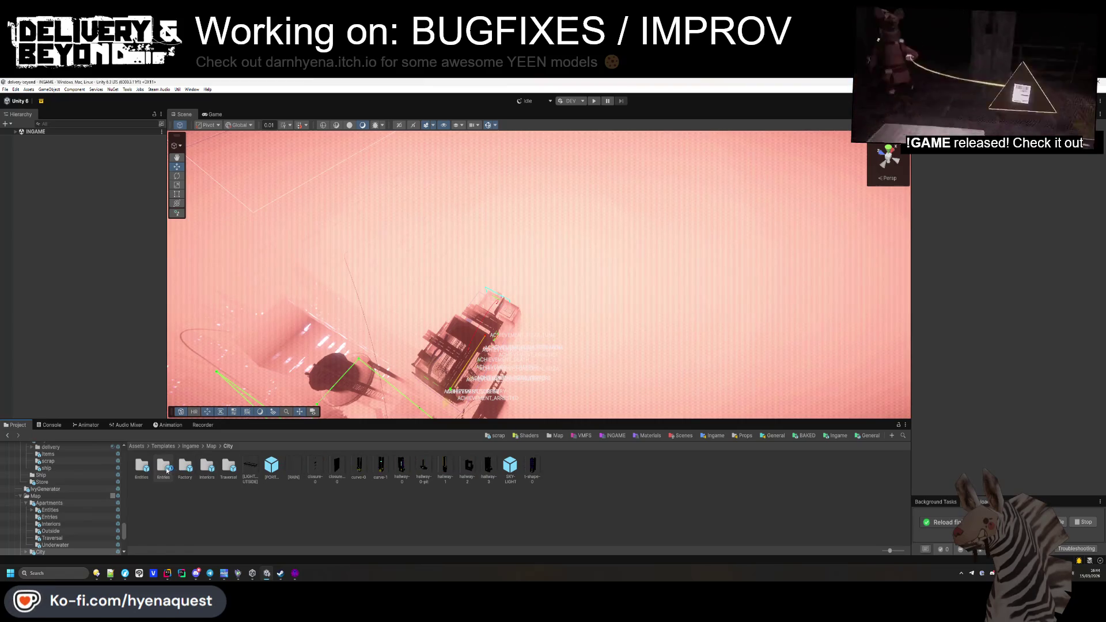
pyautogui.doubleClick(224, 464)
pyautogui.doubleClick(143, 465)
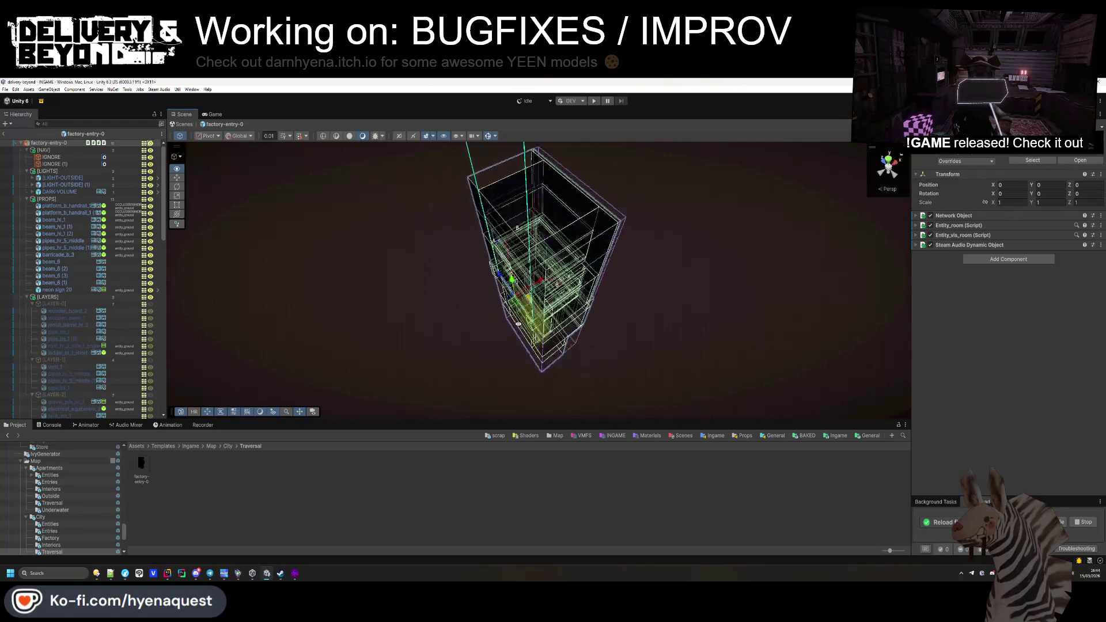
# Step: Collapse the Hierarchy groups and duplicate the IGNORE (1) navmesh cut as IGNORE (2)
pyautogui.click(27, 297)
pyautogui.click(27, 199)
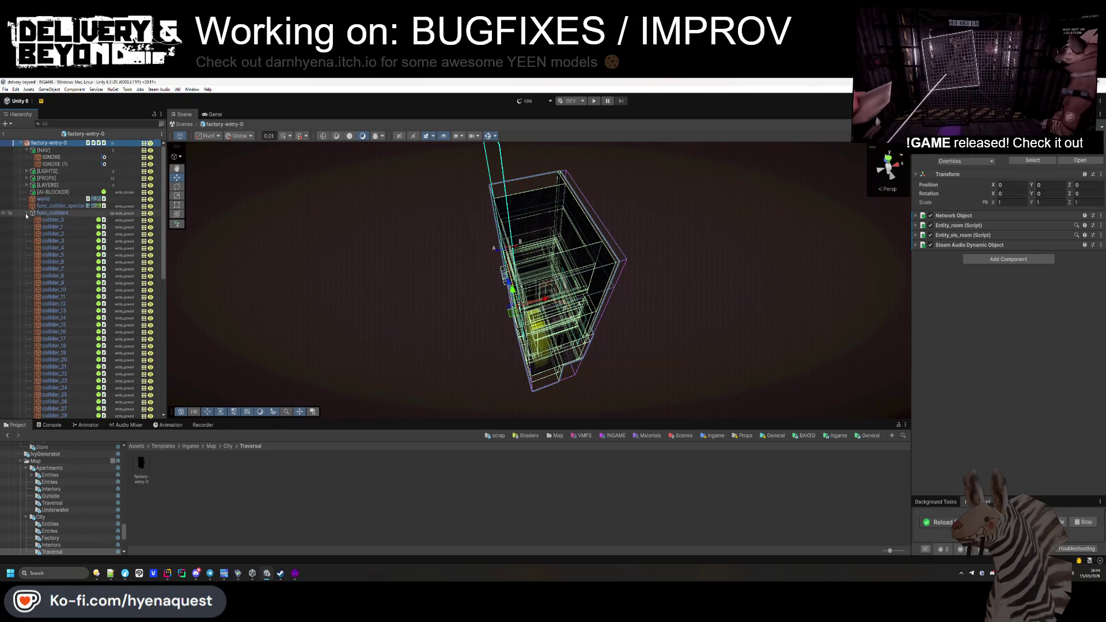
pyautogui.click(27, 213)
pyautogui.click(68, 160)
pyautogui.doubleClick(69, 164)
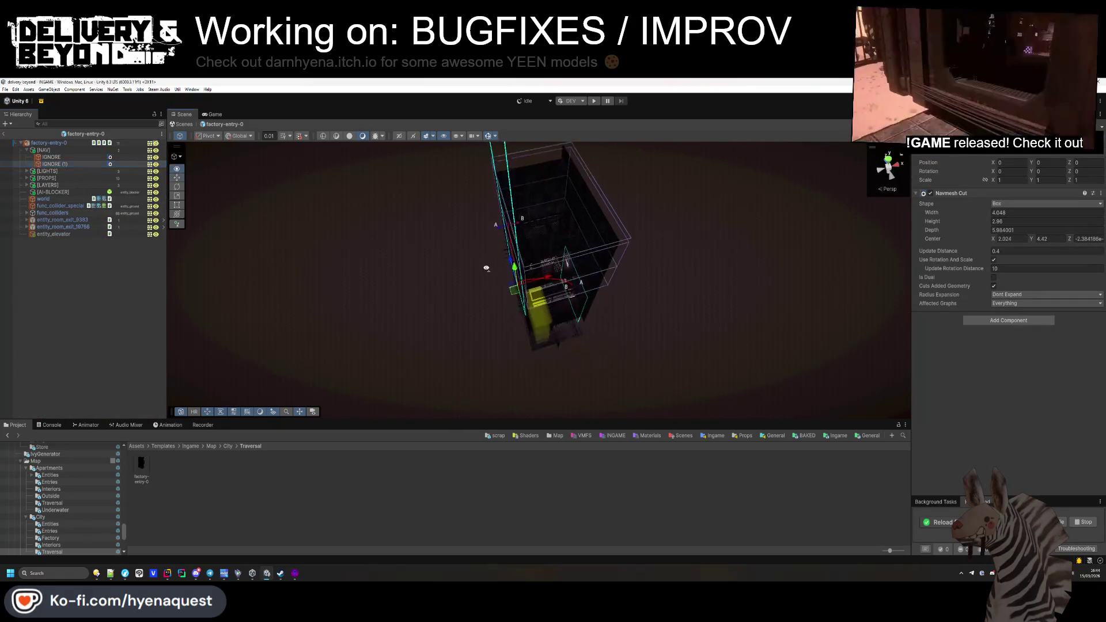
pyautogui.click(80, 165)
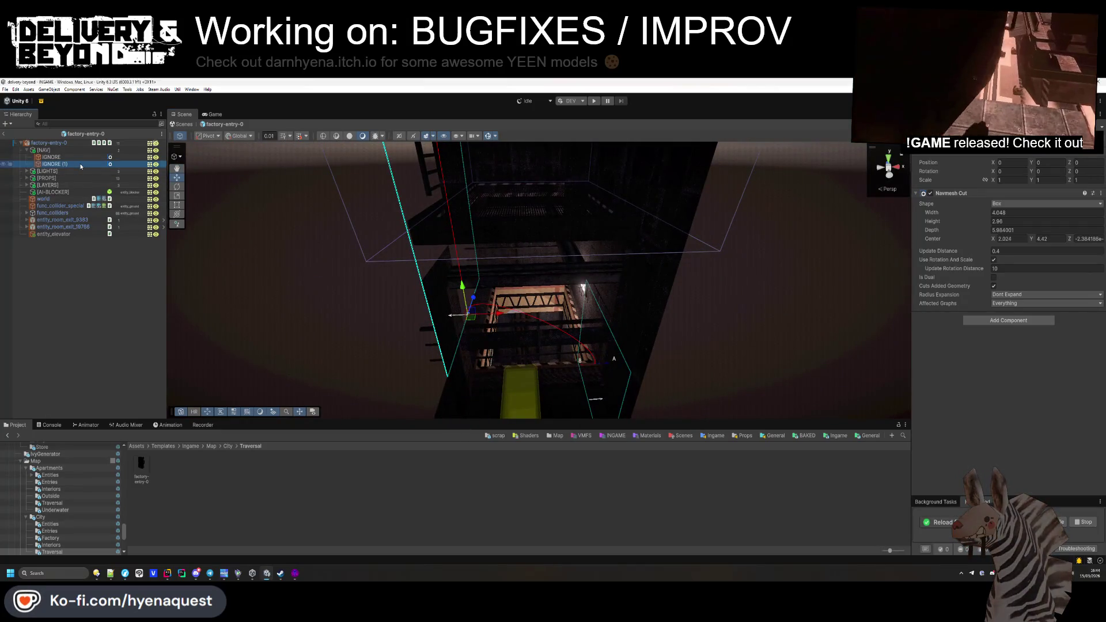
pyautogui.press('f')
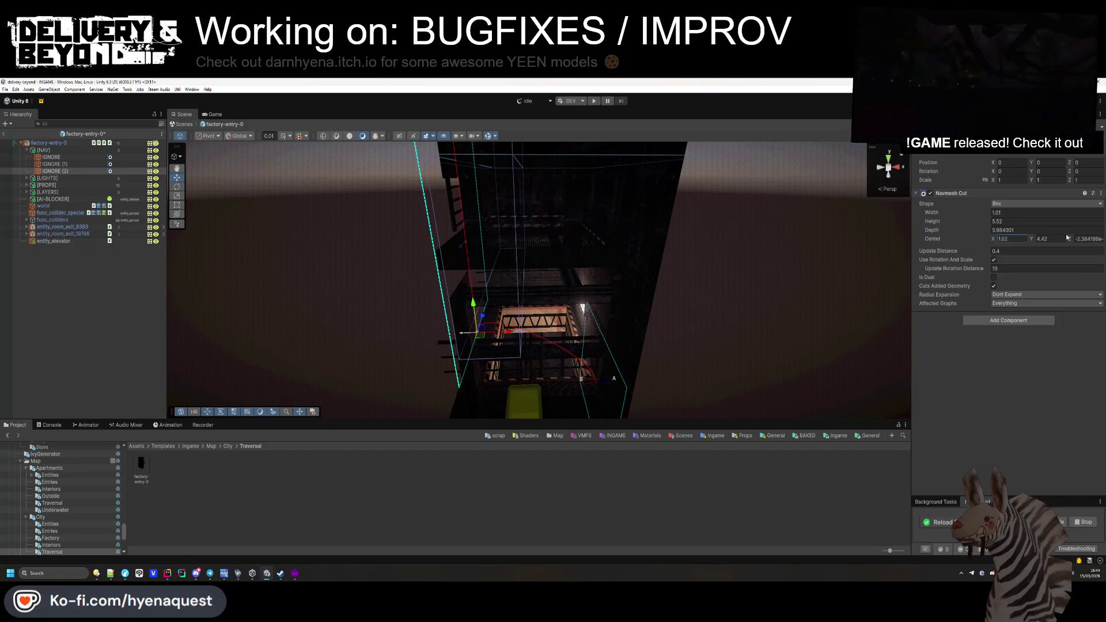
# Step: Resize IGNORE (2) to 2.23 wide, 3.95 tall, centred at Y -2.36
pyautogui.moveTo(749, 265); pyautogui.dragTo(717, 340)
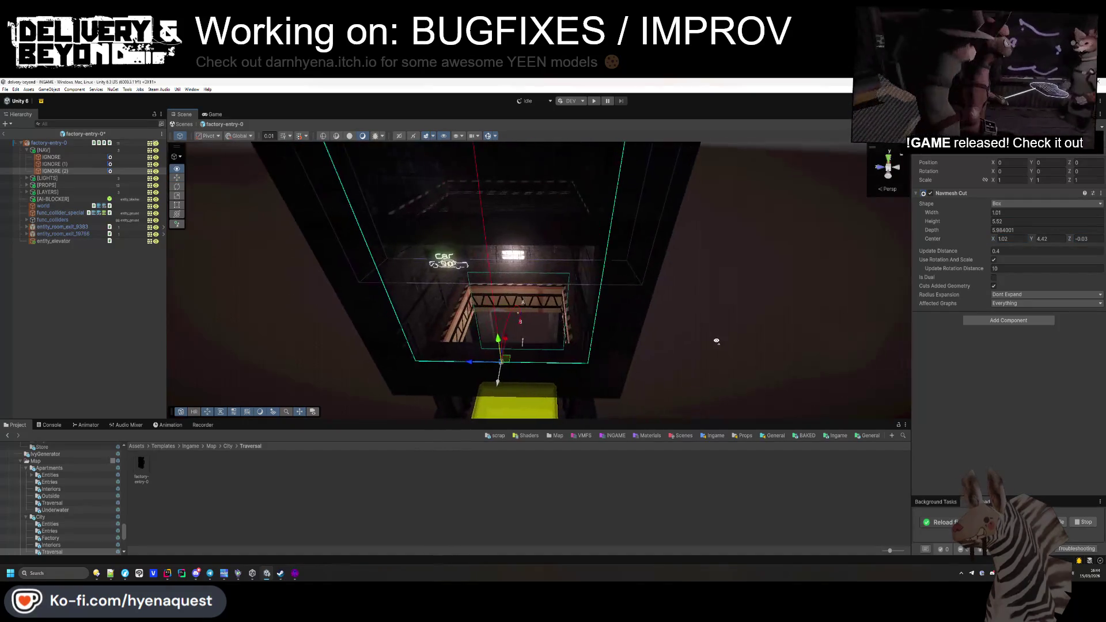
pyautogui.moveTo(528, 320); pyautogui.dragTo(516, 357)
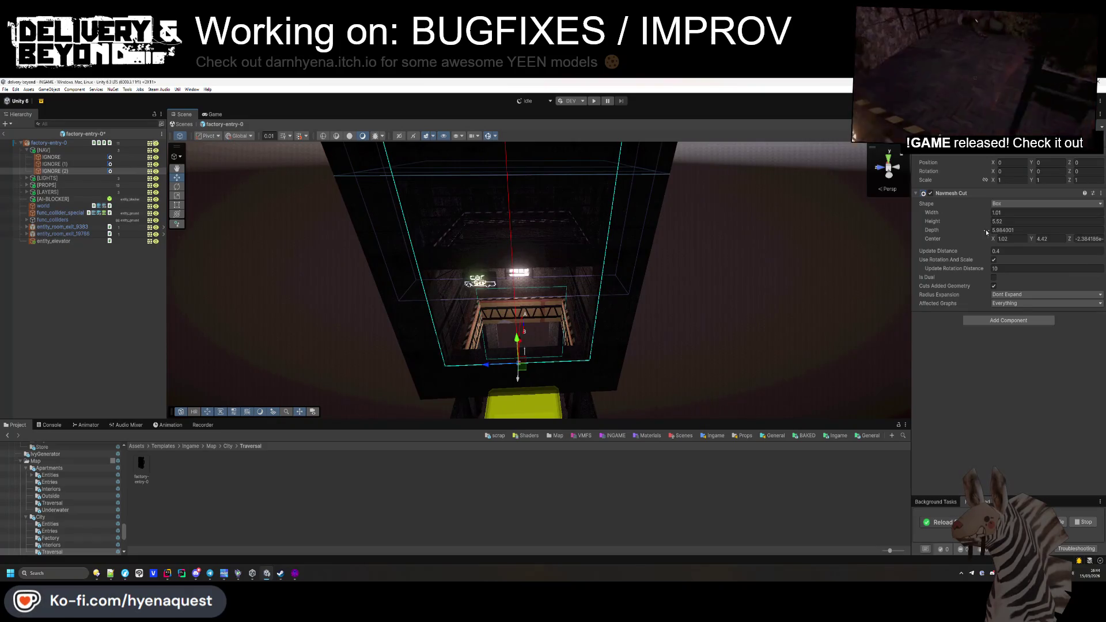
pyautogui.moveTo(1027, 240); pyautogui.dragTo(951, 254)
pyautogui.moveTo(576, 358)
pyautogui.mouseDown()
pyautogui.moveTo(629, 370)
pyautogui.moveTo(714, 357)
pyautogui.mouseUp()
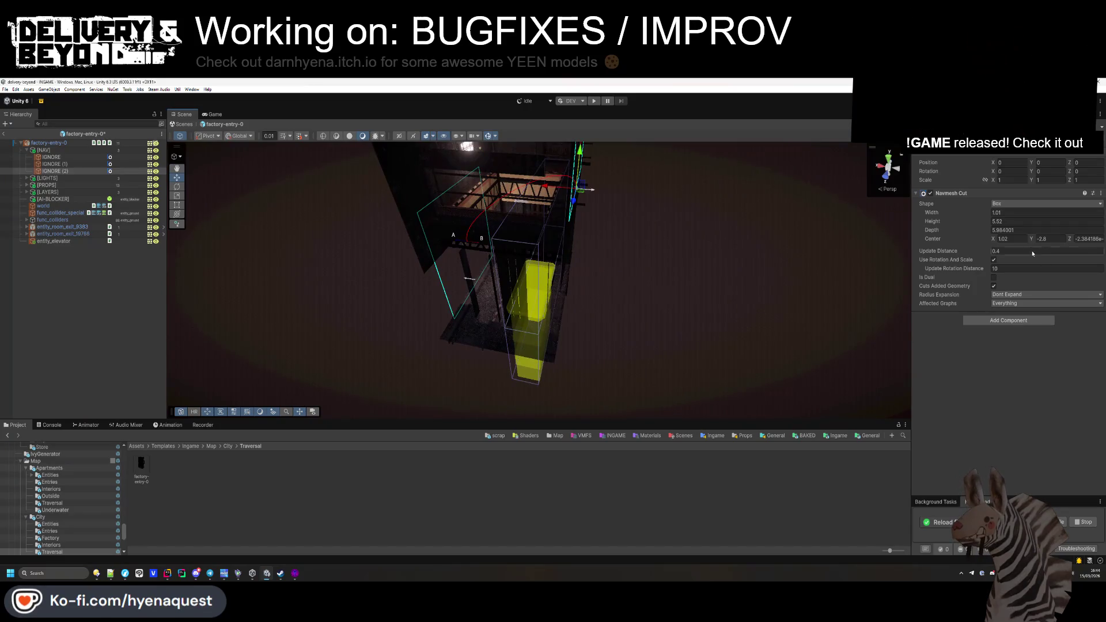
pyautogui.write('-1.55')
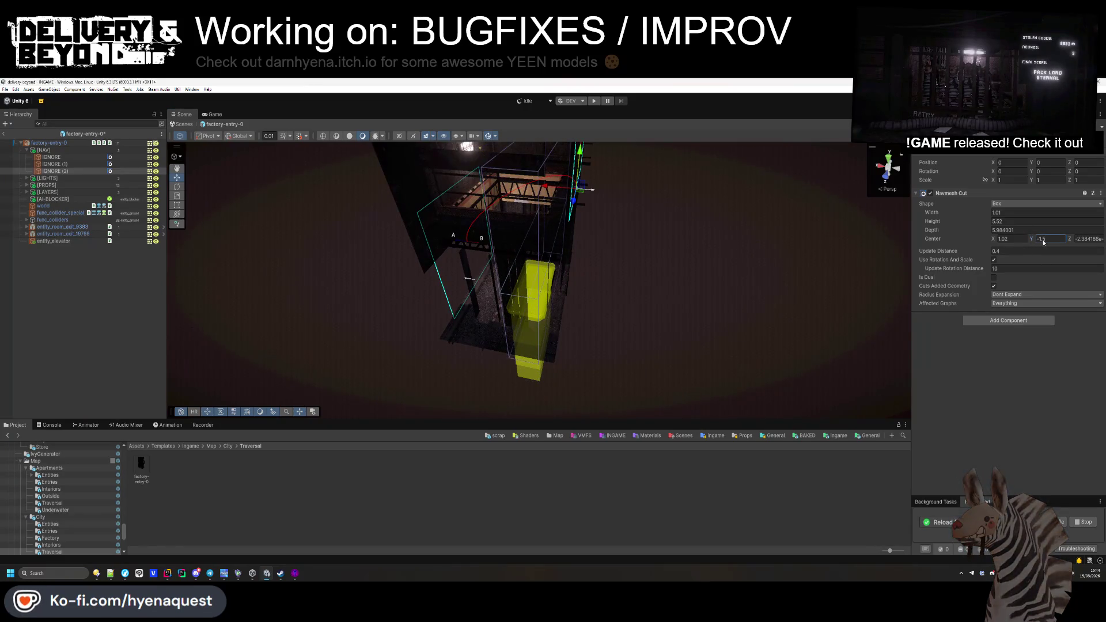
pyautogui.moveTo(680, 259)
pyautogui.mouseDown()
pyautogui.moveTo(720, 257)
pyautogui.moveTo(757, 215)
pyautogui.moveTo(709, 226)
pyautogui.mouseUp()
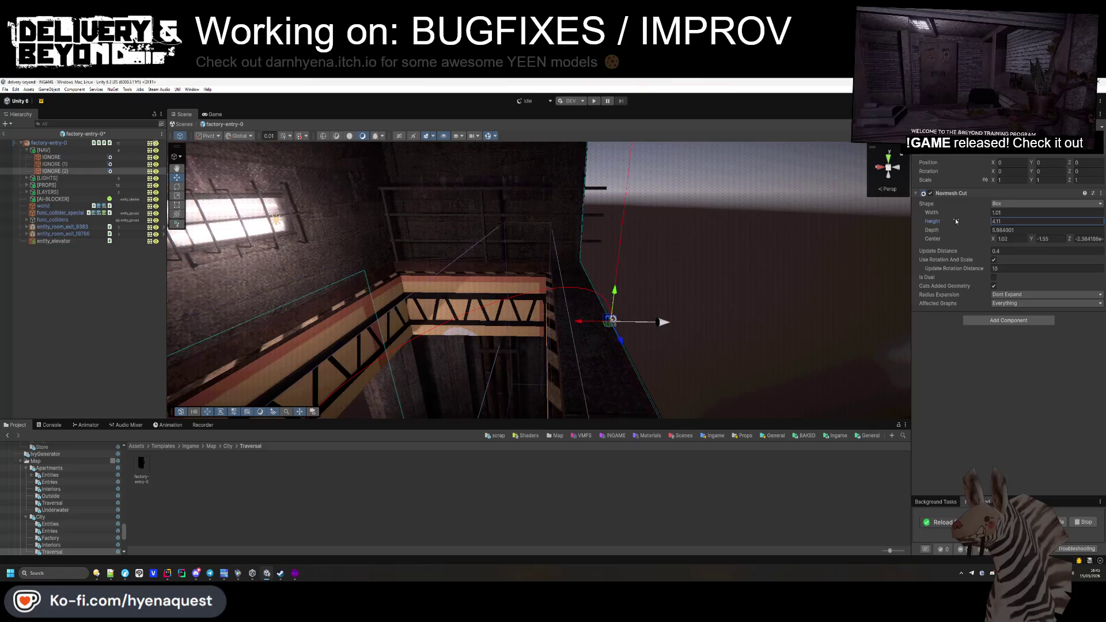
pyautogui.moveTo(714, 242)
pyautogui.mouseDown()
pyautogui.moveTo(711, 198)
pyautogui.moveTo(684, 396)
pyautogui.moveTo(659, 242)
pyautogui.mouseUp()
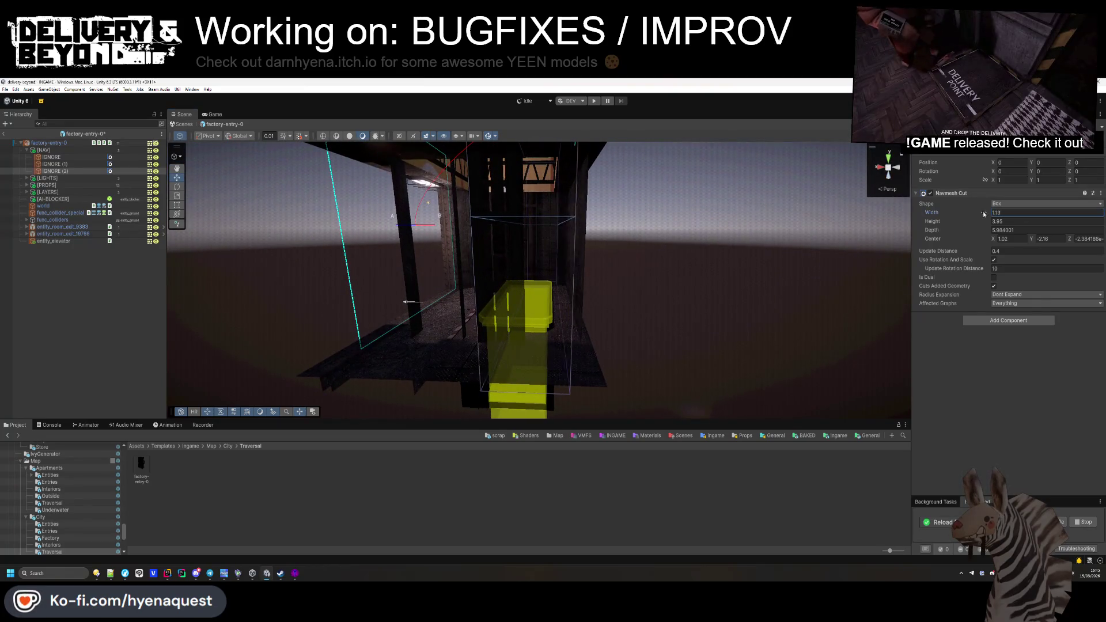
# Step: Check the cut box from outside, deselect it, and exit Prefab Mode
pyautogui.moveTo(738, 299); pyautogui.dragTo(744, 380)
pyautogui.moveTo(518, 340)
pyautogui.mouseDown()
pyautogui.moveTo(482, 336)
pyautogui.moveTo(658, 350)
pyautogui.mouseUp()
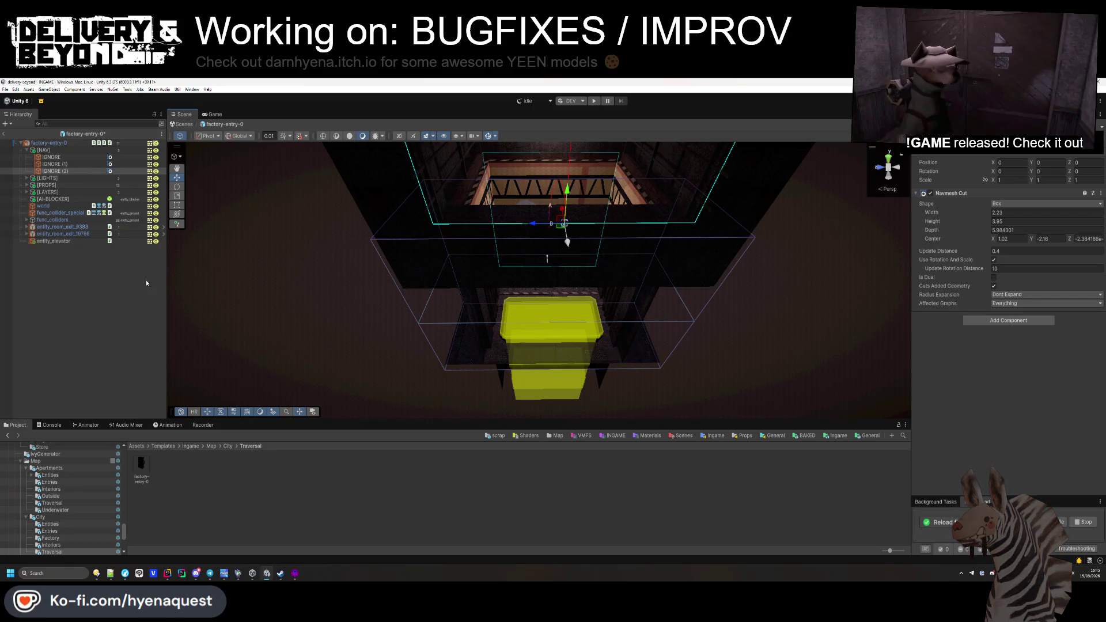
pyautogui.click(524, 323)
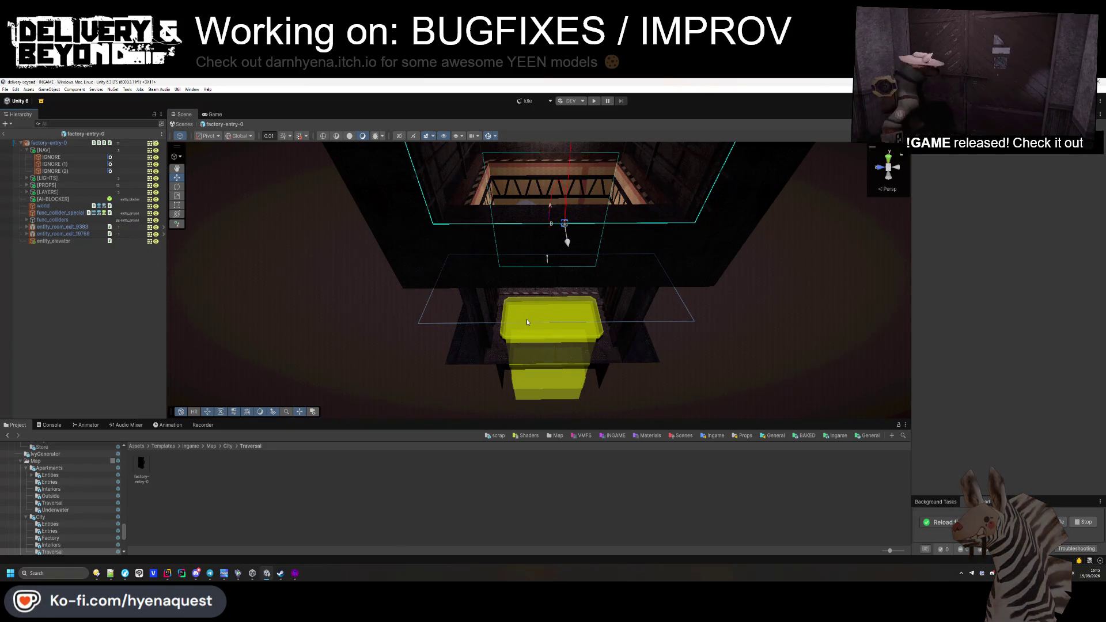
pyautogui.click(5, 133)
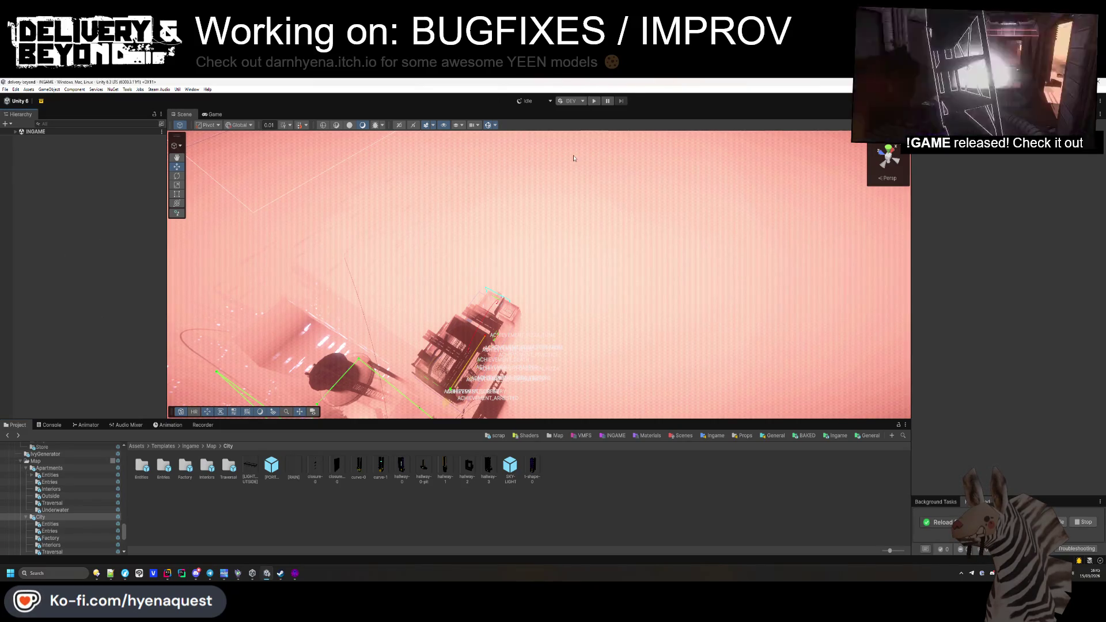
# Step: Run the game in an enlarged Game view and generate a level with World Index 2
pyautogui.click(593, 102)
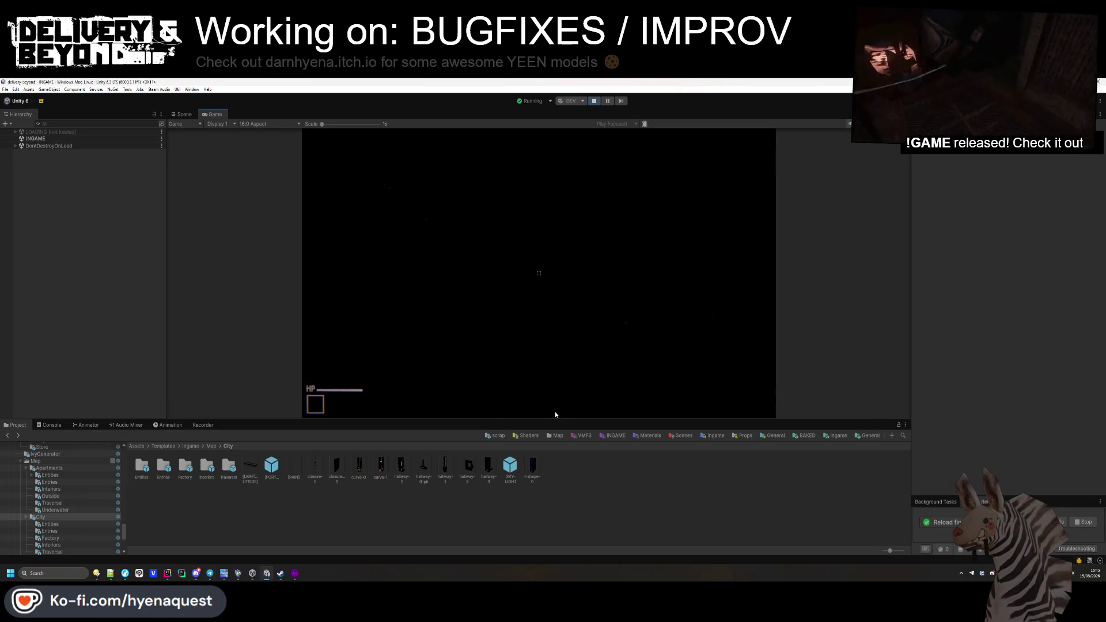
pyautogui.moveTo(553, 418); pyautogui.dragTo(548, 500)
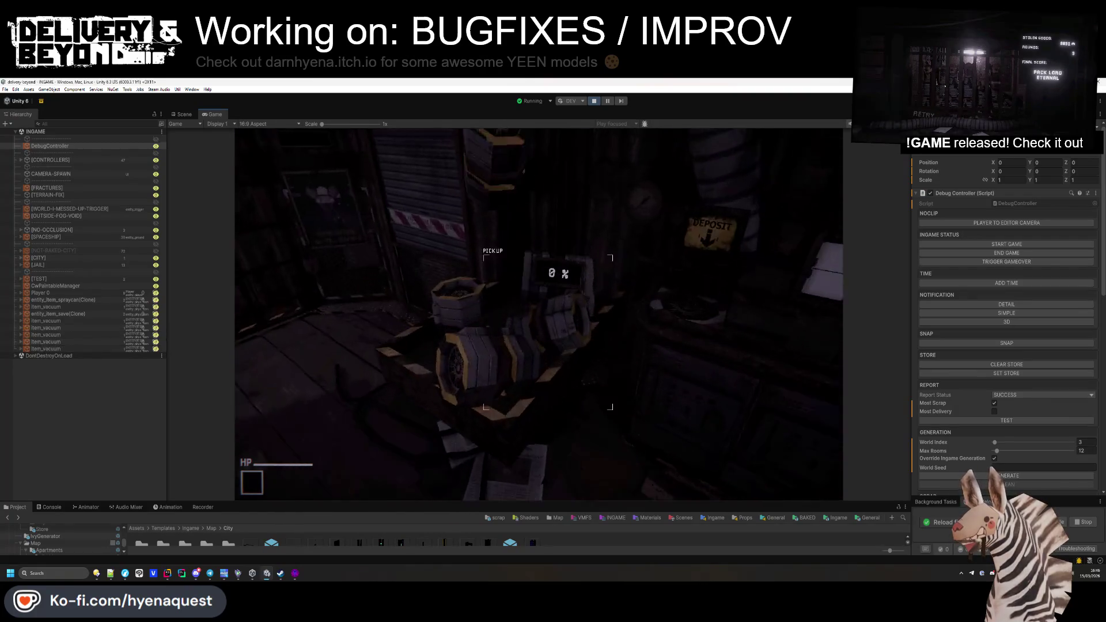
pyautogui.click(1083, 442)
pyautogui.write('2')
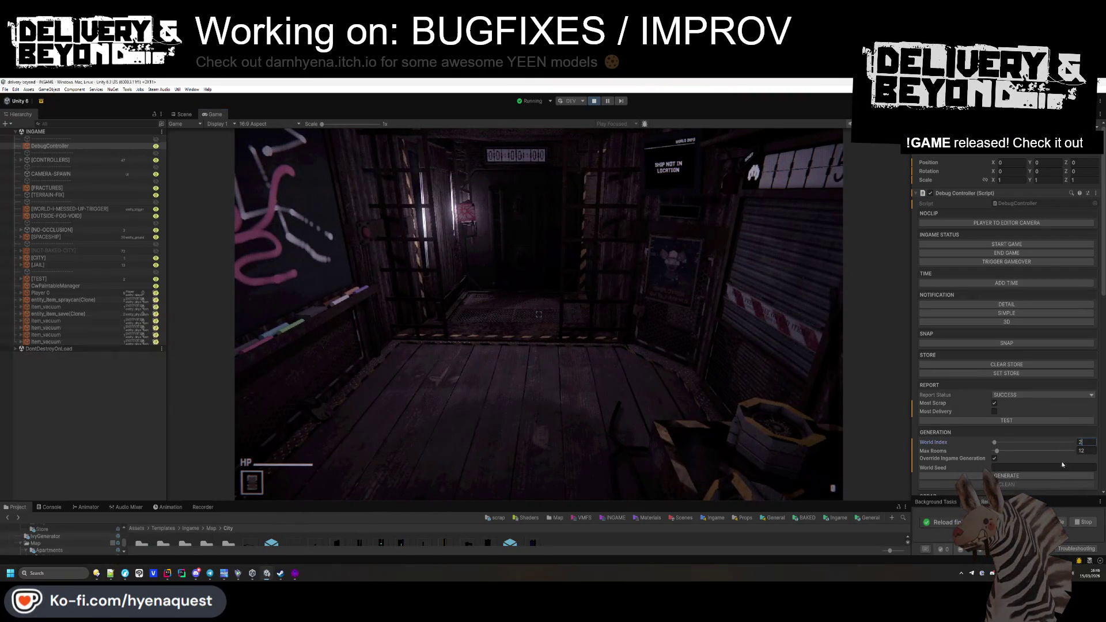
pyautogui.click(1046, 476)
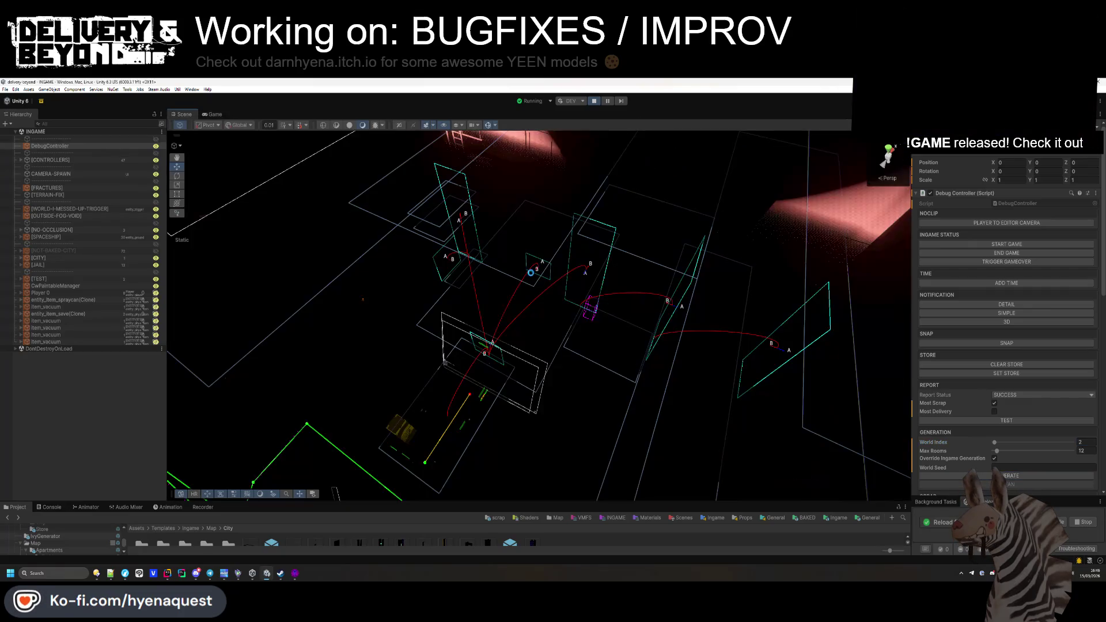
# Step: Fly through the generated level to the wooden shaft, then stop play mode
pyautogui.moveTo(569, 277)
pyautogui.mouseDown()
pyautogui.moveTo(646, 261)
pyautogui.moveTo(636, 263)
pyautogui.moveTo(704, 300)
pyautogui.moveTo(701, 248)
pyautogui.moveTo(614, 292)
pyautogui.moveTo(447, 252)
pyautogui.moveTo(461, 299)
pyautogui.moveTo(515, 316)
pyautogui.moveTo(636, 275)
pyautogui.moveTo(879, 308)
pyautogui.mouseUp()
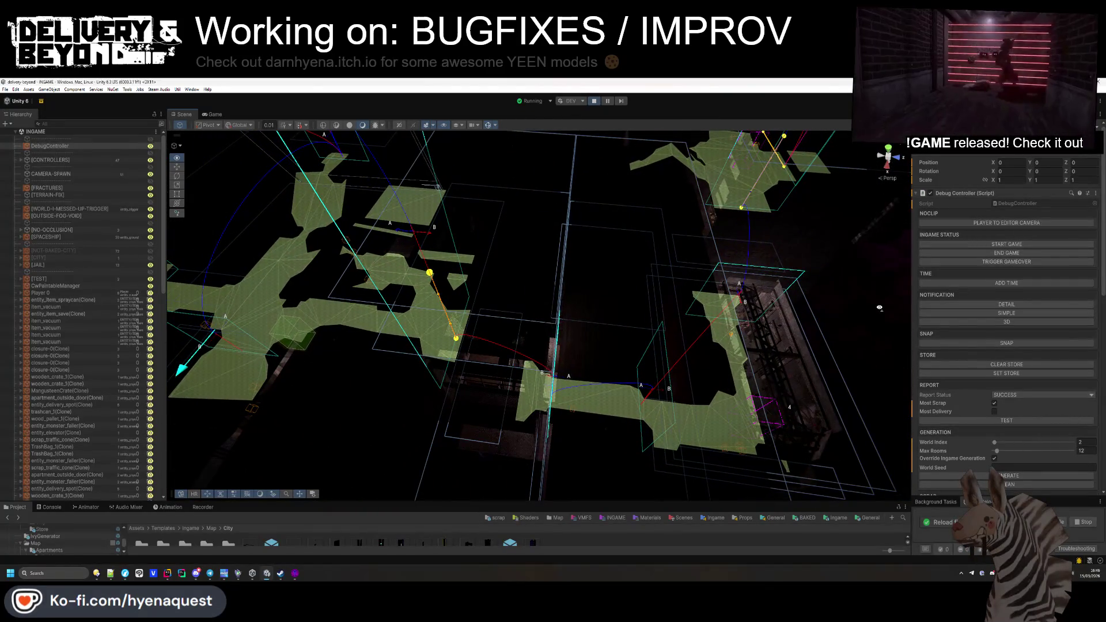
pyautogui.moveTo(880, 308)
pyautogui.mouseDown()
pyautogui.moveTo(672, 375)
pyautogui.moveTo(501, 148)
pyautogui.moveTo(834, 348)
pyautogui.moveTo(675, 387)
pyautogui.moveTo(606, 355)
pyautogui.moveTo(638, 321)
pyautogui.moveTo(652, 243)
pyautogui.moveTo(667, 290)
pyautogui.moveTo(599, 383)
pyautogui.moveTo(487, 357)
pyautogui.moveTo(500, 376)
pyautogui.moveTo(522, 340)
pyautogui.moveTo(528, 267)
pyautogui.mouseUp()
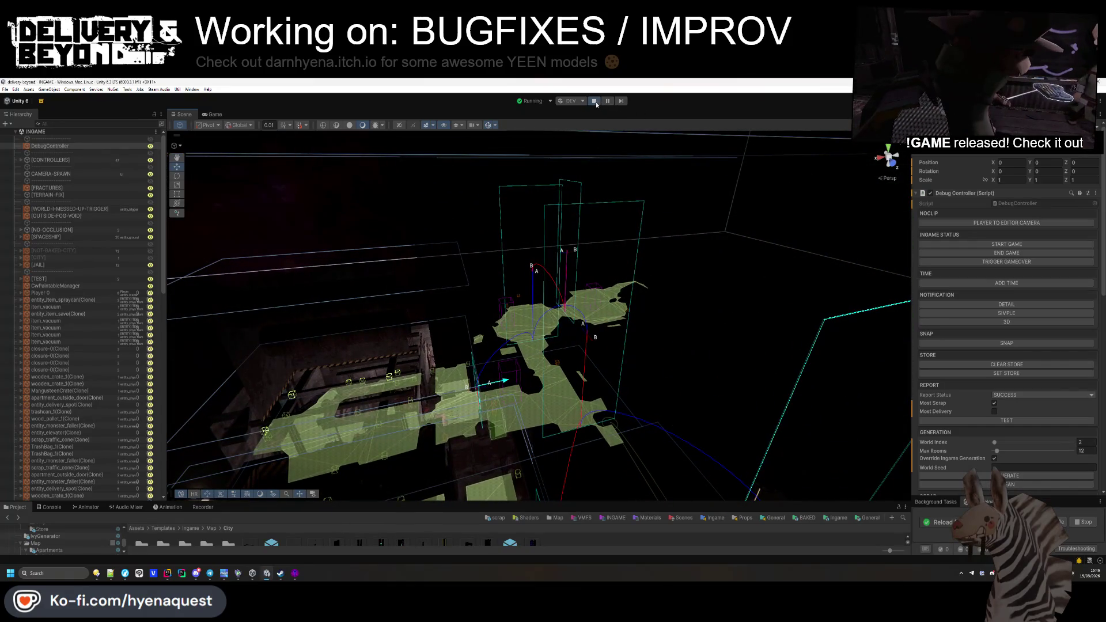
pyautogui.click(596, 105)
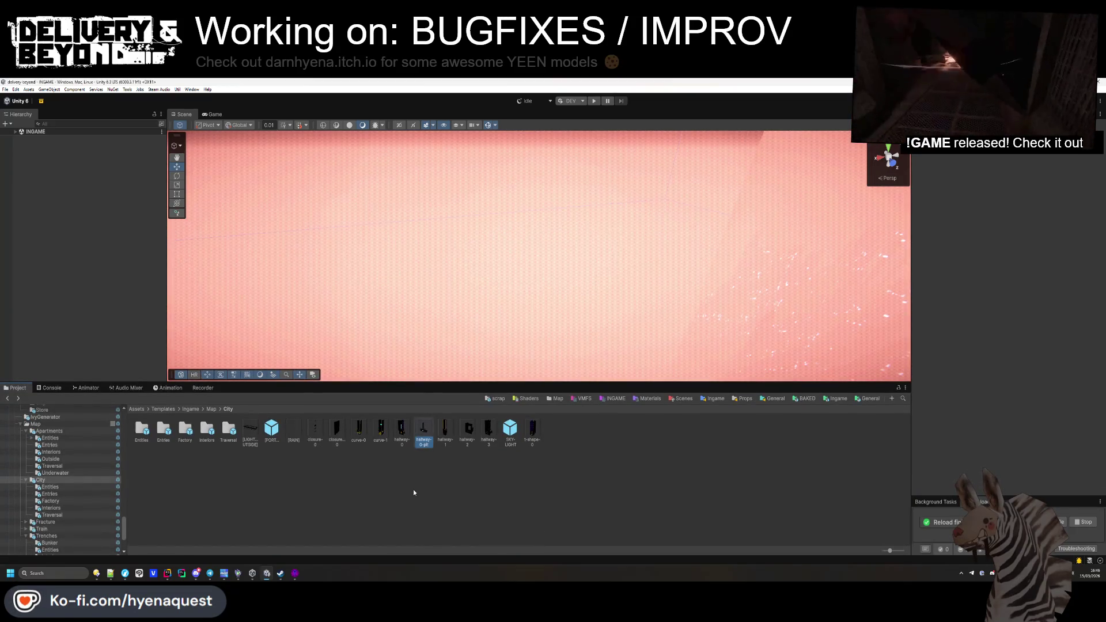
# Step: Collapse the hallway-0-pit Hierarchy groups and frame the IGNORE (1) cut box over the pit
pyautogui.moveTo(577, 385); pyautogui.dragTo(577, 458)
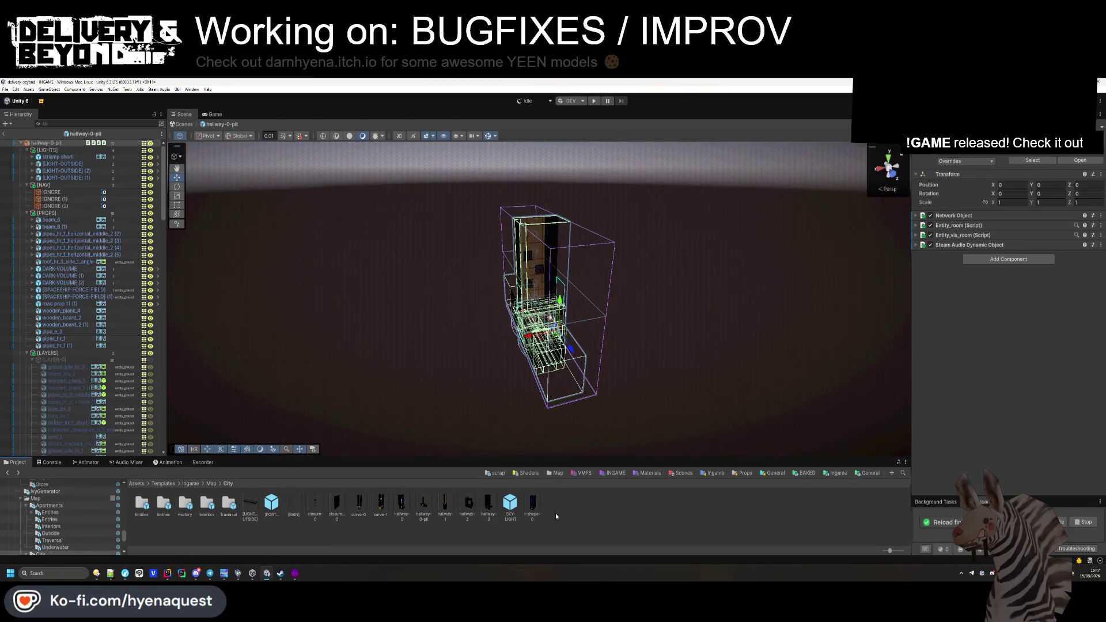
pyautogui.scroll(5, 585, 373)
pyautogui.moveTo(692, 400)
pyautogui.mouseDown()
pyautogui.moveTo(602, 351)
pyautogui.moveTo(612, 351)
pyautogui.mouseUp()
pyautogui.click(26, 213)
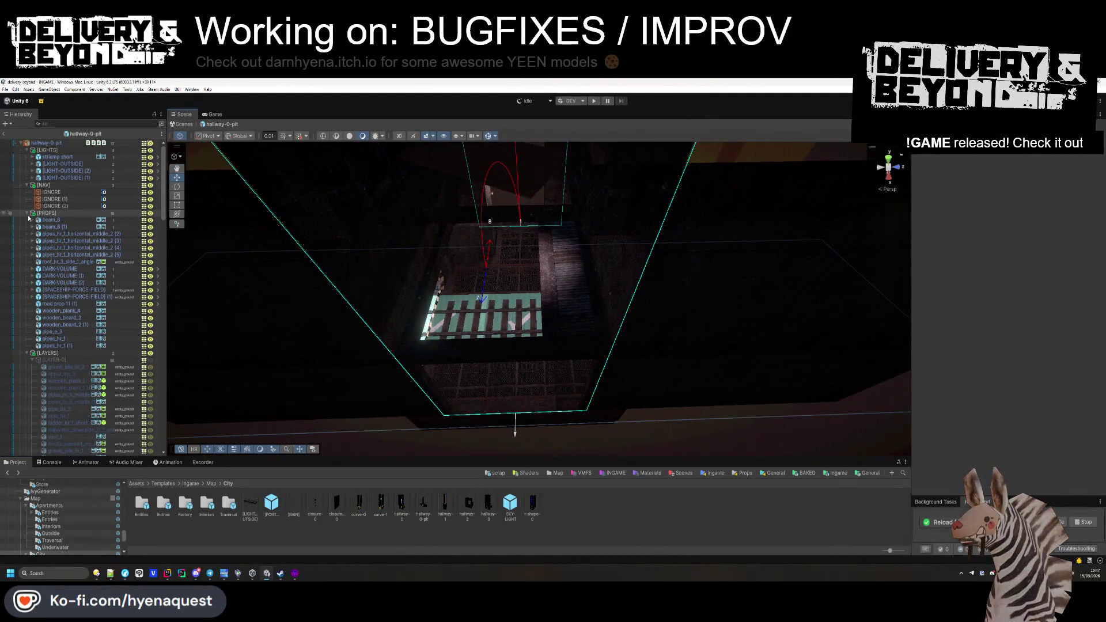
pyautogui.click(27, 219)
pyautogui.click(27, 254)
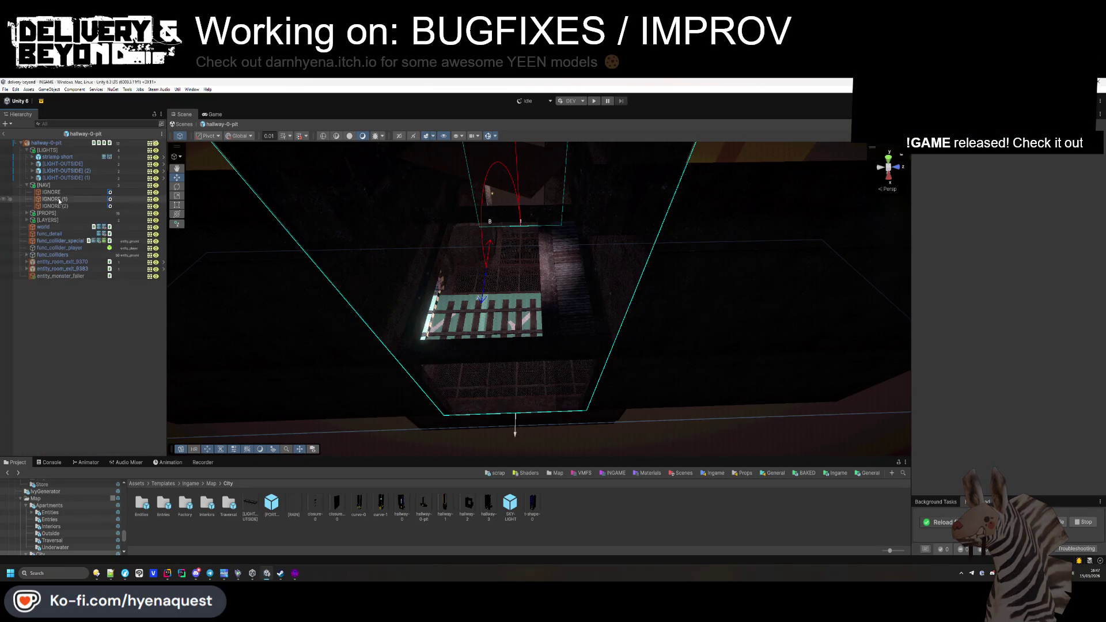
pyautogui.click(50, 199)
pyautogui.press('f')
pyautogui.moveTo(511, 243); pyautogui.dragTo(467, 236)
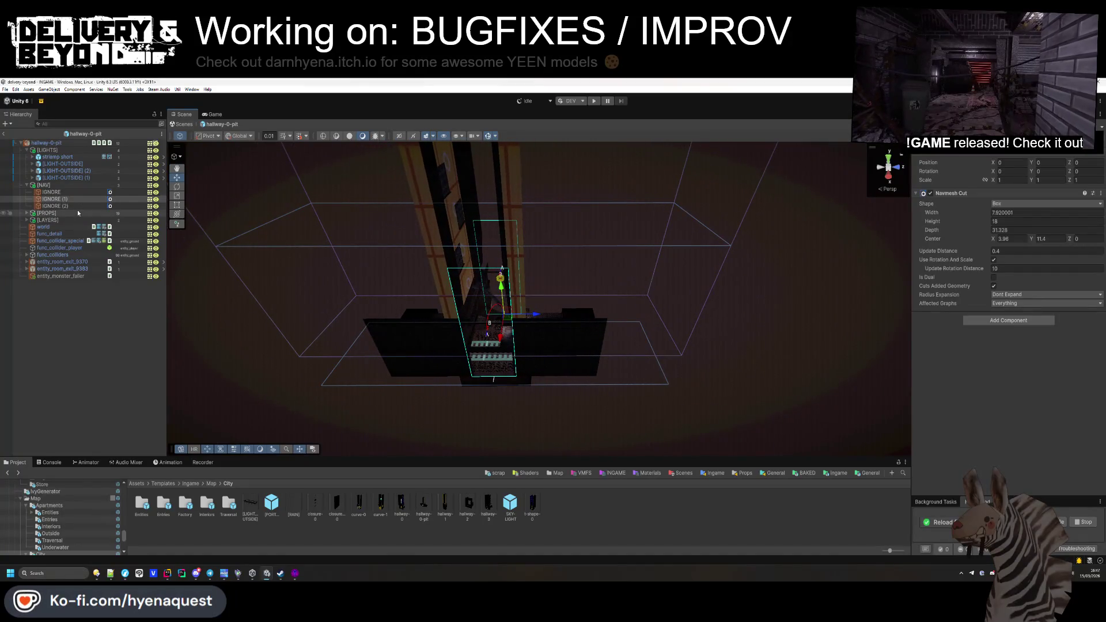
# Step: Duplicate the IGNORE (2) cut box as IGNORE (3)
pyautogui.doubleClick(78, 194)
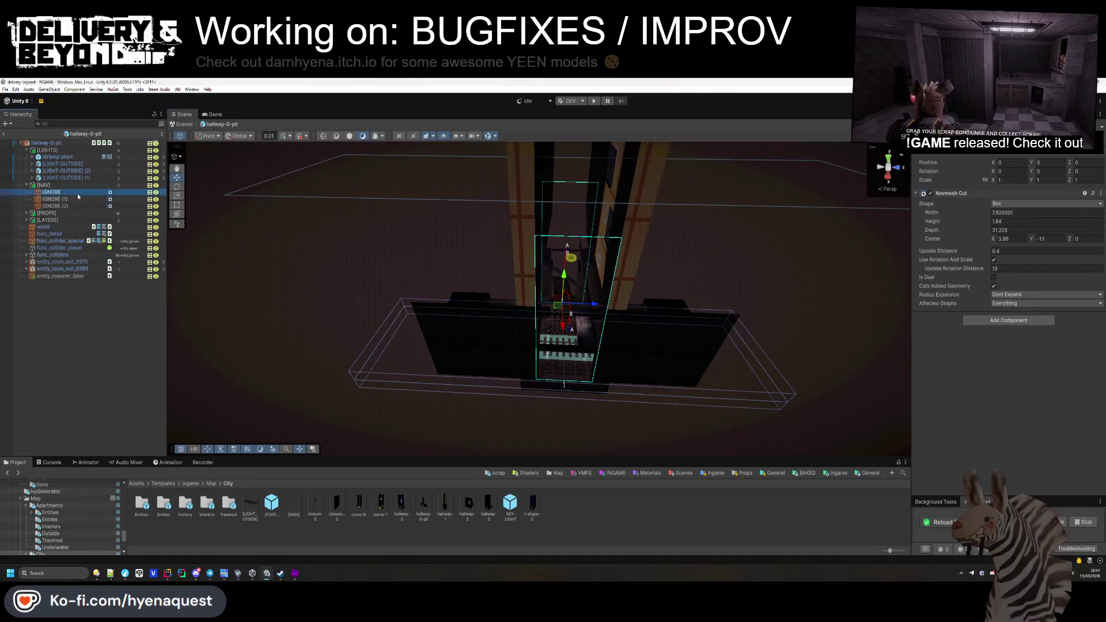
pyautogui.click(74, 206)
pyautogui.hotkey('ctrl', 'd')
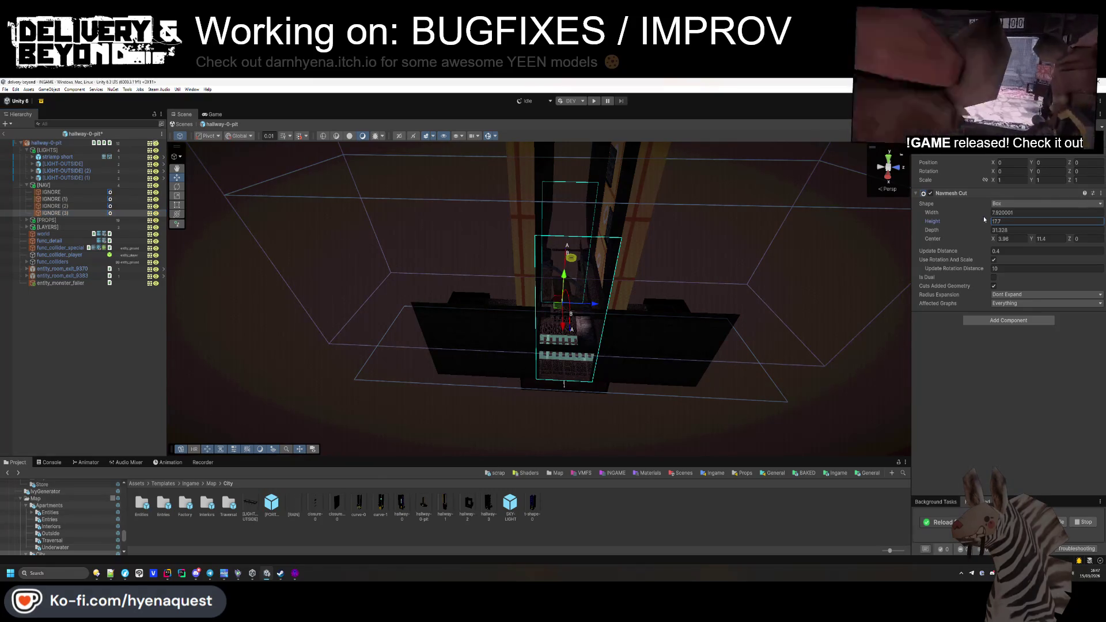
# Step: Shrink the cut box's depth and retype its Center Z value
pyautogui.moveTo(936, 230); pyautogui.dragTo(880, 240)
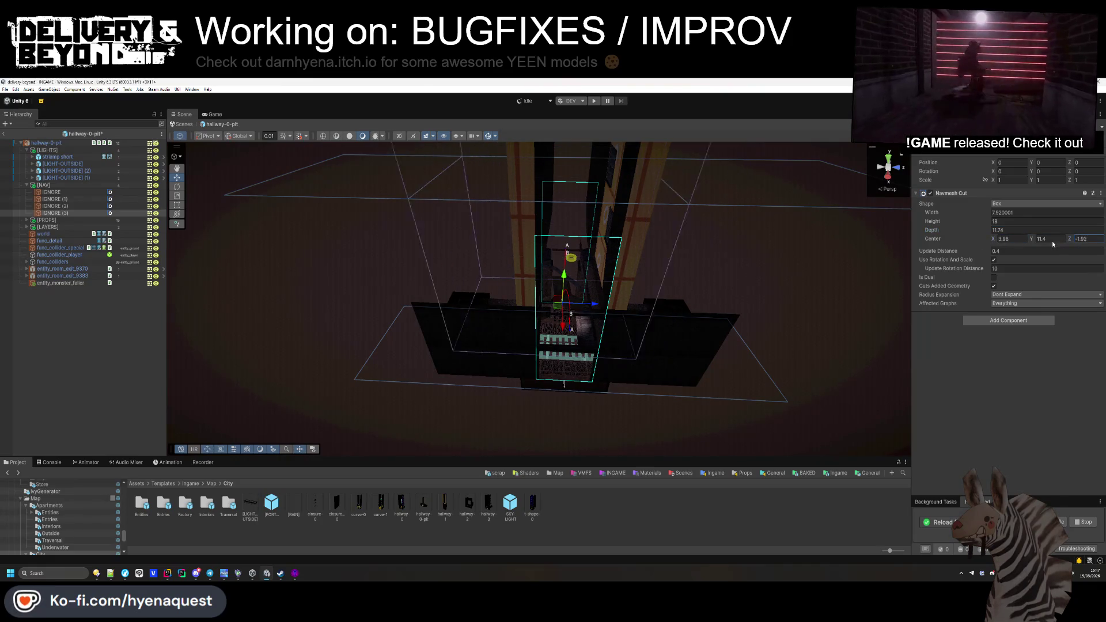
pyautogui.press('BackSpace')
pyautogui.press('BackSpace')
pyautogui.write('78')
pyautogui.press('BackSpace')
pyautogui.write('9')
pyautogui.press('Return')
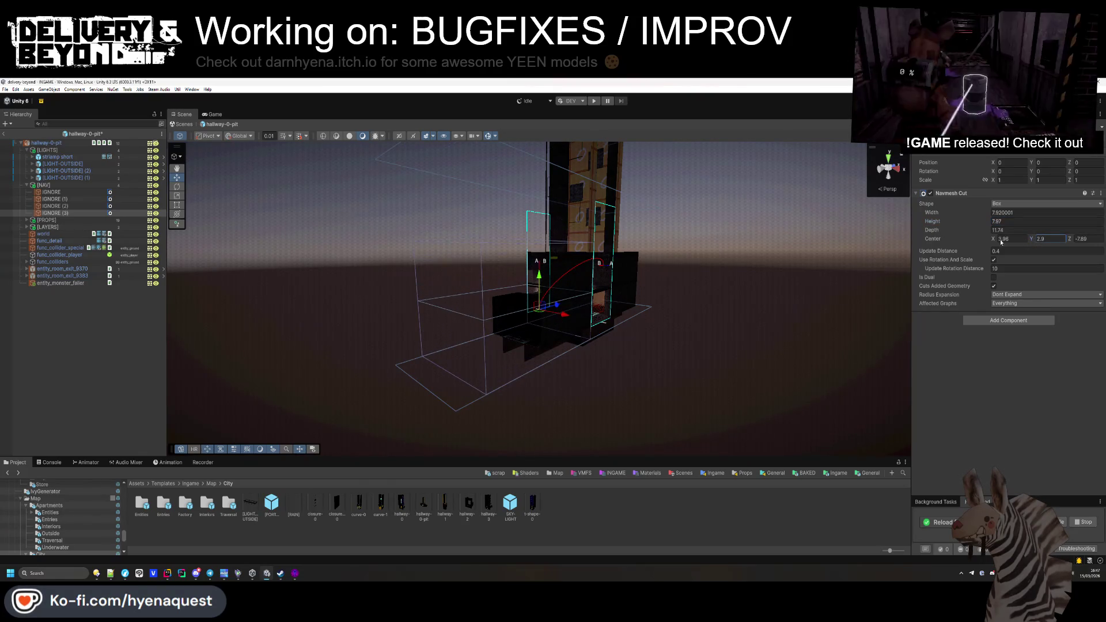
# Step: Set the IGNORE (4) cut box's Center Z to 7.69 and return to the INGAME scene
pyautogui.moveTo(797, 253)
pyautogui.mouseDown()
pyautogui.moveTo(566, 276)
pyautogui.moveTo(647, 334)
pyautogui.moveTo(645, 353)
pyautogui.moveTo(632, 338)
pyautogui.mouseUp()
pyautogui.press('f')
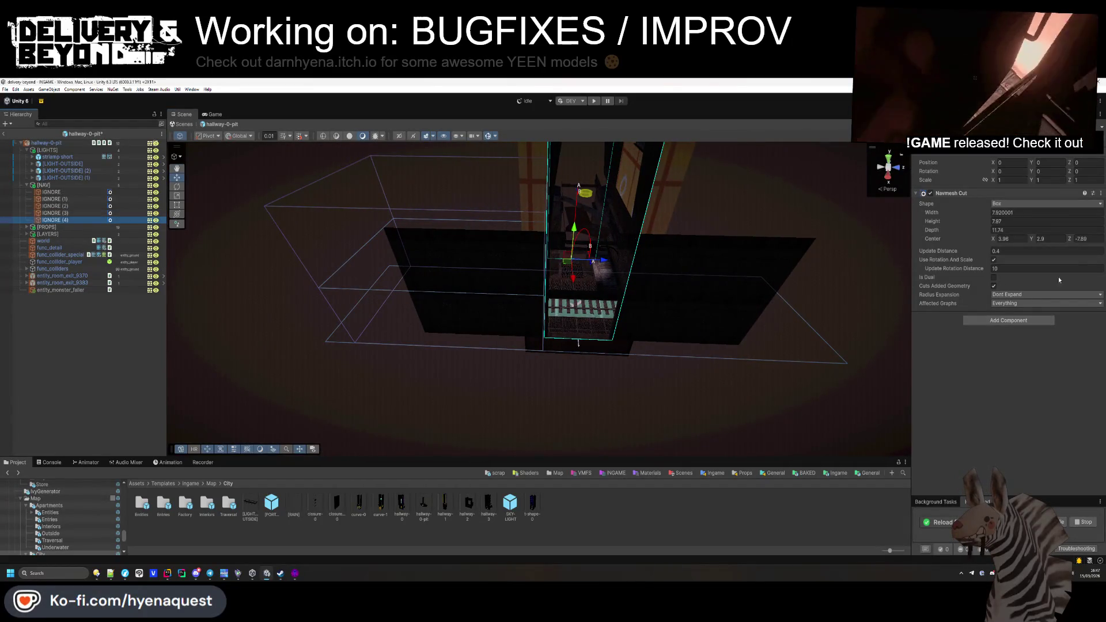
pyautogui.click(1075, 239)
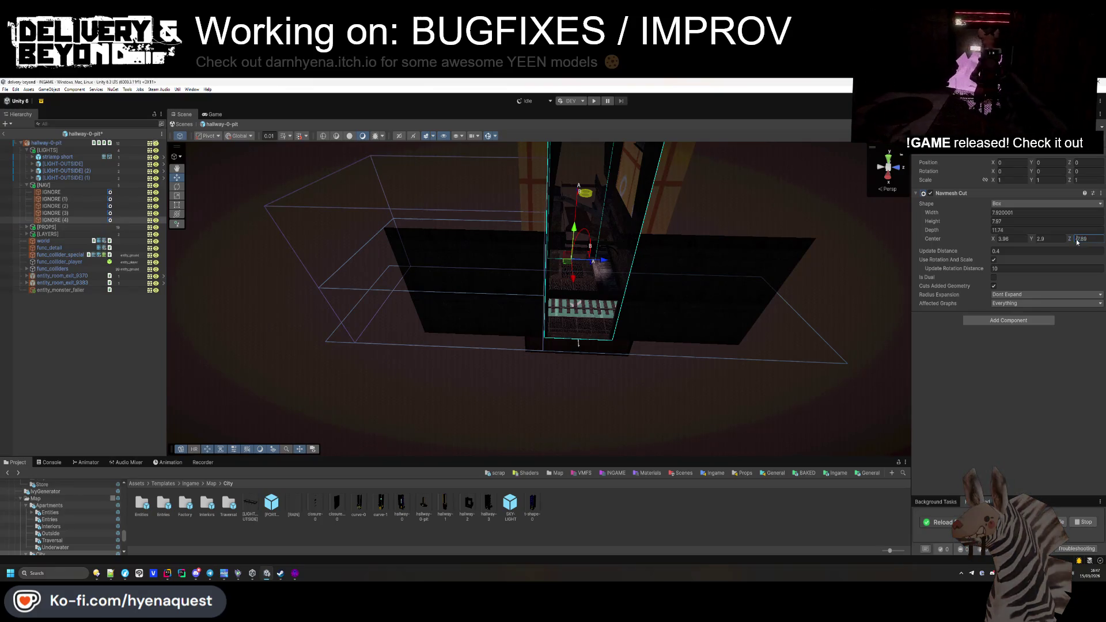
pyautogui.moveTo(548, 341); pyautogui.dragTo(300, 345)
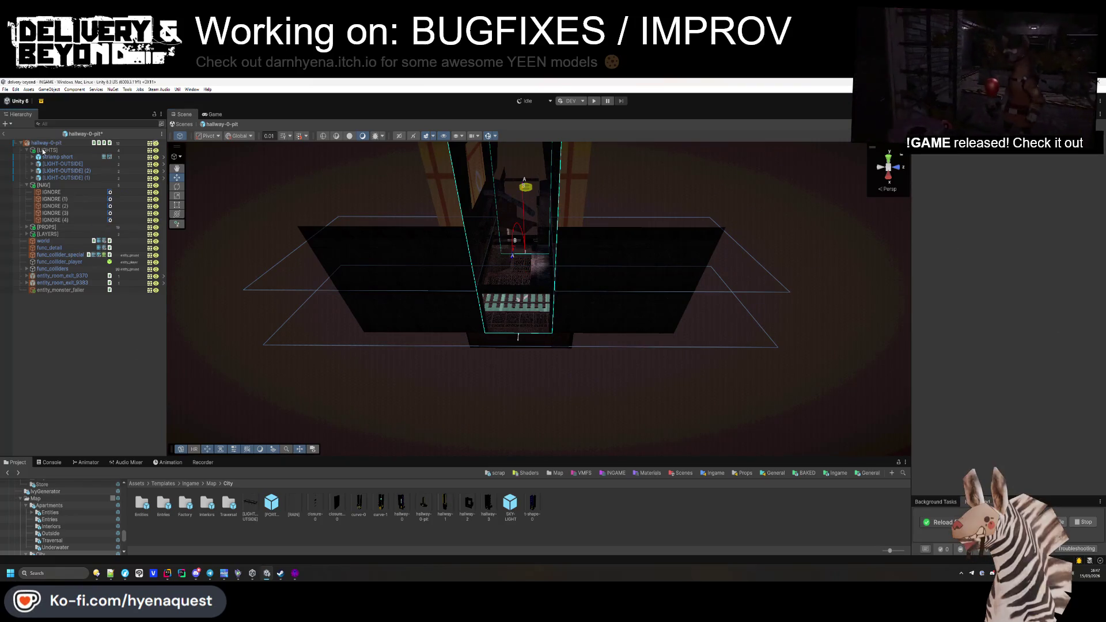
pyautogui.click(5, 136)
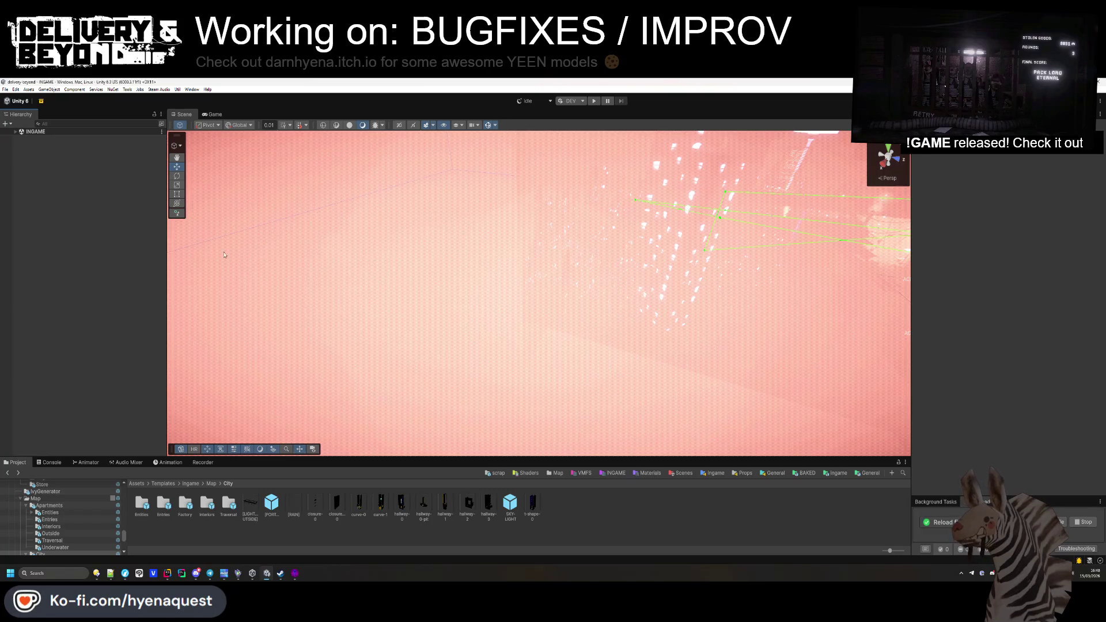
# Step: Run the game with the Console shown, set World Index to 2, and view the live level in Scene view
pyautogui.click(597, 102)
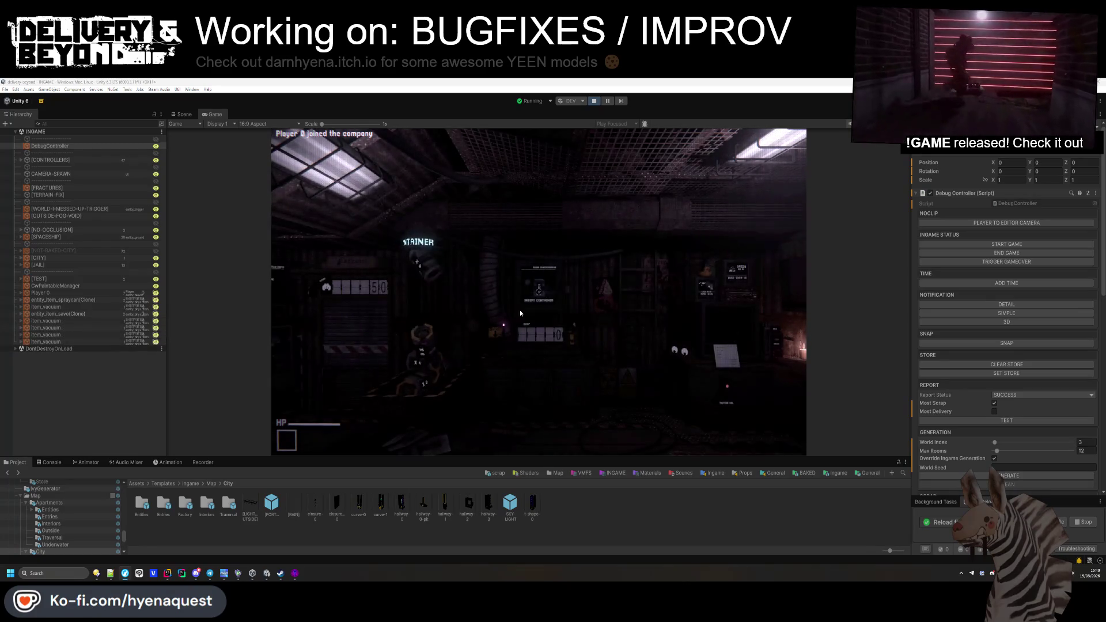
pyautogui.click(49, 462)
pyautogui.click(267, 395)
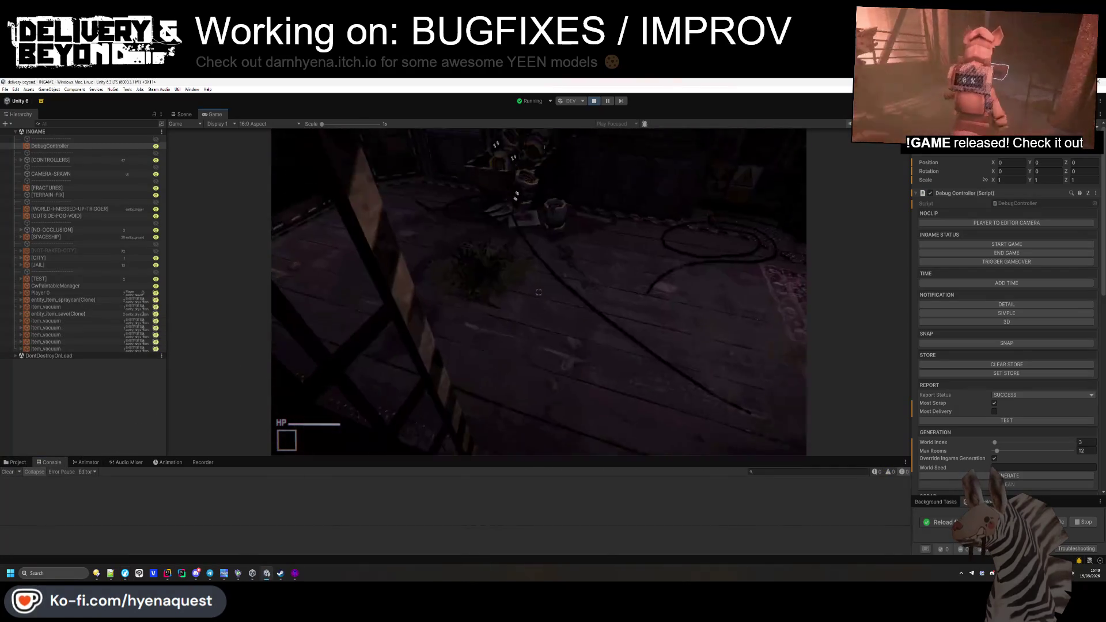
pyautogui.press('super')
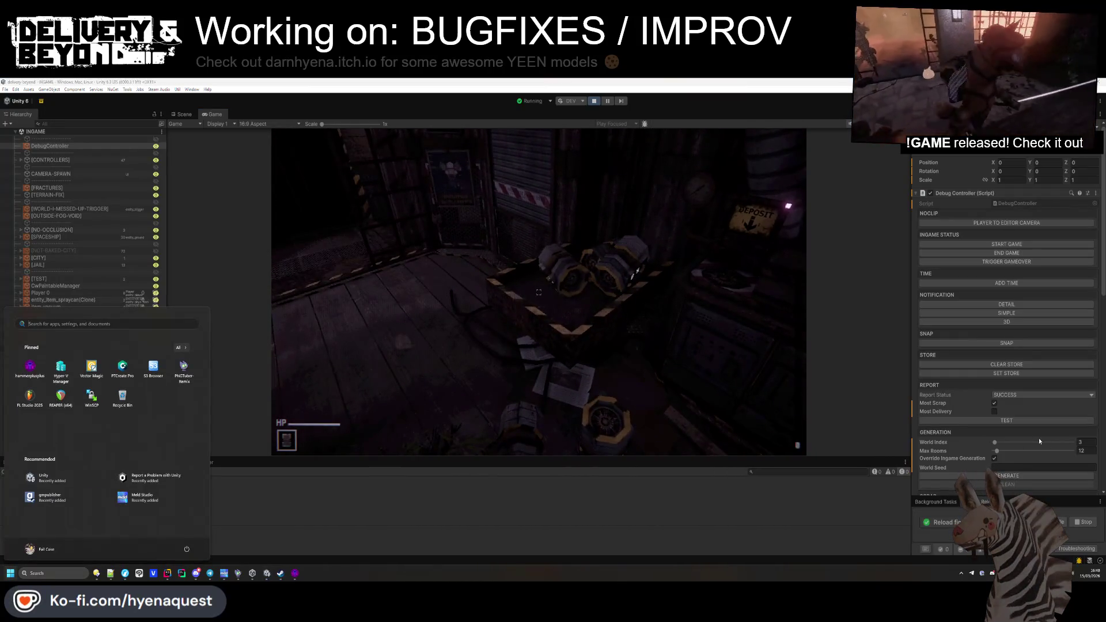
pyautogui.click(1086, 442)
pyautogui.write('2')
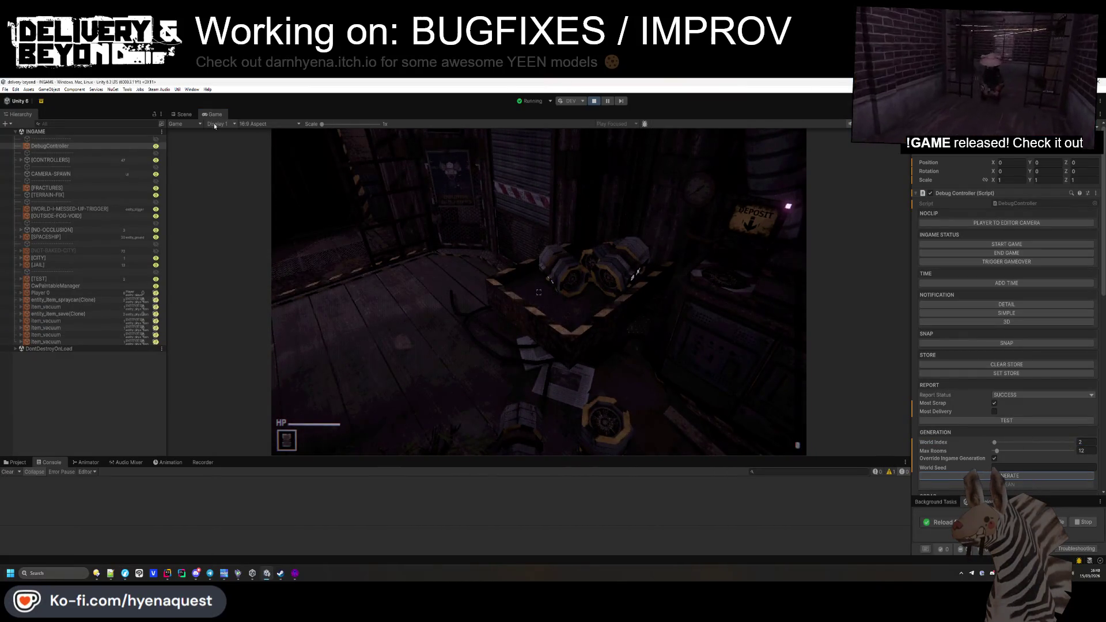
pyautogui.click(186, 115)
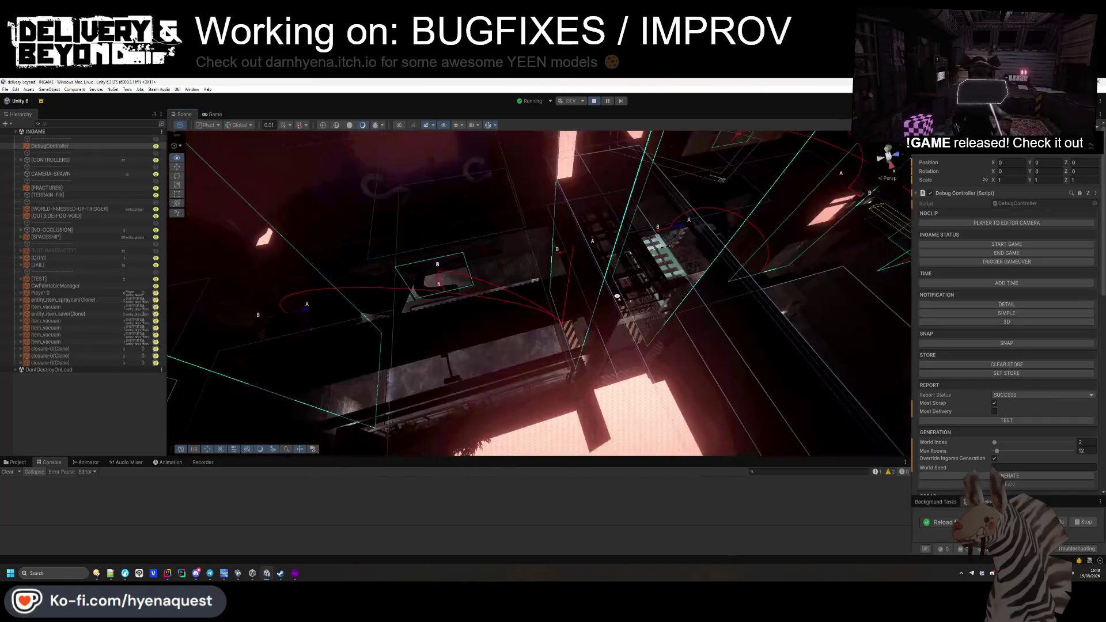
# Step: Fly over the generated level to inspect the green walkable floor
pyautogui.moveTo(615, 297); pyautogui.dragTo(588, 321)
pyautogui.moveTo(743, 377); pyautogui.dragTo(739, 375)
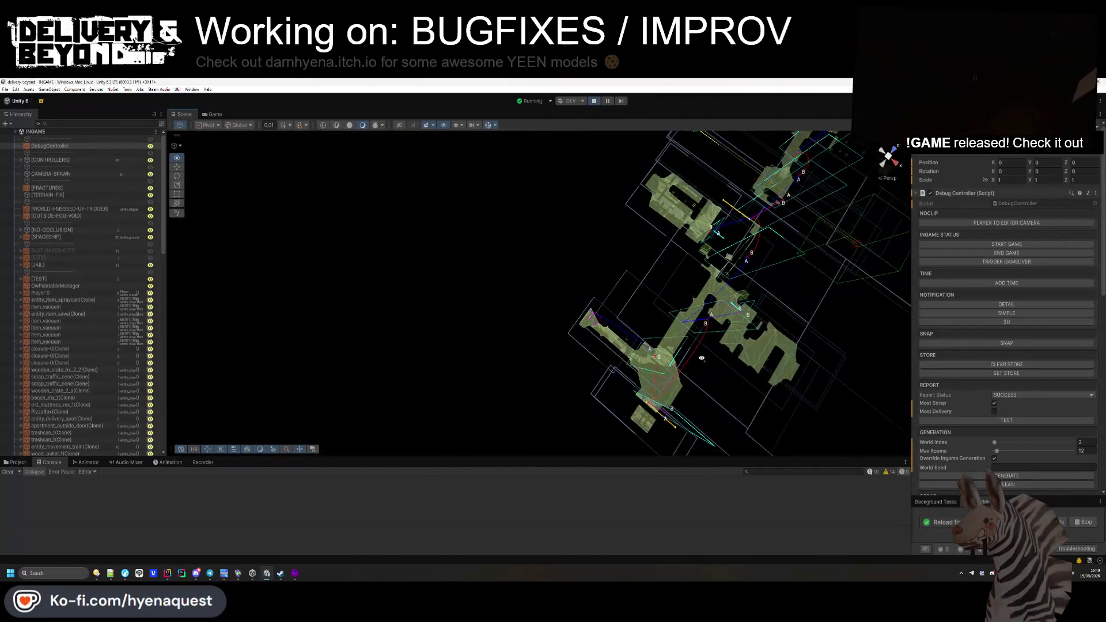
pyautogui.moveTo(665, 358)
pyautogui.mouseDown()
pyautogui.moveTo(560, 297)
pyautogui.moveTo(686, 284)
pyautogui.moveTo(872, 201)
pyautogui.moveTo(678, 322)
pyautogui.moveTo(582, 334)
pyautogui.moveTo(572, 311)
pyautogui.moveTo(370, 323)
pyautogui.moveTo(638, 163)
pyautogui.moveTo(582, 331)
pyautogui.mouseUp()
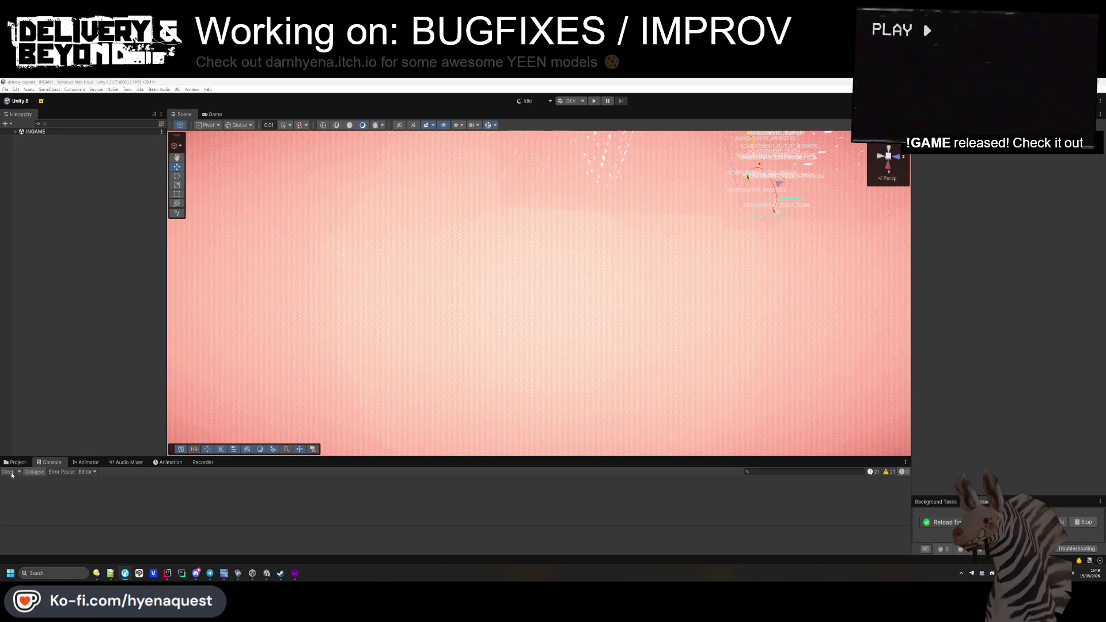
# Step: Open the hallway-2 prefab from the City map assets and collapse its Hierarchy groups
pyautogui.click(15, 463)
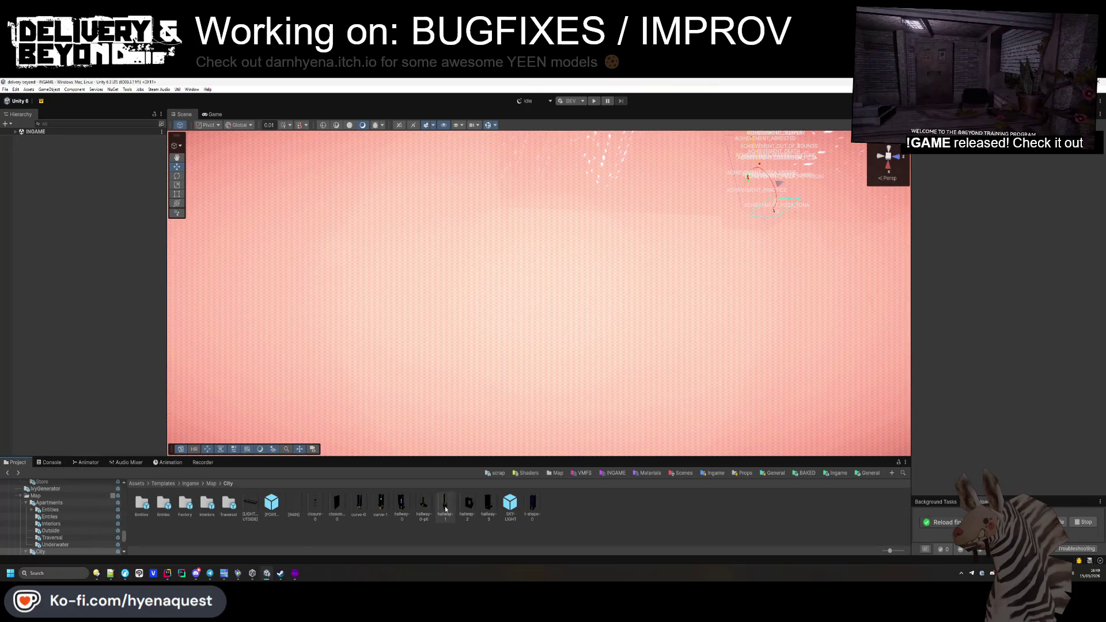
pyautogui.doubleClick(467, 504)
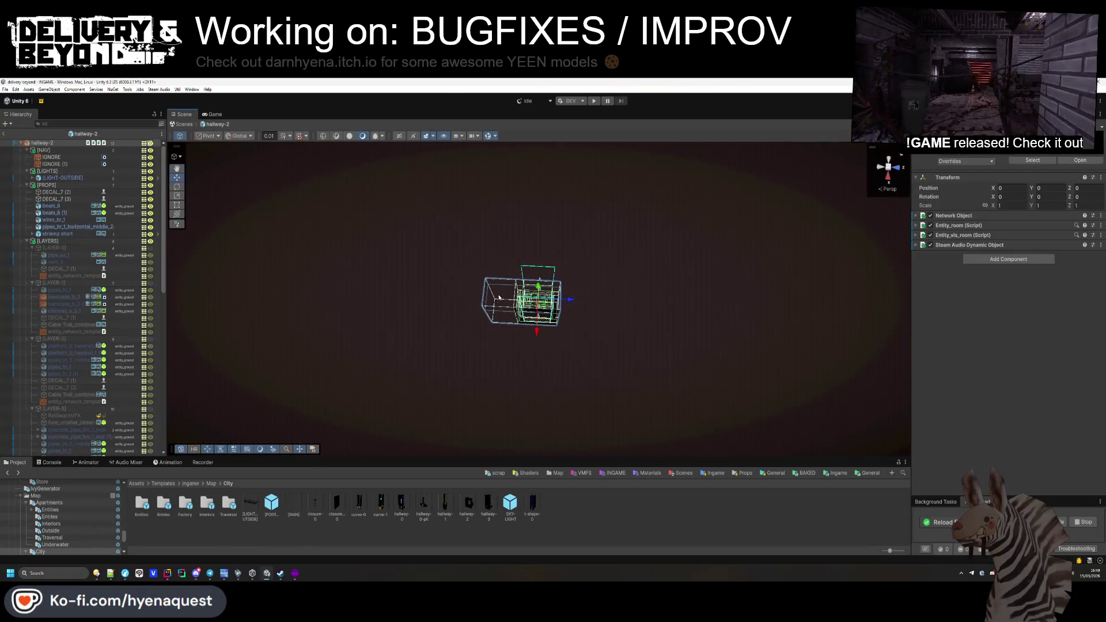
pyautogui.click(32, 247)
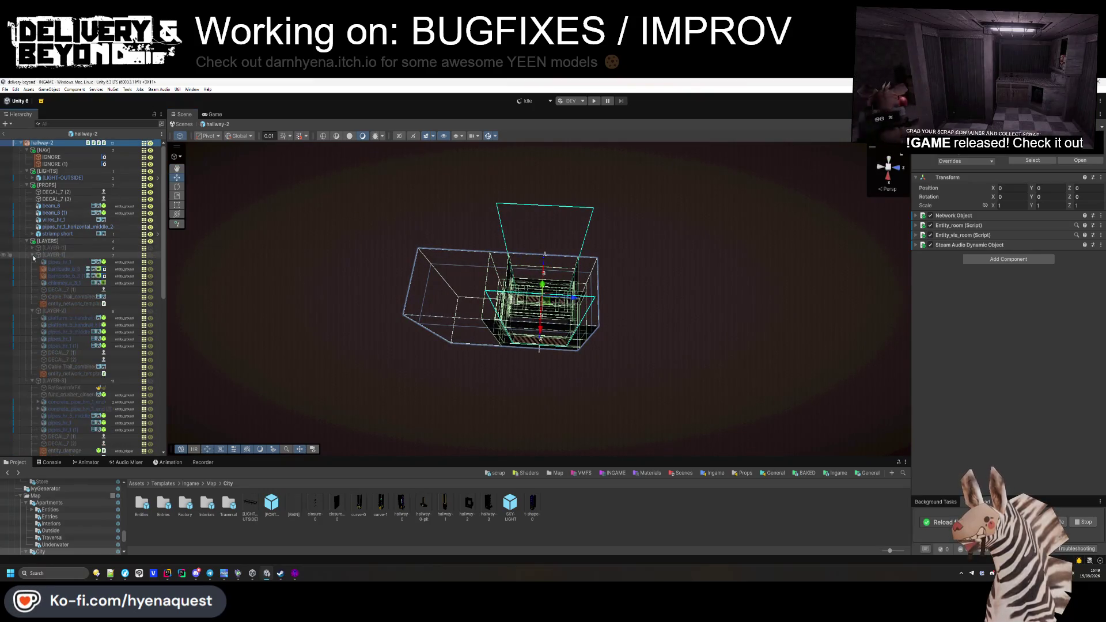
pyautogui.click(32, 255)
pyautogui.click(32, 262)
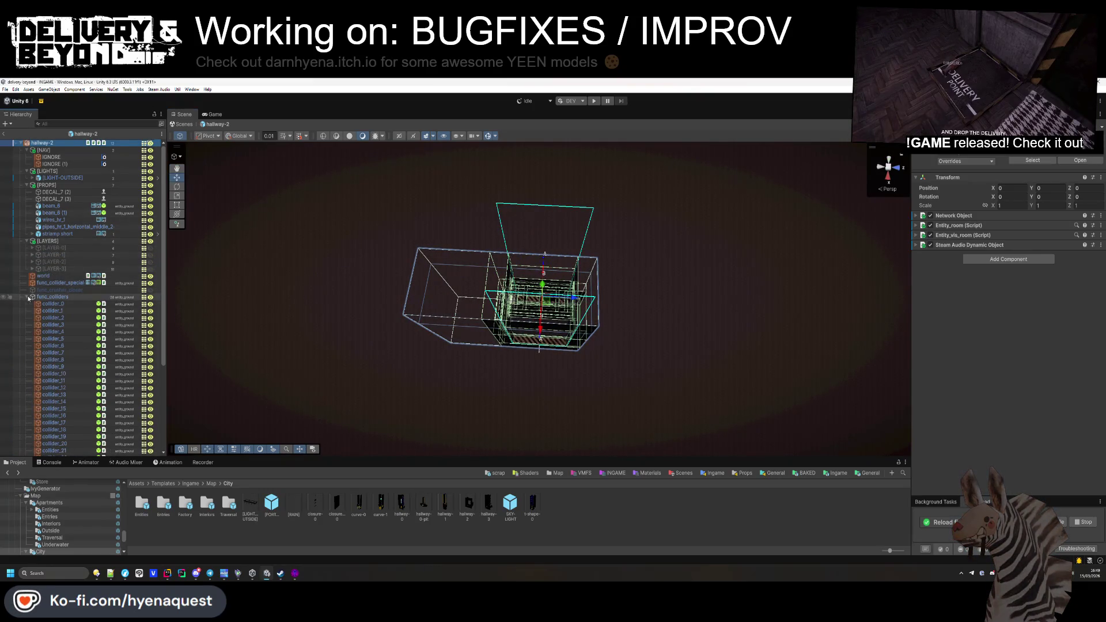
pyautogui.click(31, 268)
pyautogui.click(27, 241)
pyautogui.click(27, 185)
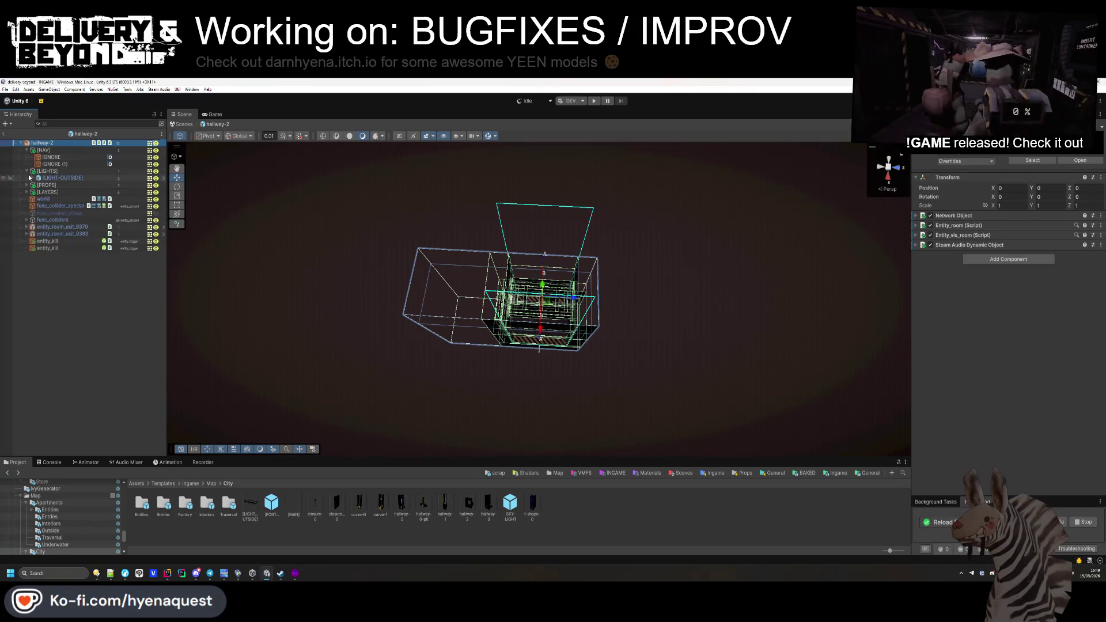
pyautogui.click(57, 177)
pyautogui.click(27, 171)
# Step: Make the IGNORE (1) navmesh cut 7.77 tall at Center Y 3.57, save, and return to INGAME
pyautogui.doubleClick(55, 163)
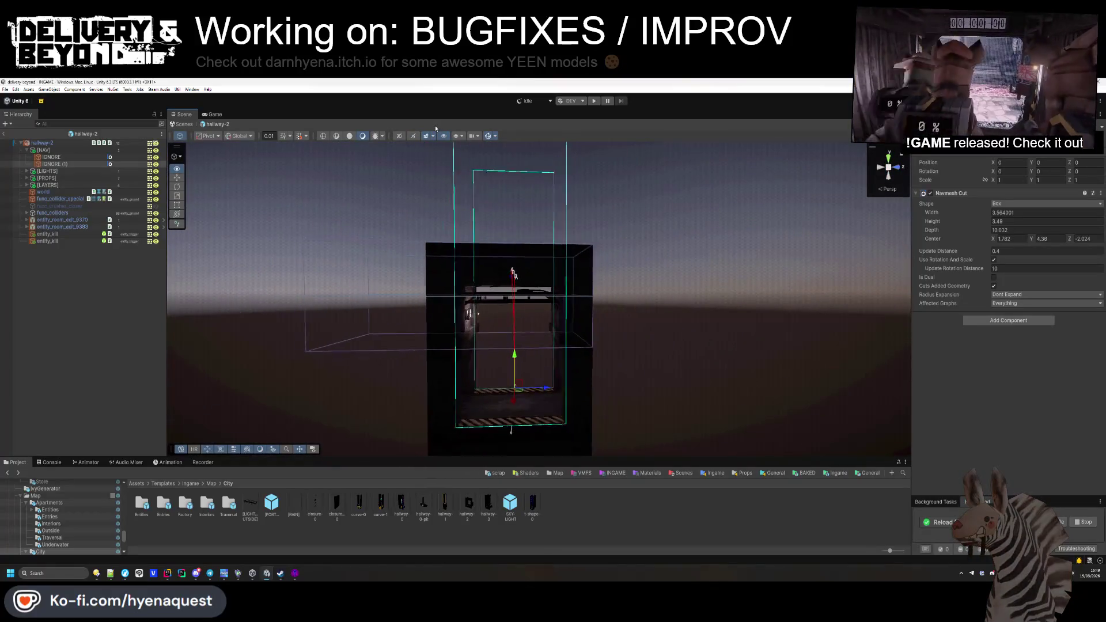
pyautogui.click(50, 158)
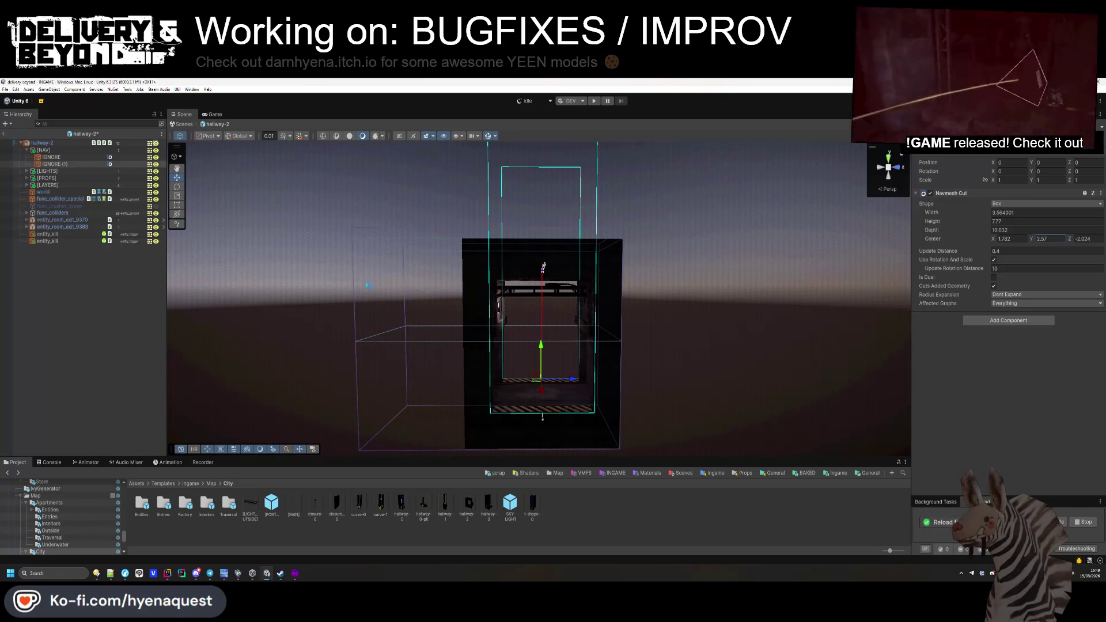
pyautogui.hotkey('ctrl', 's')
pyautogui.click(361, 288)
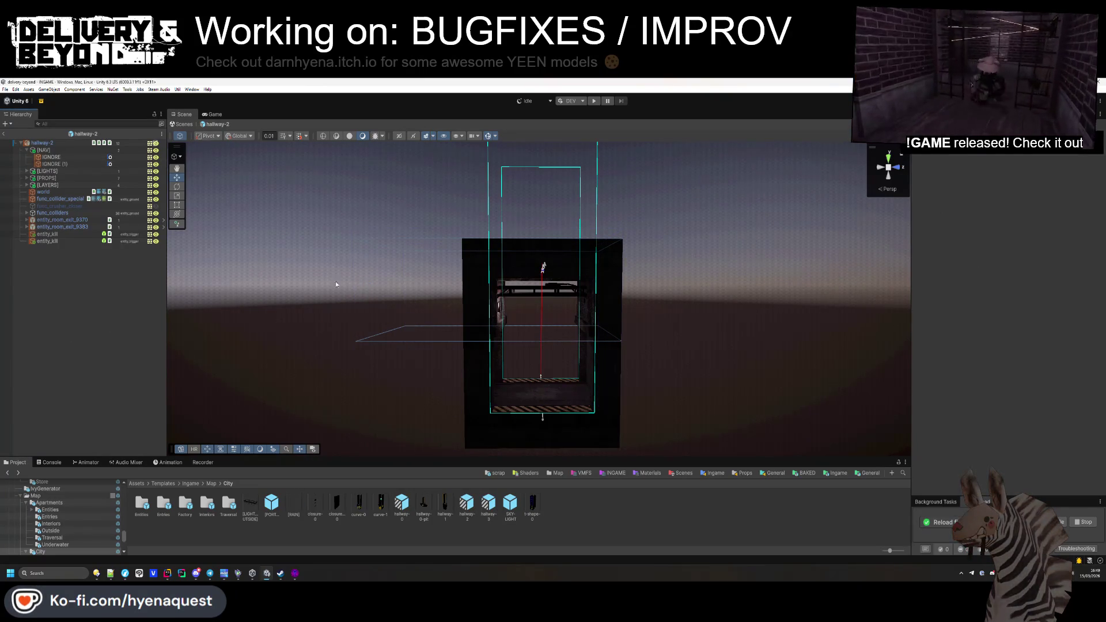
pyautogui.click(4, 135)
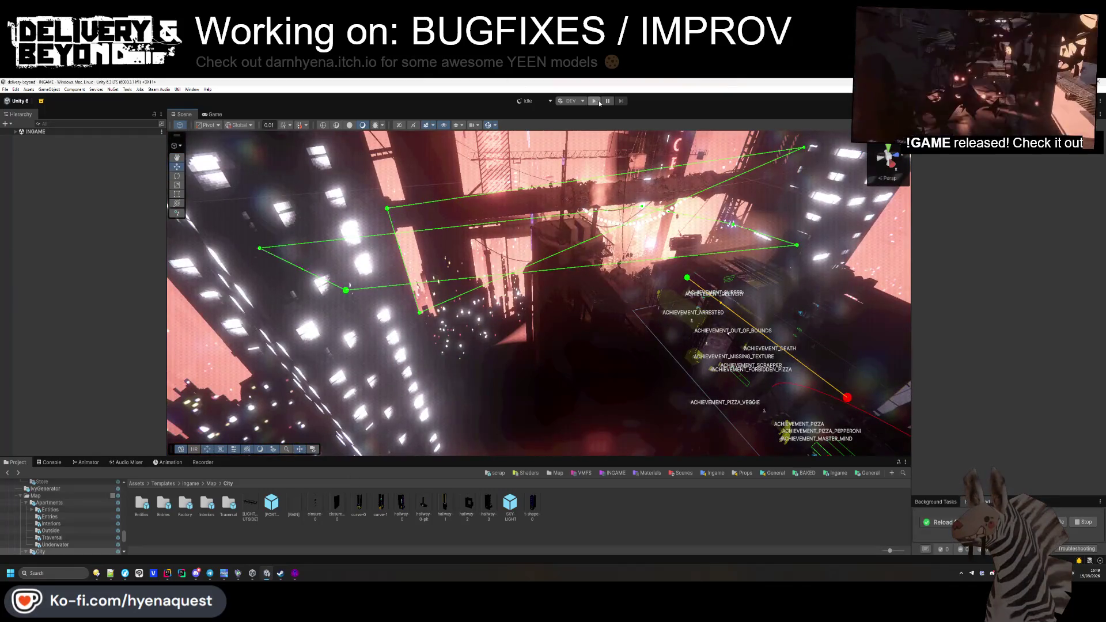
# Step: Enter play mode and walk the player through the lit store room into the dark room
pyautogui.click(598, 102)
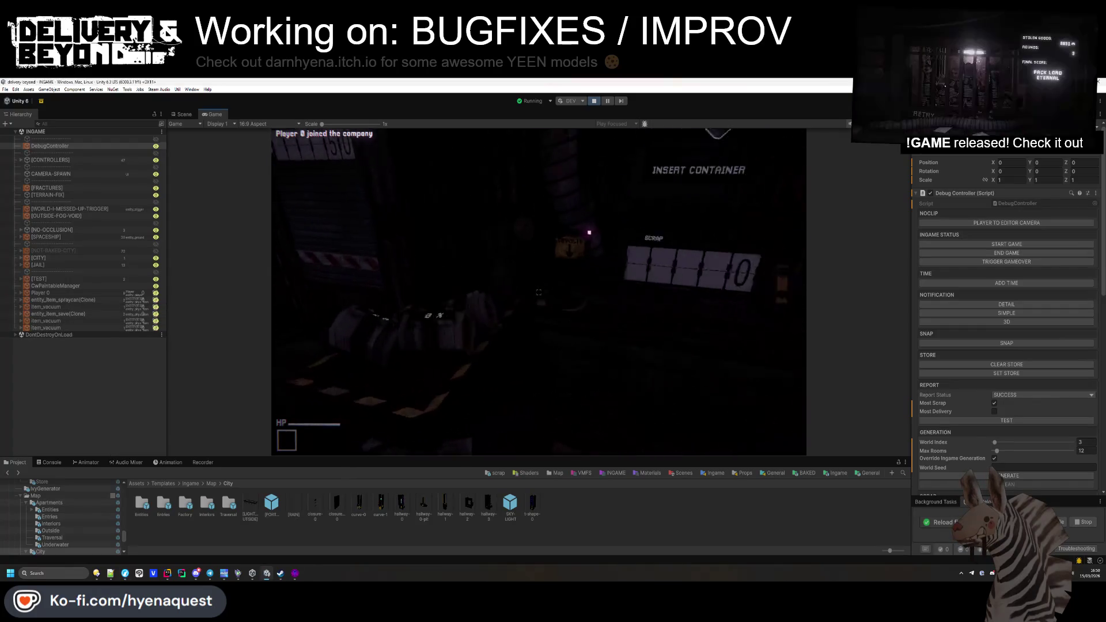
pyautogui.press('w')
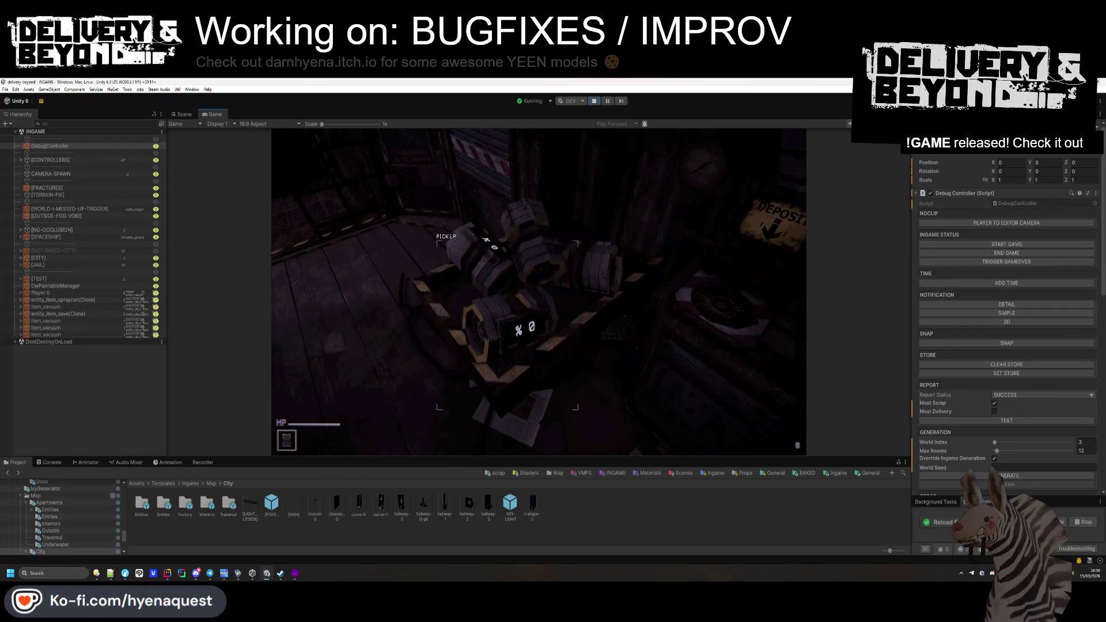
pyautogui.press('w')
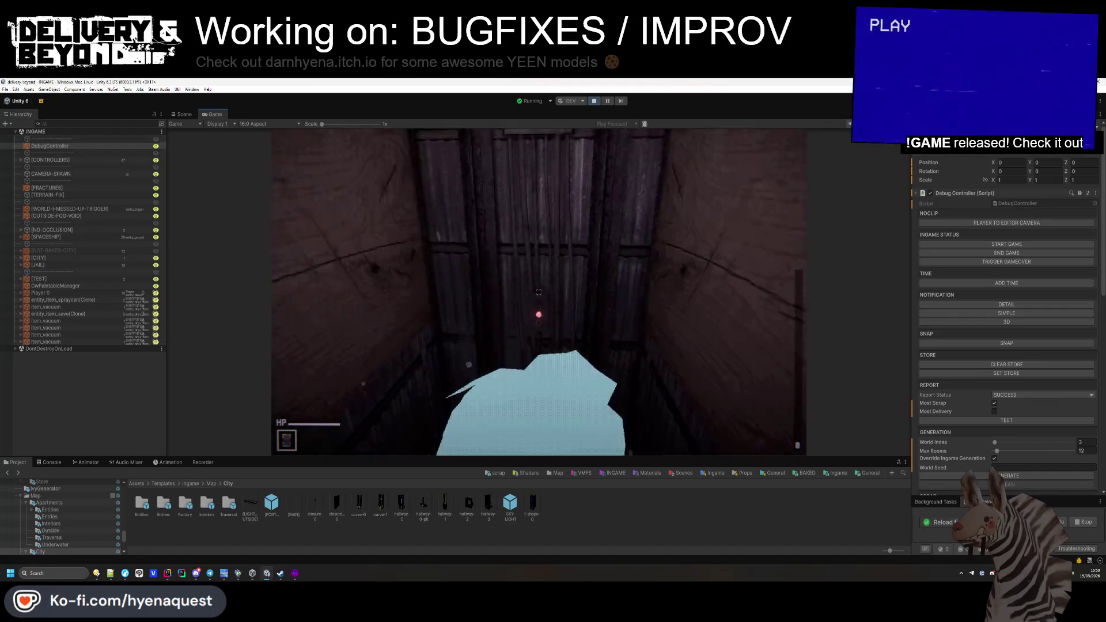
pyautogui.press('w')
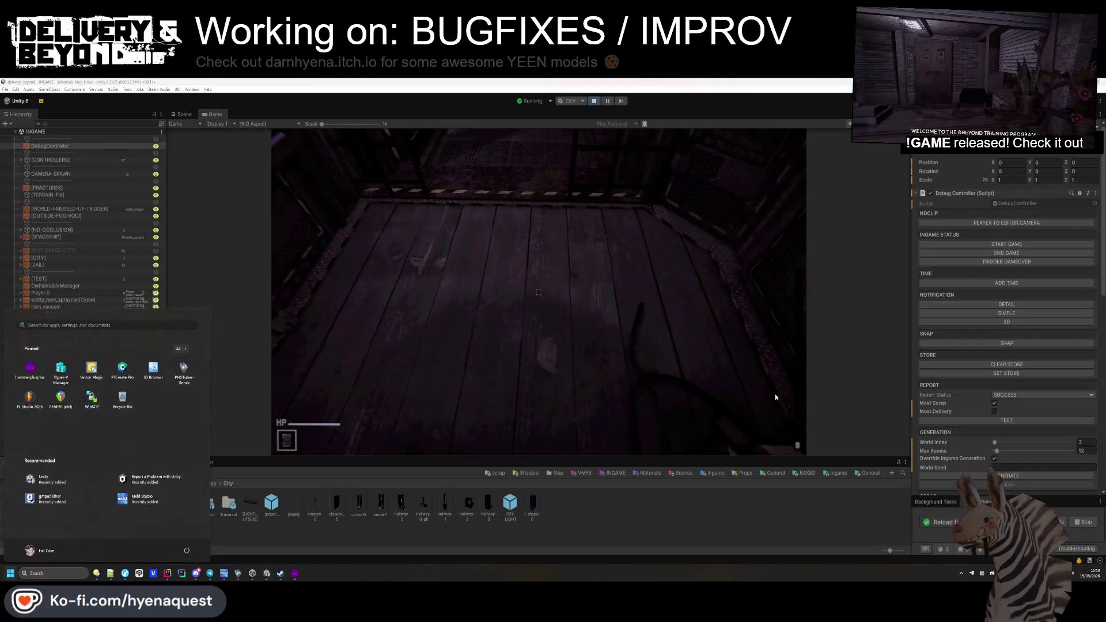
# Step: Set the World Index to 2 and view the level in the Scene view
pyautogui.click(1086, 442)
pyautogui.write('2')
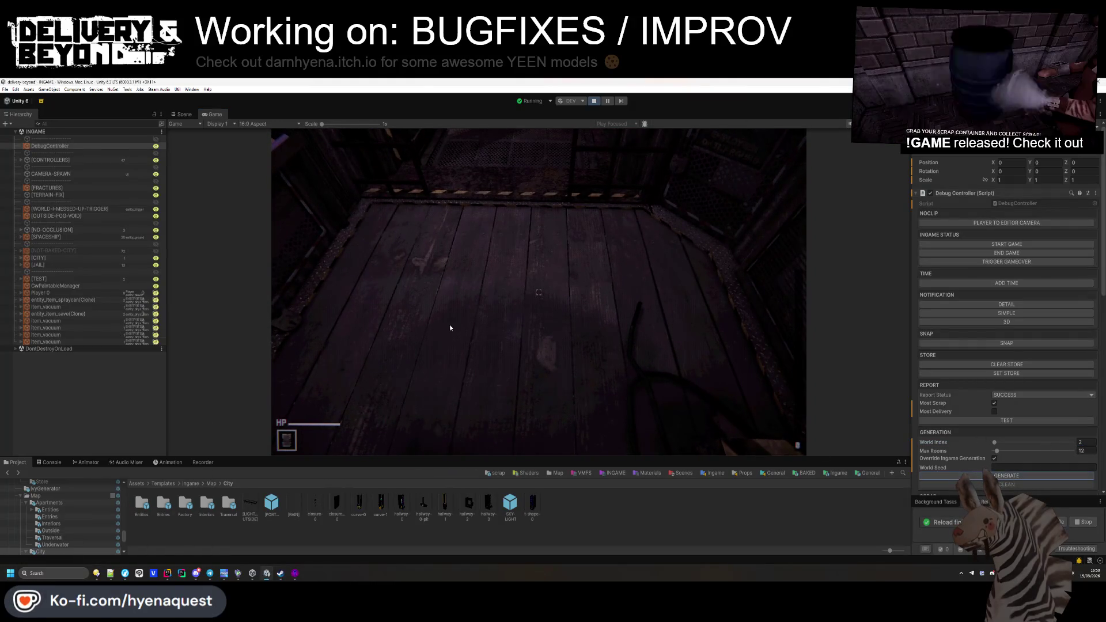
pyautogui.click(183, 114)
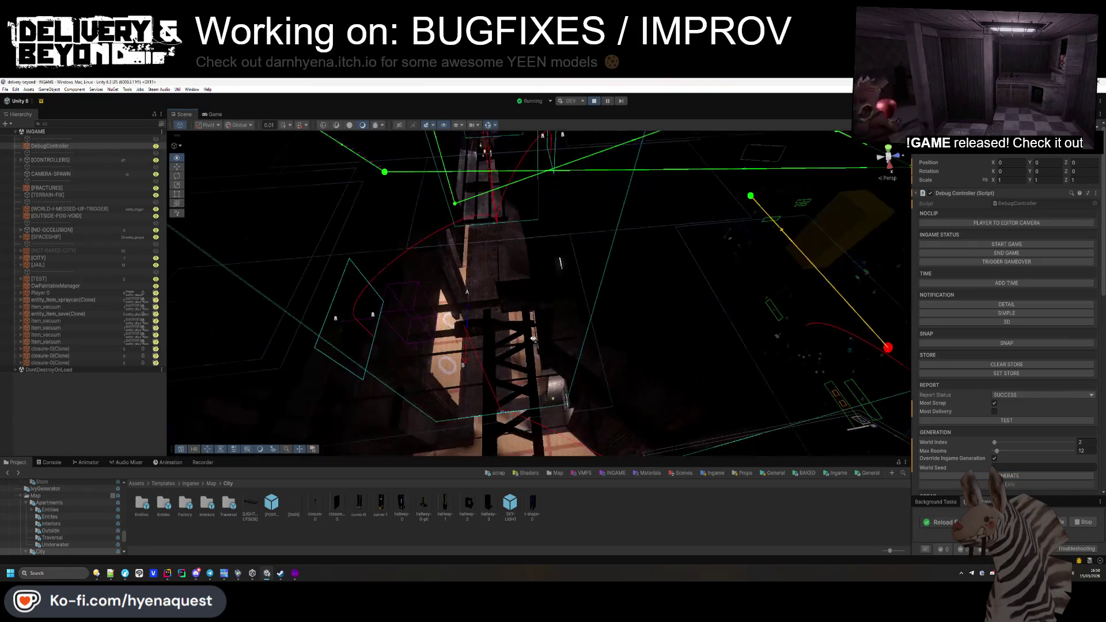
# Step: Run world.round 10 in the console, regenerate the map, and fly the Scene camera to the rat swarm
pyautogui.click(214, 114)
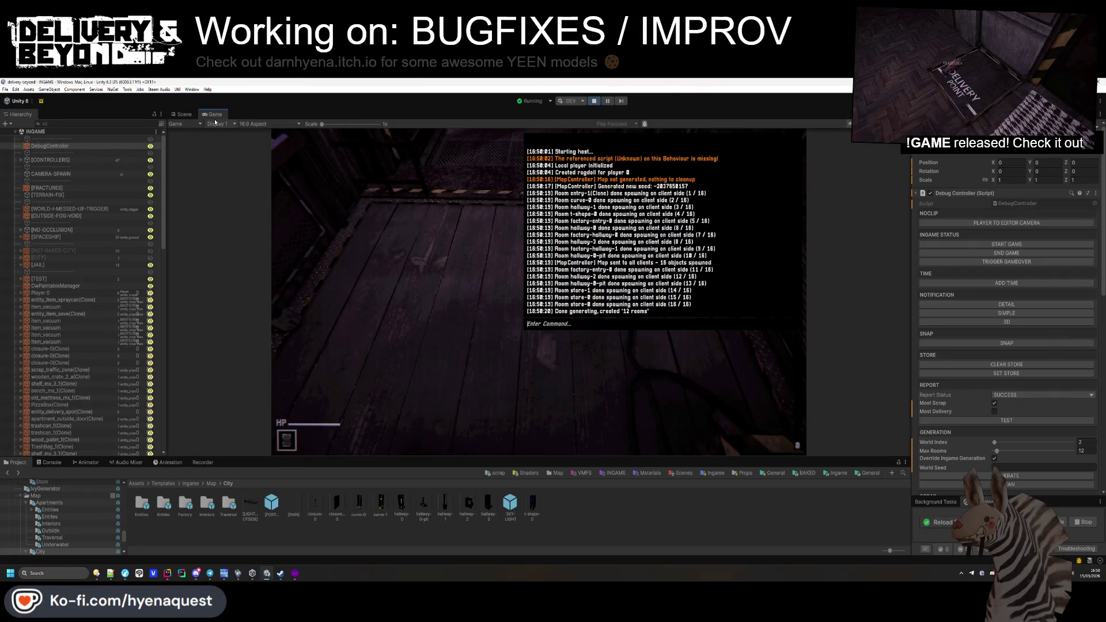
pyautogui.write('world.round 10')
pyautogui.press('Return')
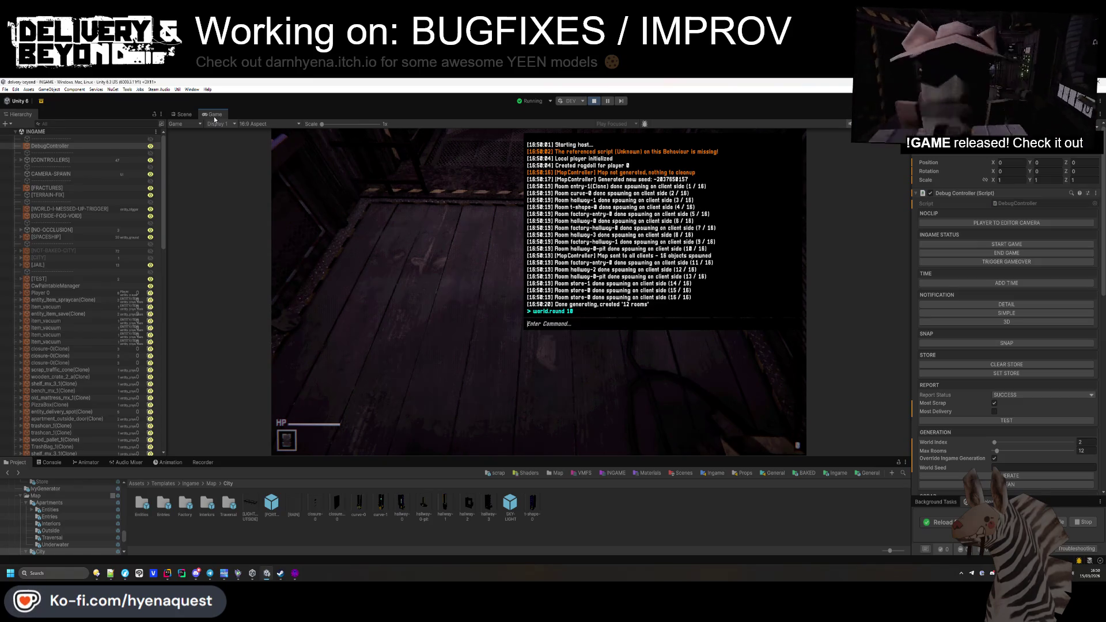
pyautogui.click(1012, 475)
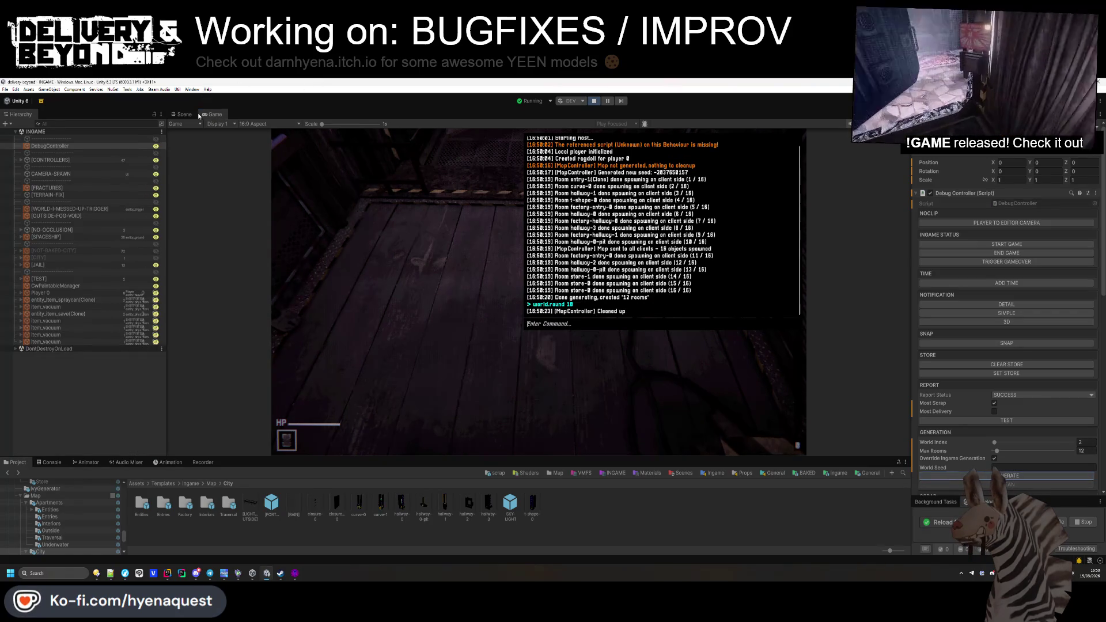
pyautogui.click(186, 114)
pyautogui.moveTo(453, 231)
pyautogui.mouseDown()
pyautogui.moveTo(649, 234)
pyautogui.moveTo(684, 206)
pyautogui.moveTo(499, 211)
pyautogui.moveTo(469, 250)
pyautogui.moveTo(499, 244)
pyautogui.moveTo(292, 225)
pyautogui.moveTo(457, 226)
pyautogui.moveTo(586, 184)
pyautogui.moveTo(595, 289)
pyautogui.moveTo(584, 304)
pyautogui.moveTo(568, 299)
pyautogui.mouseUp()
pyautogui.click(601, 310)
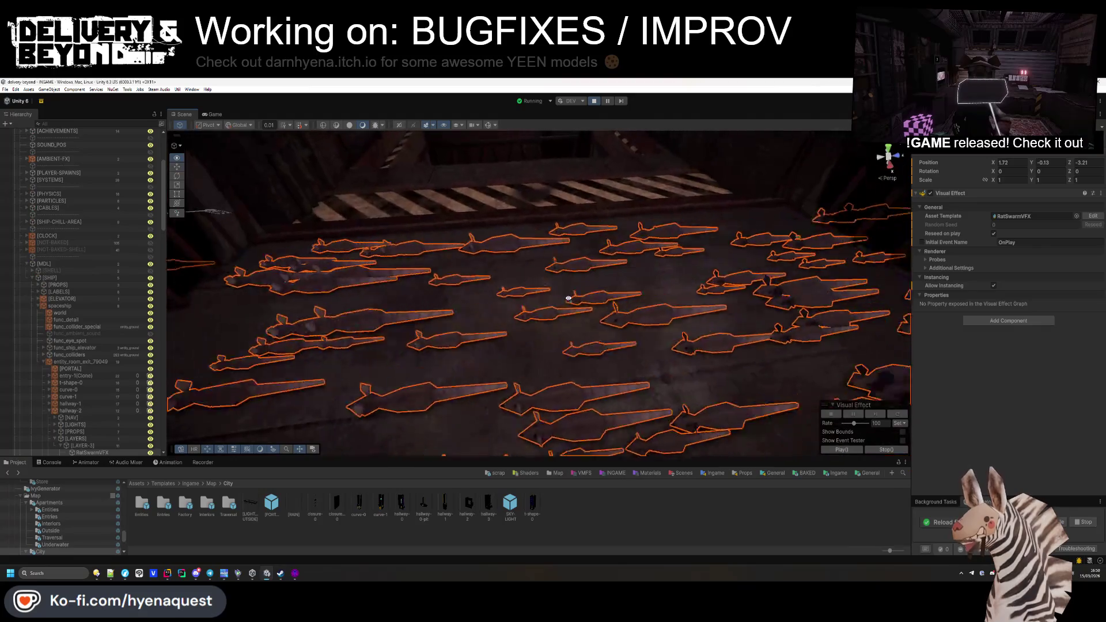
# Step: Expand the rat swarm's Probes and Additional Settings, then open its RatSwarmVFX graph
pyautogui.click(939, 260)
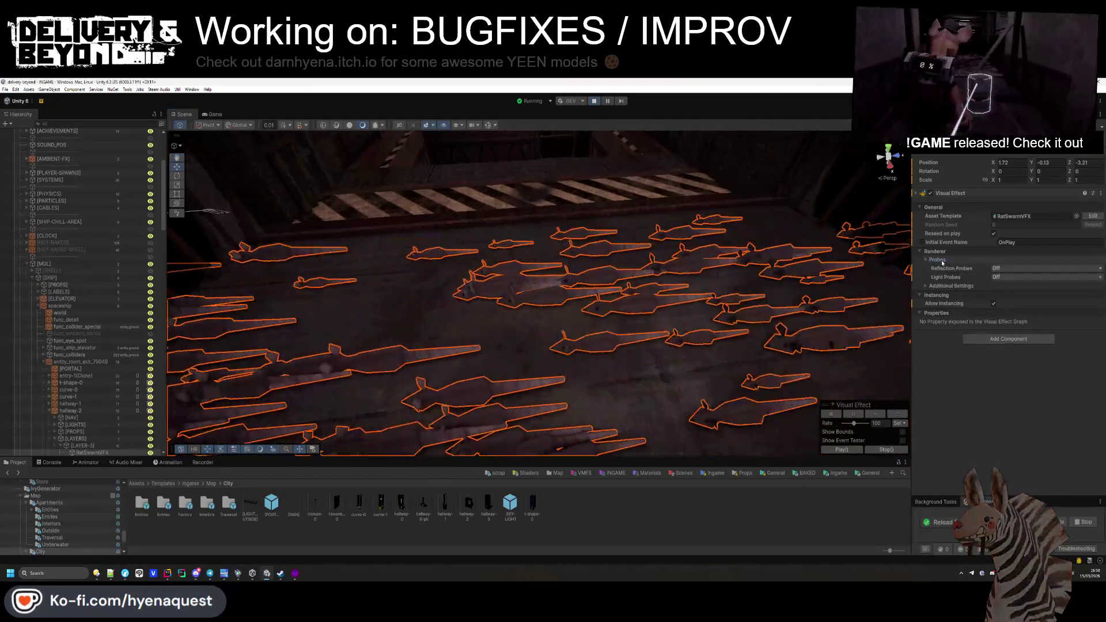
pyautogui.click(939, 259)
pyautogui.click(950, 268)
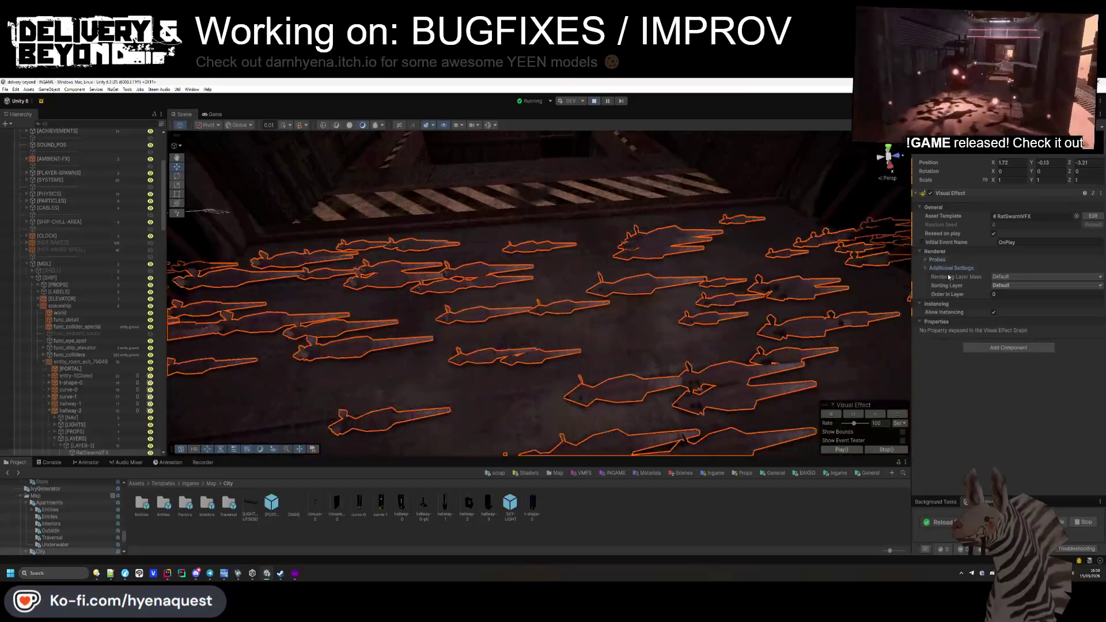
pyautogui.click(1093, 216)
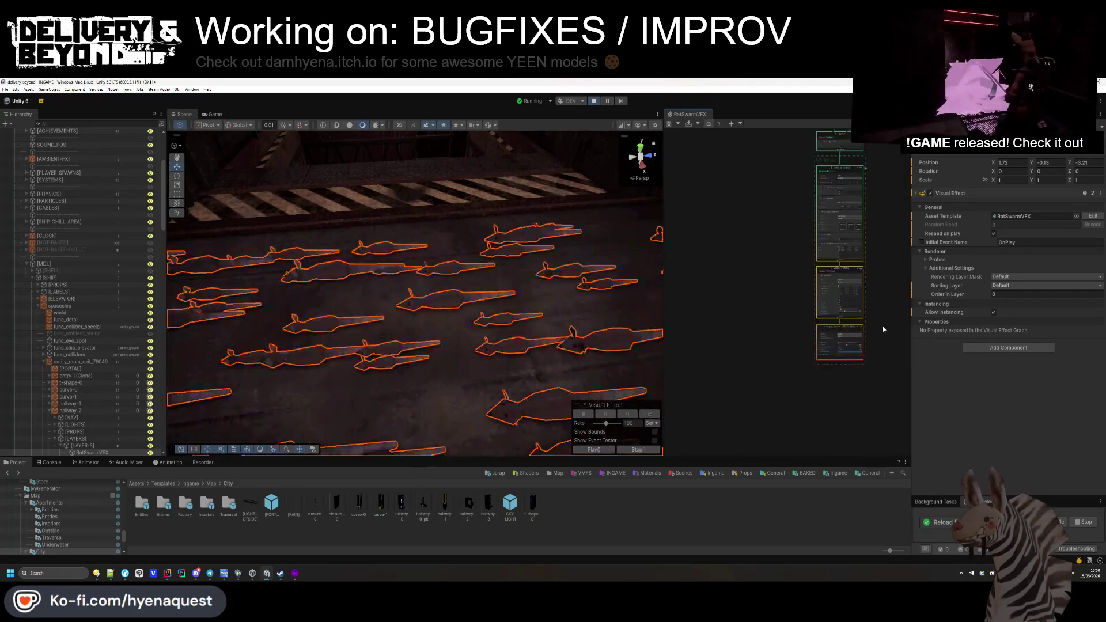
# Step: On the output particle block, set metallic to 0.485, keeping the Metallic workflow and mesh count 1
pyautogui.scroll(10, 853, 314)
pyautogui.click(680, 321)
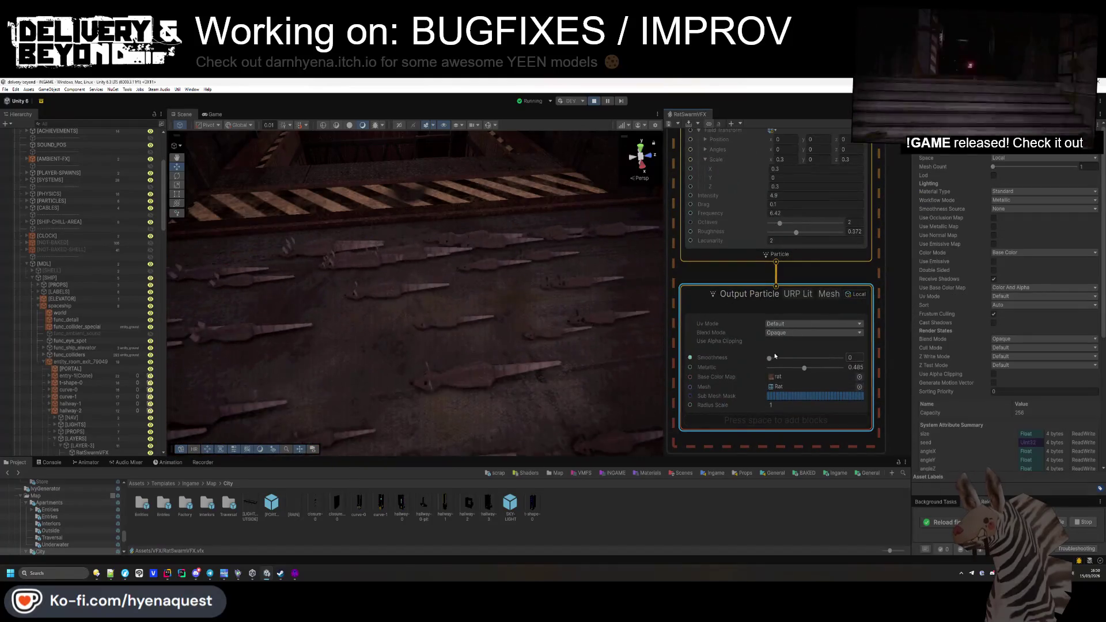
pyautogui.scroll(1, 727, 350)
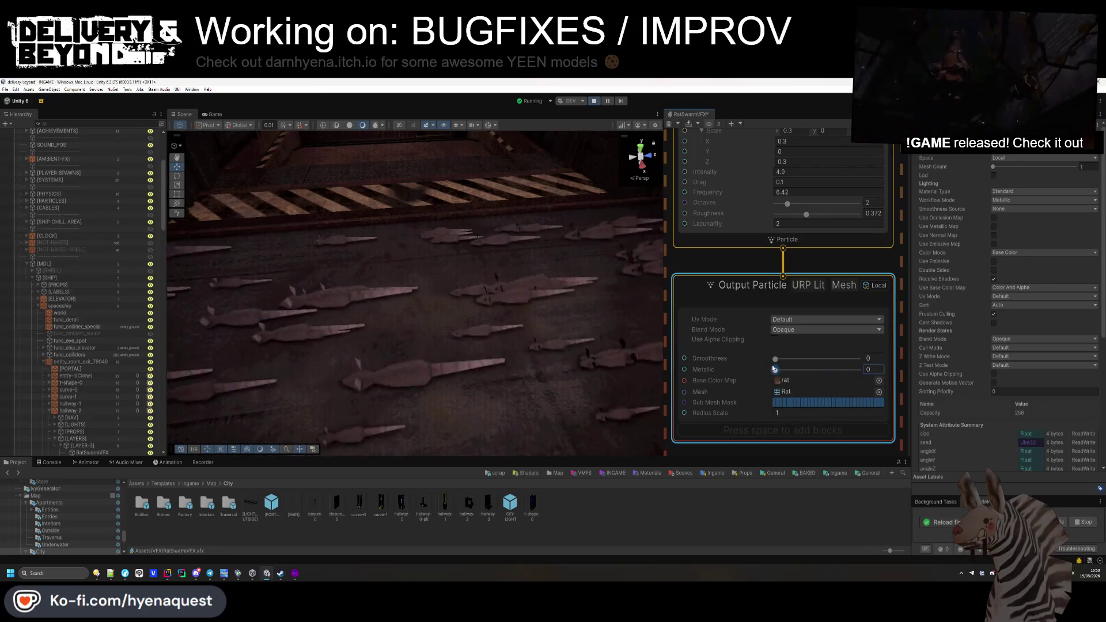
pyautogui.moveTo(774, 370); pyautogui.dragTo(815, 370)
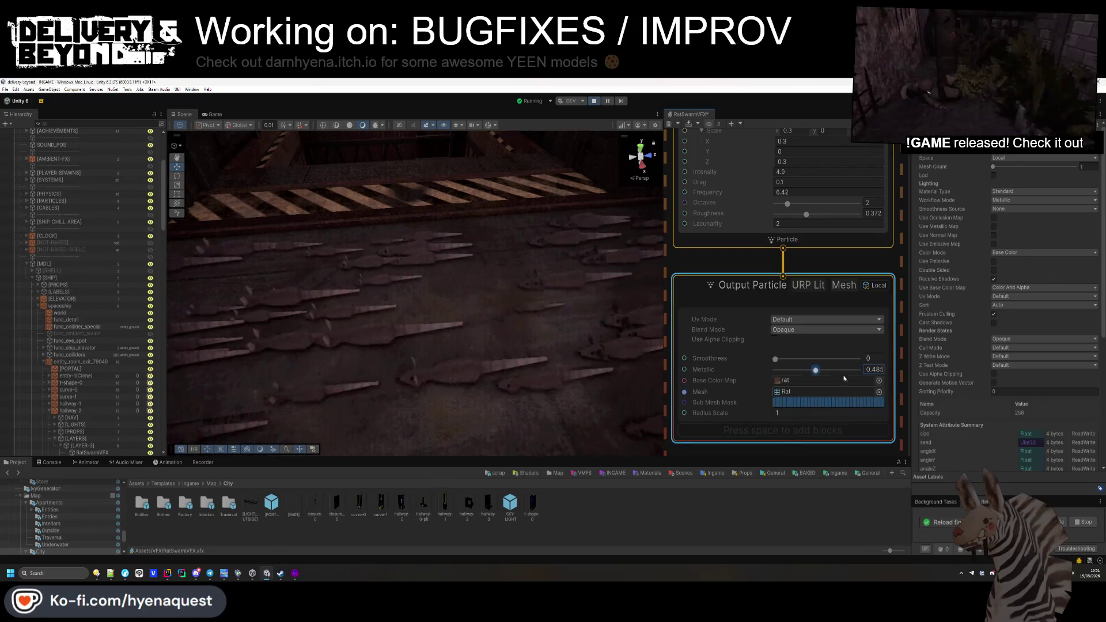
pyautogui.click(996, 326)
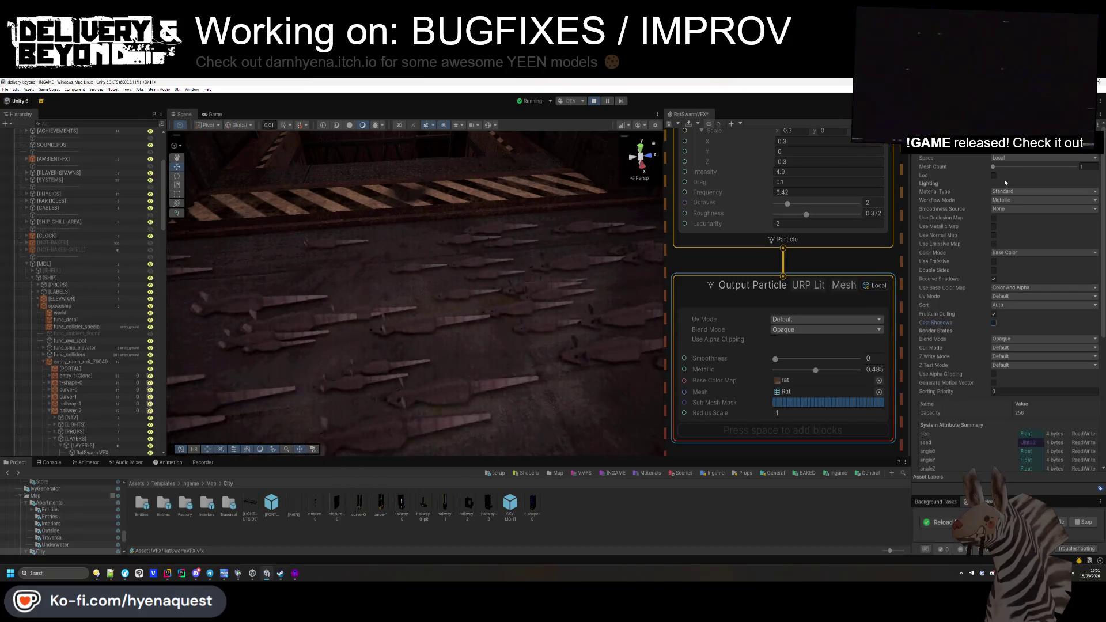
pyautogui.click(1007, 191)
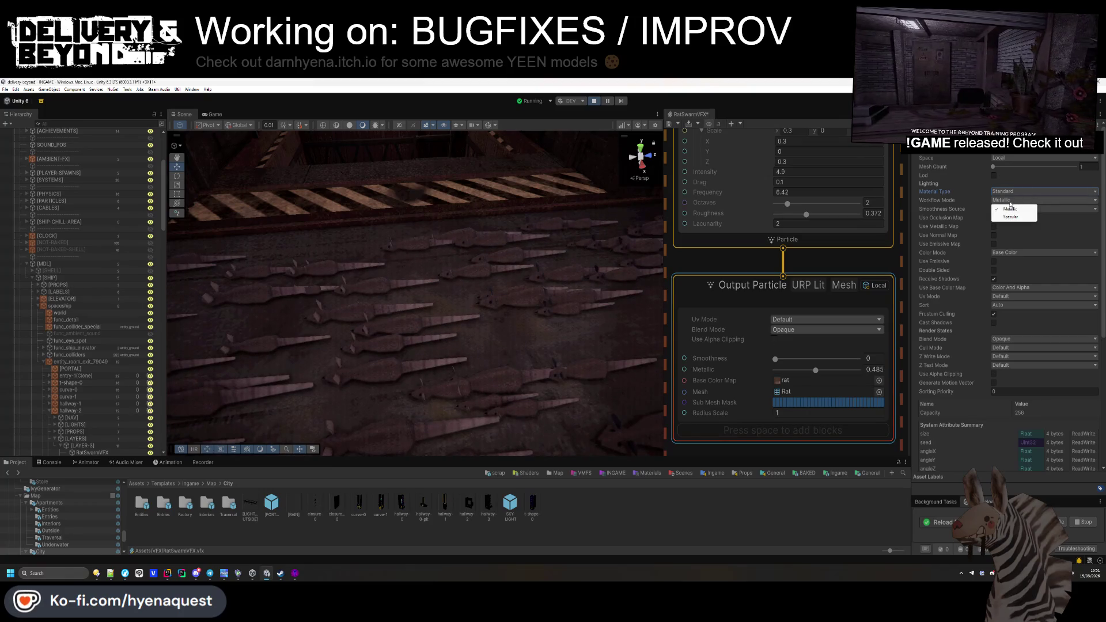
pyautogui.click(1009, 209)
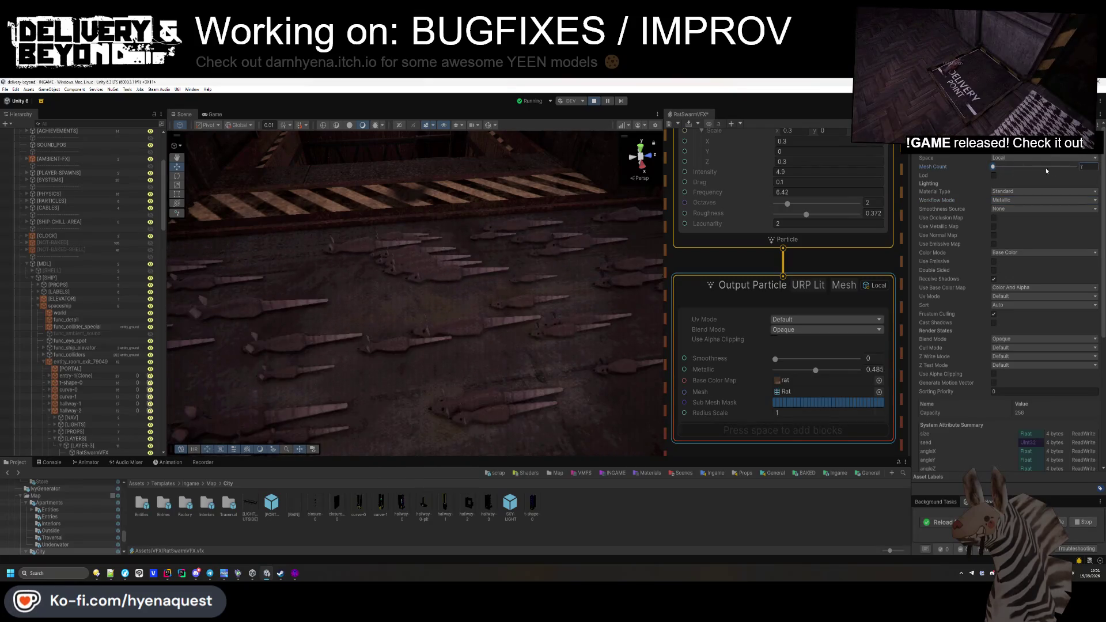
pyautogui.moveTo(1039, 170); pyautogui.dragTo(1058, 168)
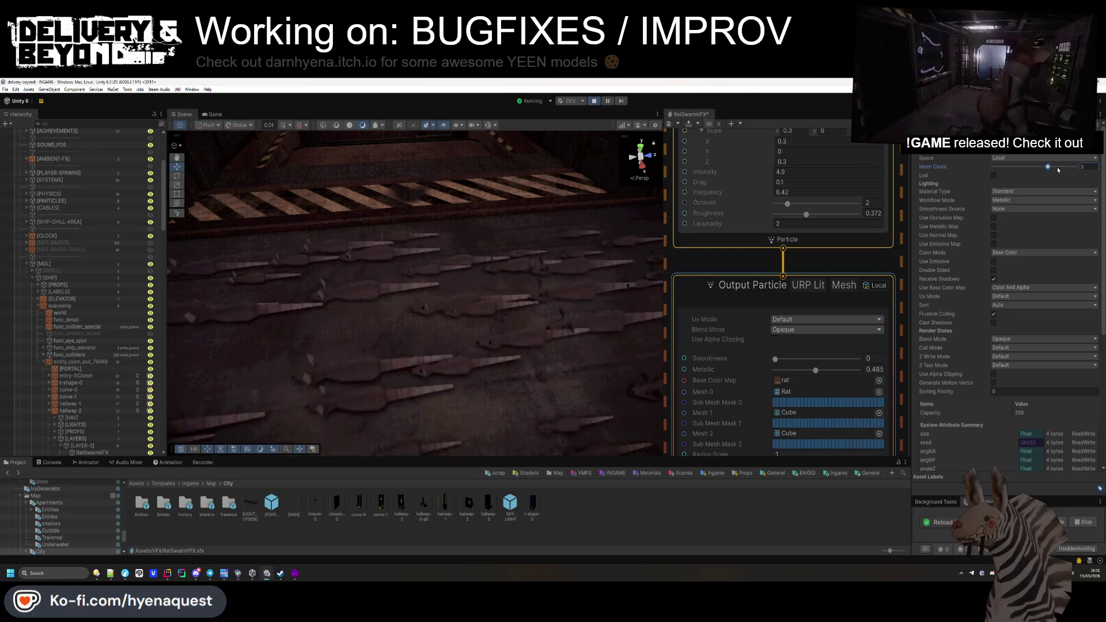
pyautogui.moveTo(1056, 167); pyautogui.dragTo(959, 165)
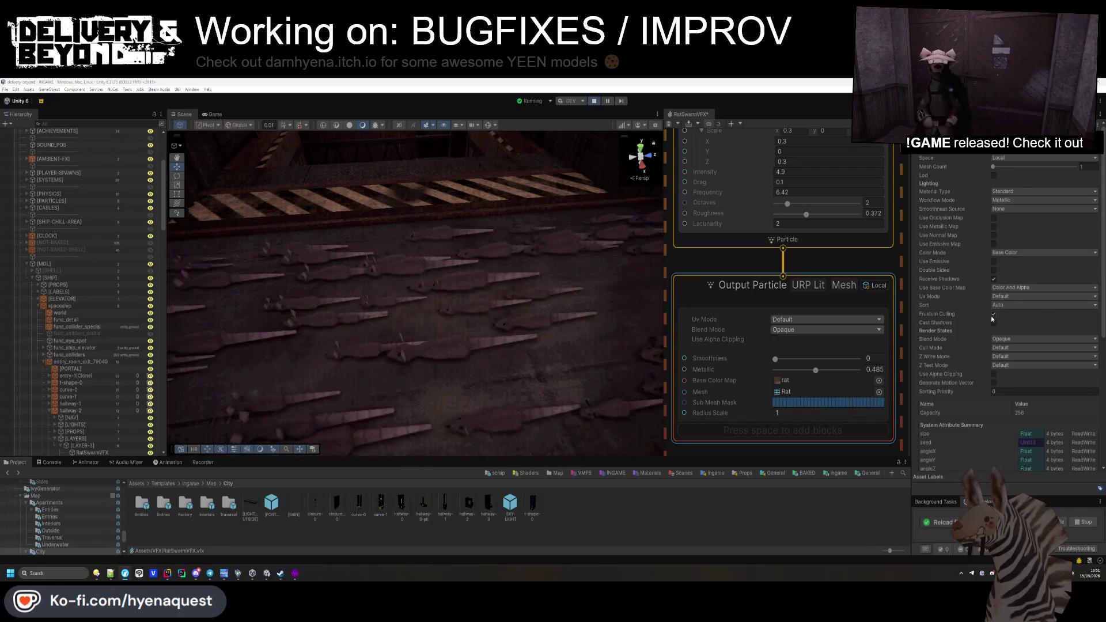
# Step: Set Z test mode to Default, keep Opaque blend and Default UV mode, and locate the Rat mesh
pyautogui.scroll(-1, 993, 317)
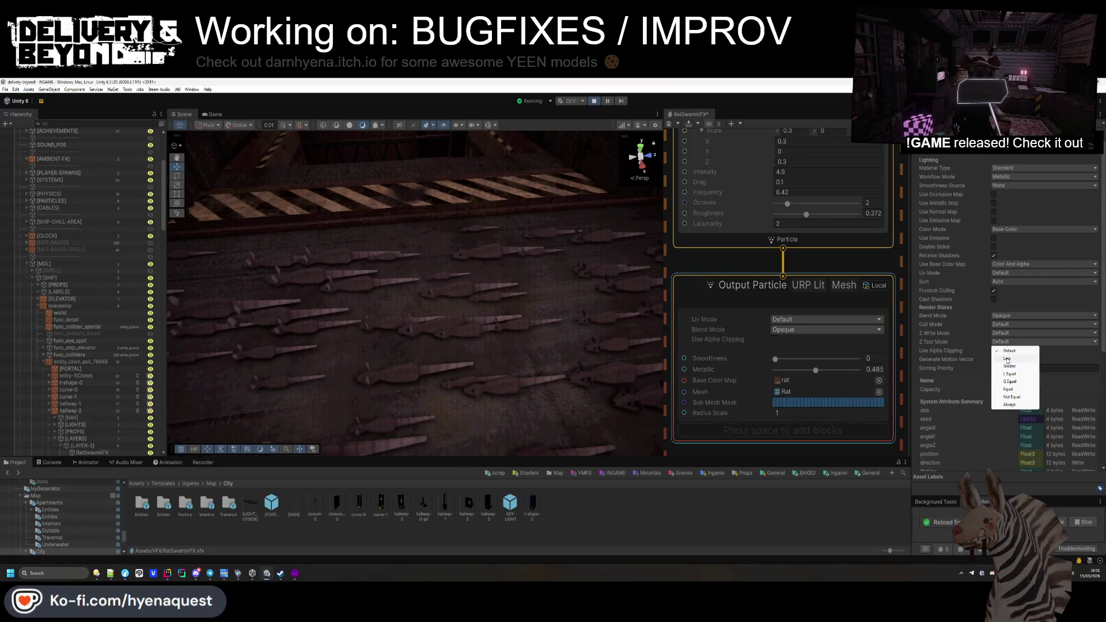
pyautogui.click(1008, 343)
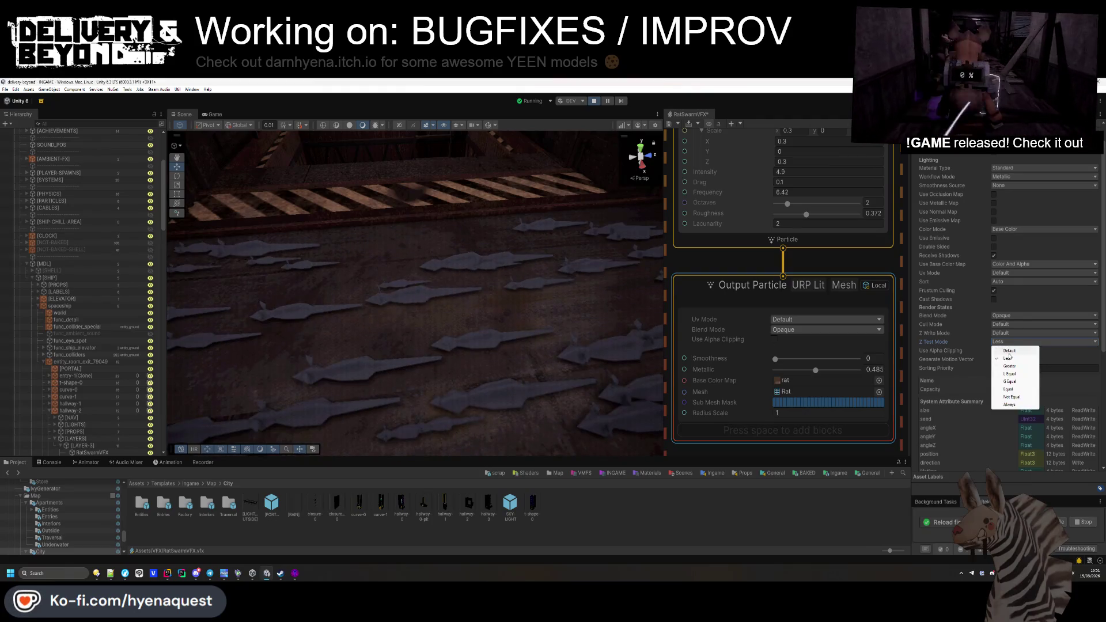
pyautogui.click(1008, 349)
pyautogui.scroll(-5, 1007, 349)
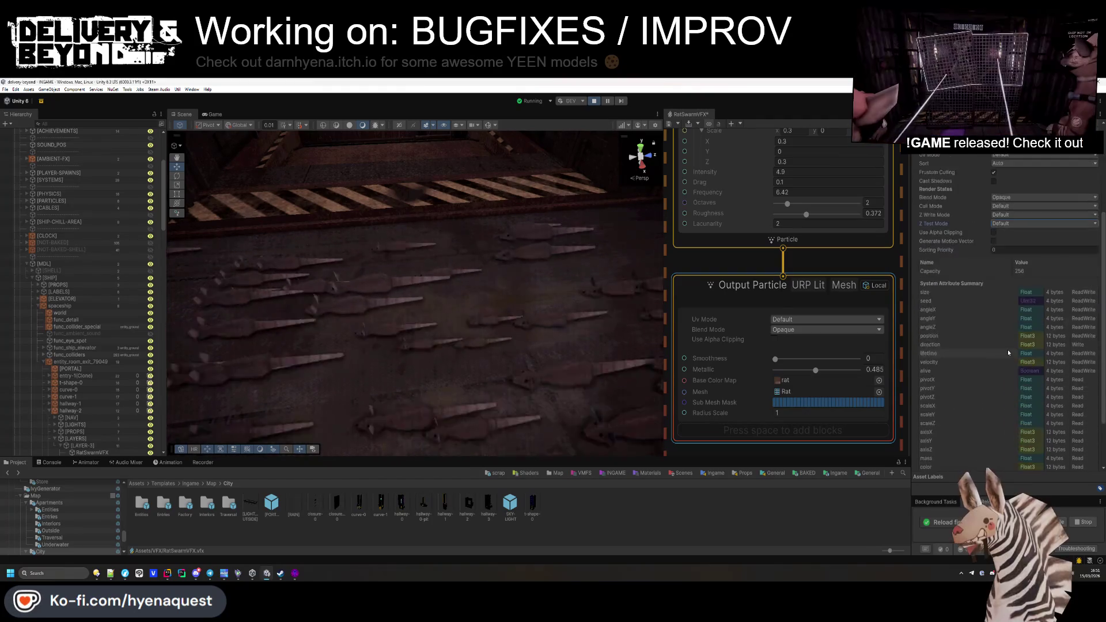
pyautogui.scroll(5, 1010, 350)
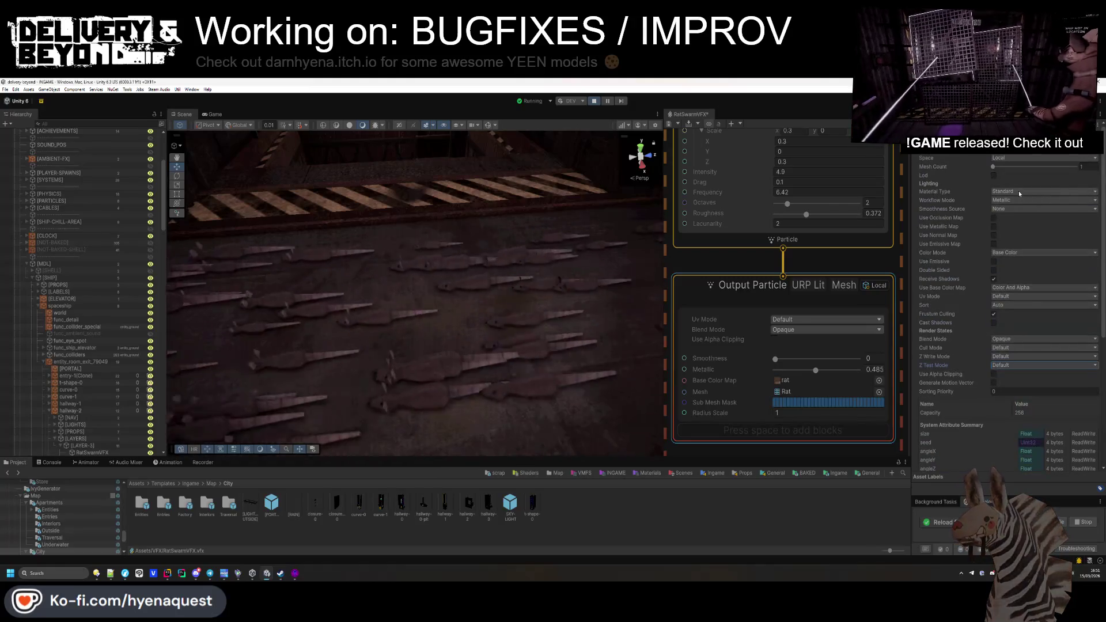
pyautogui.click(784, 331)
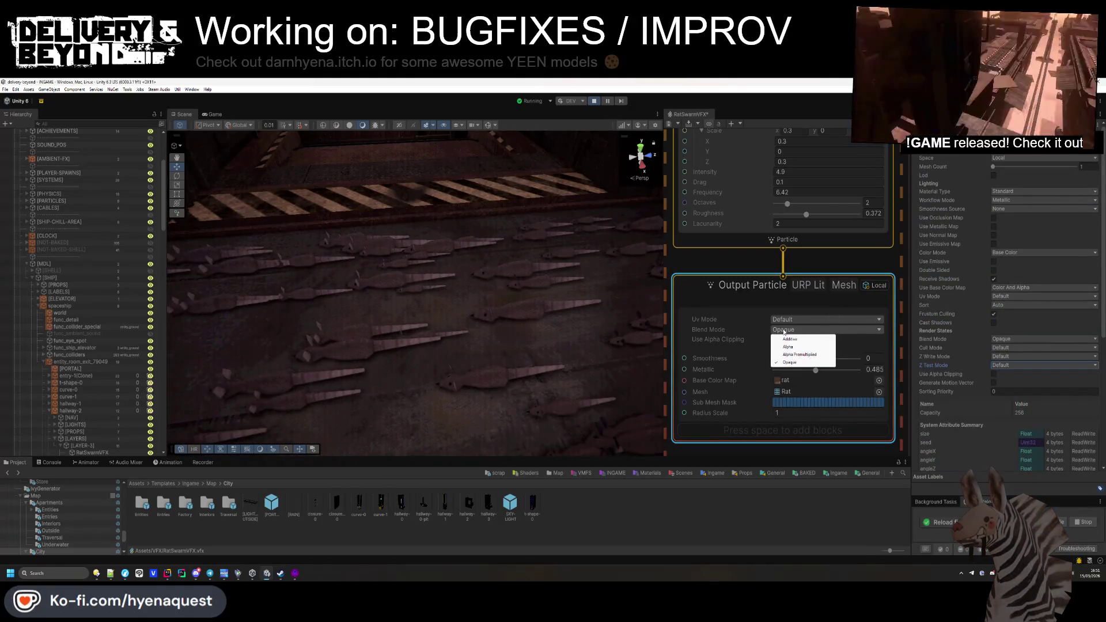
pyautogui.click(762, 326)
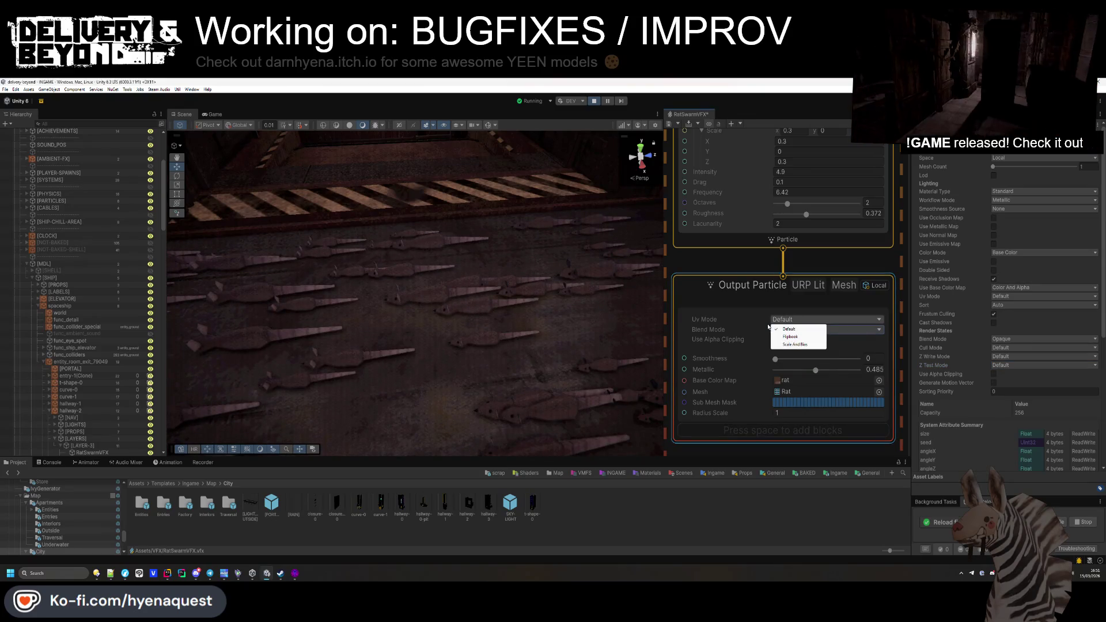
pyautogui.click(731, 327)
pyautogui.click(793, 413)
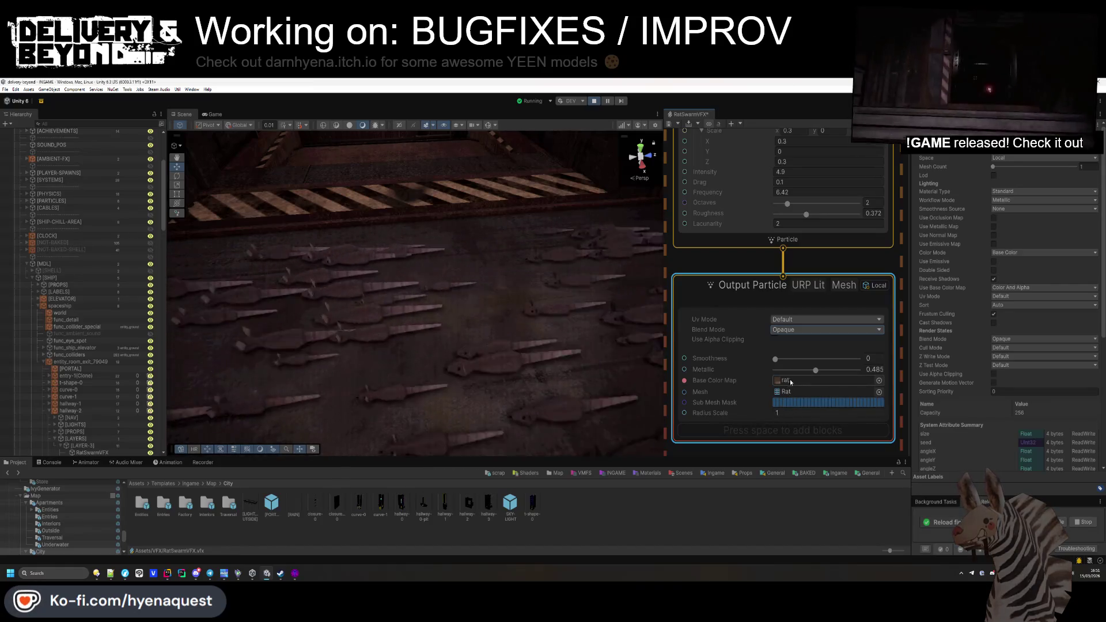
pyautogui.click(787, 392)
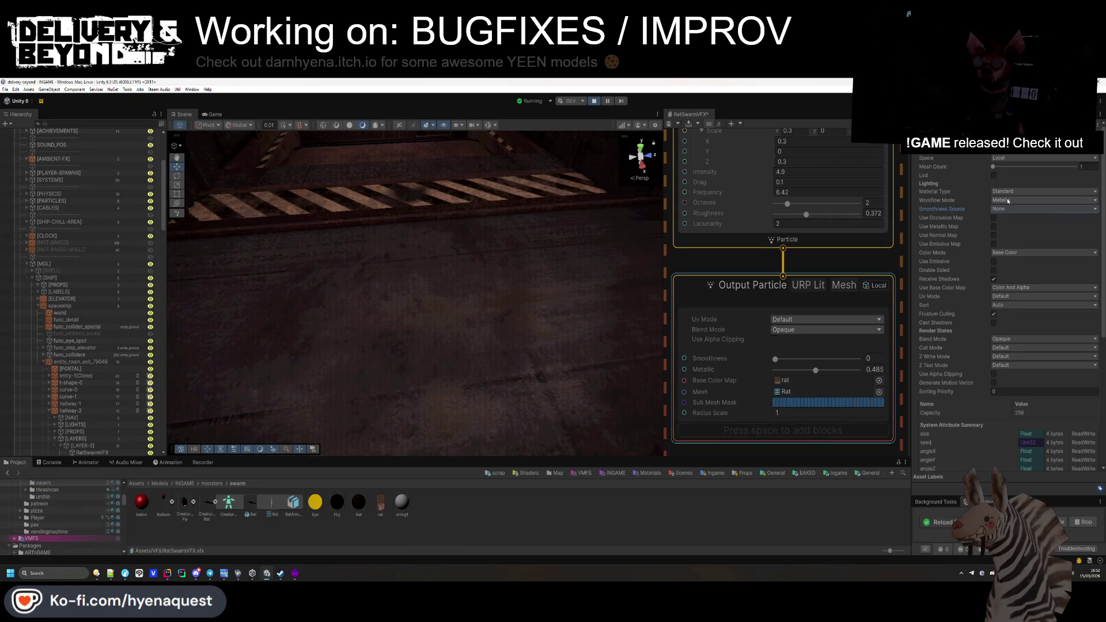
# Step: Change the colour mode from Emissive to Base Color and review the base colour map and sorting options
pyautogui.click(1018, 270)
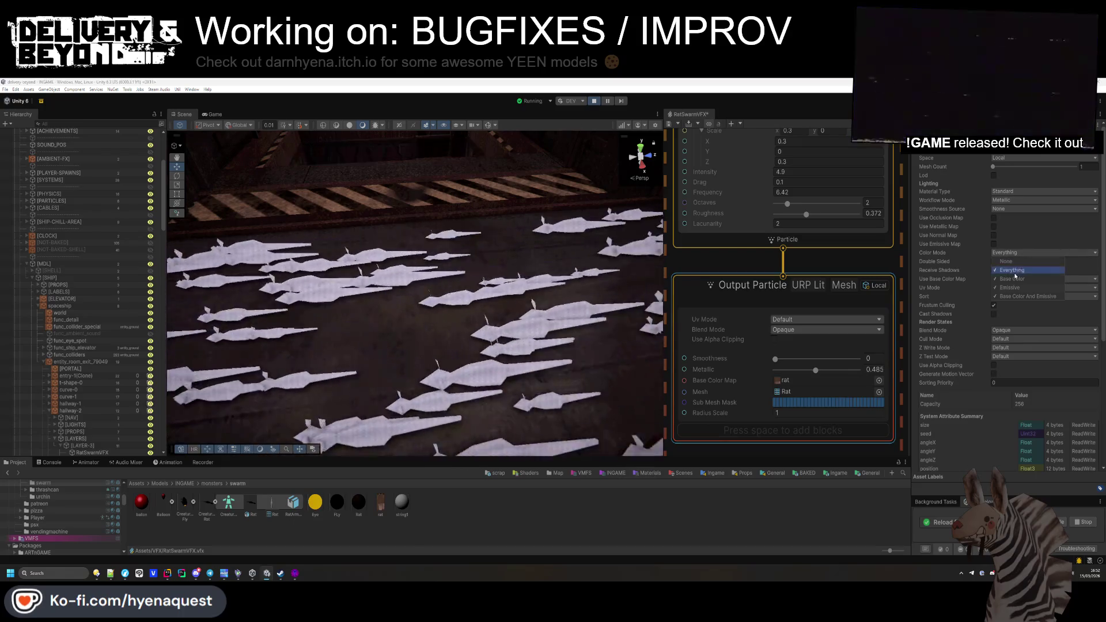
pyautogui.click(1012, 278)
pyautogui.click(1006, 287)
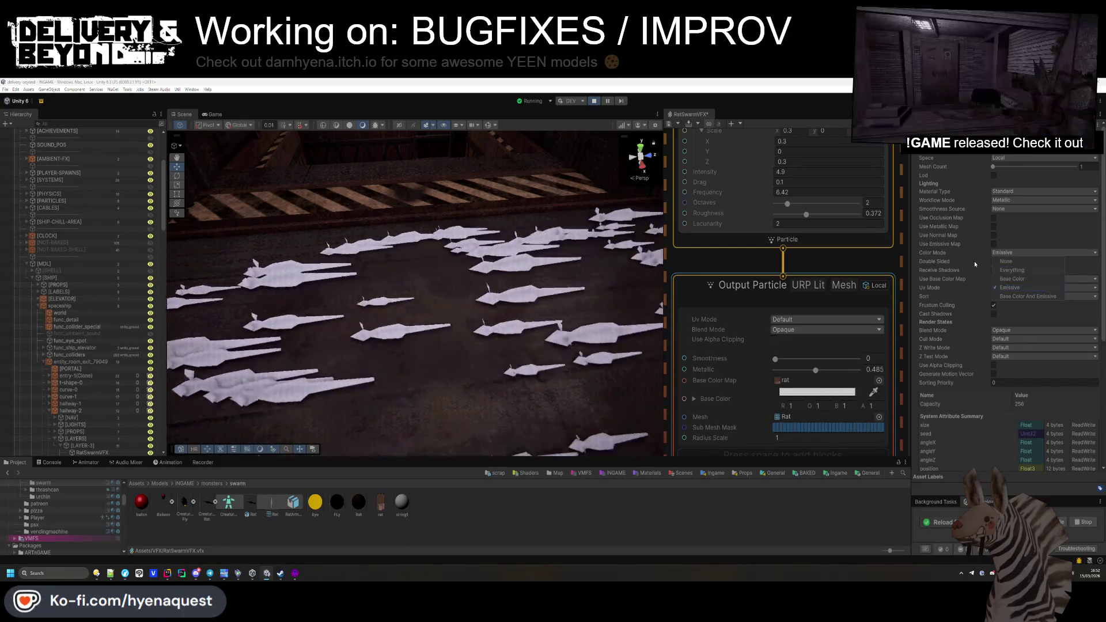
pyautogui.click(996, 252)
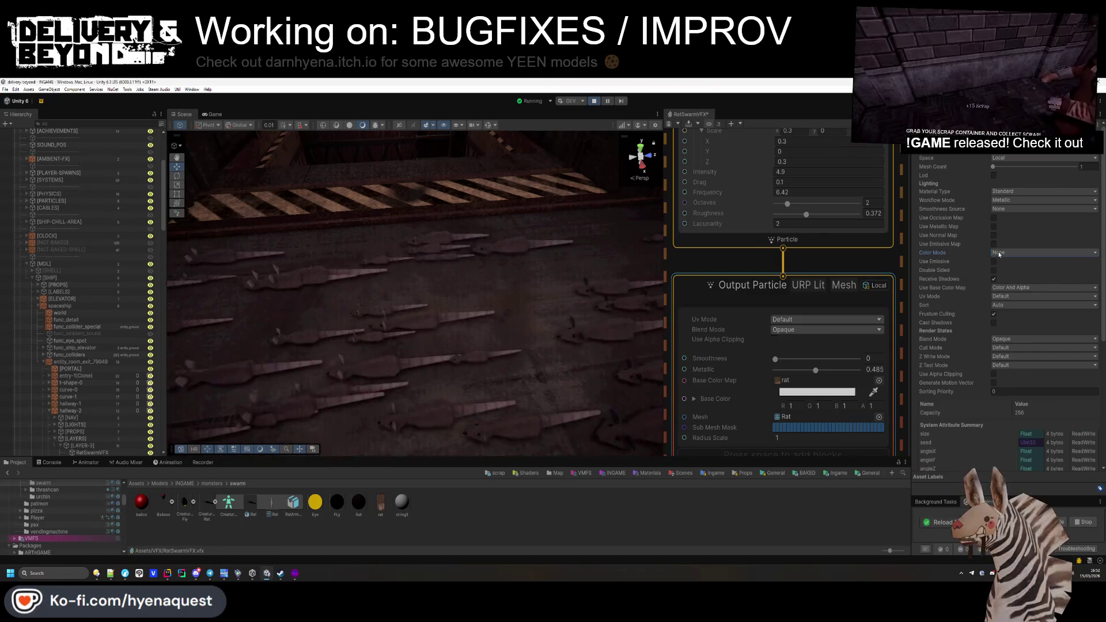
pyautogui.click(1001, 252)
pyautogui.click(1009, 279)
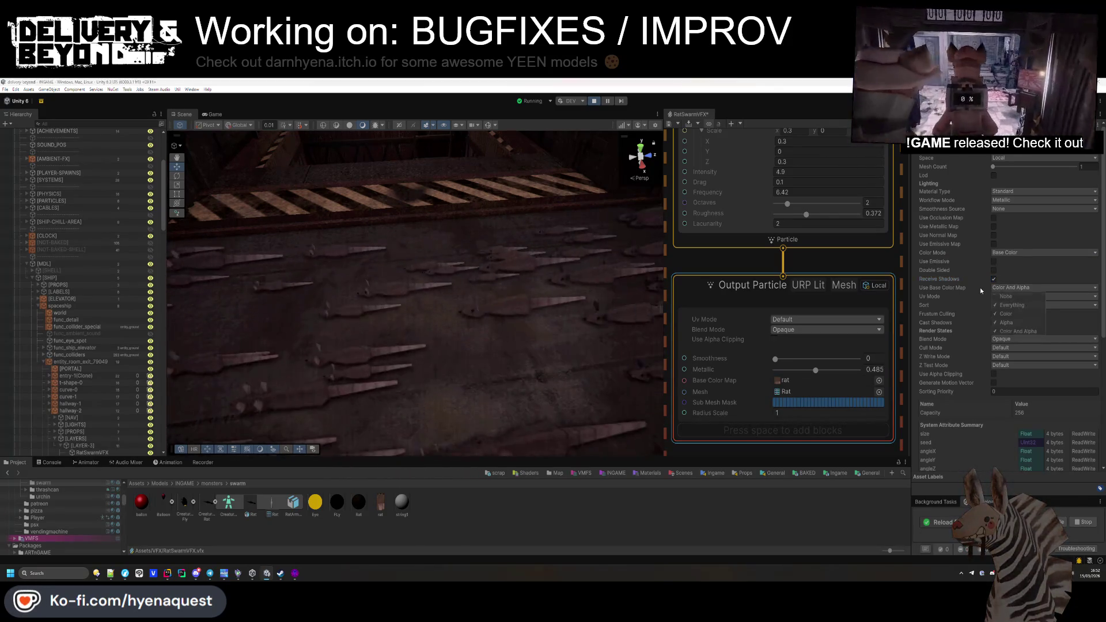
pyautogui.click(980, 288)
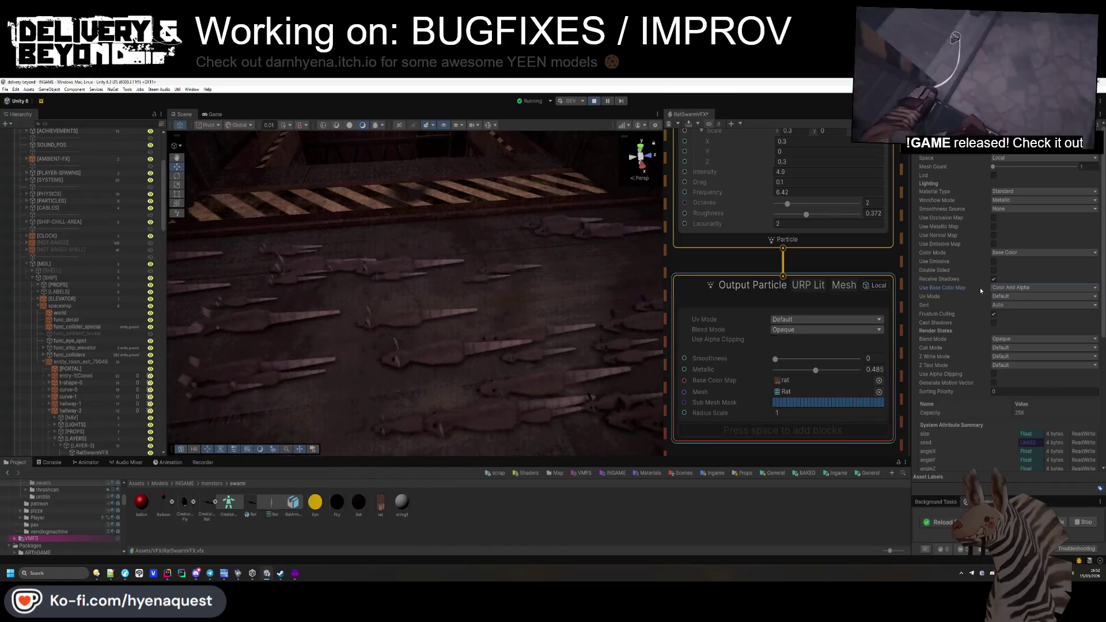
pyautogui.click(1002, 305)
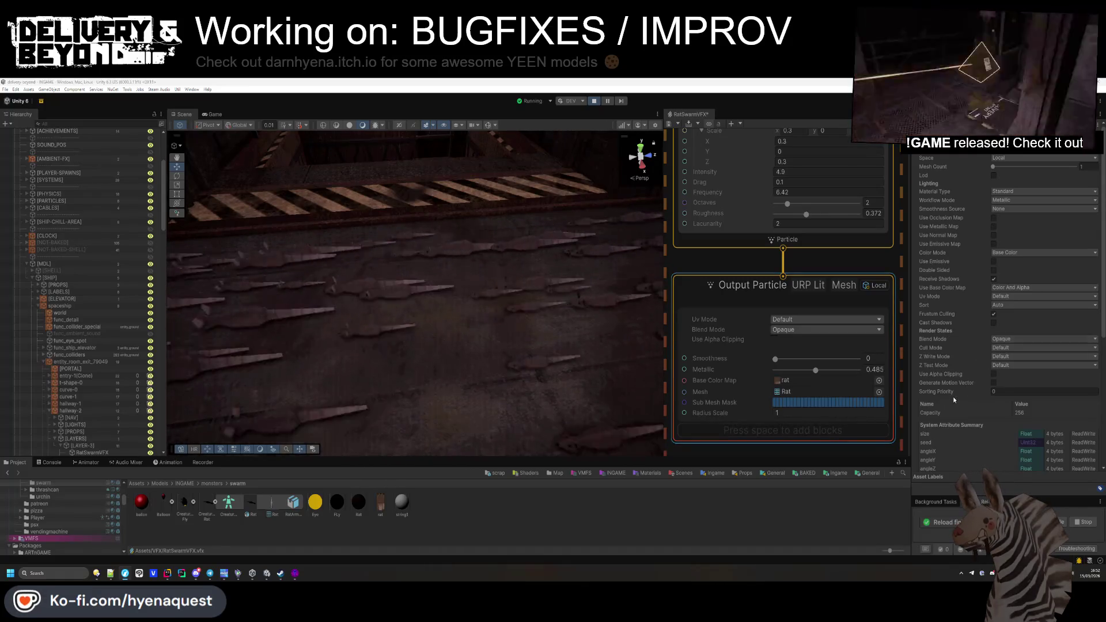
pyautogui.scroll(-5, 953, 404)
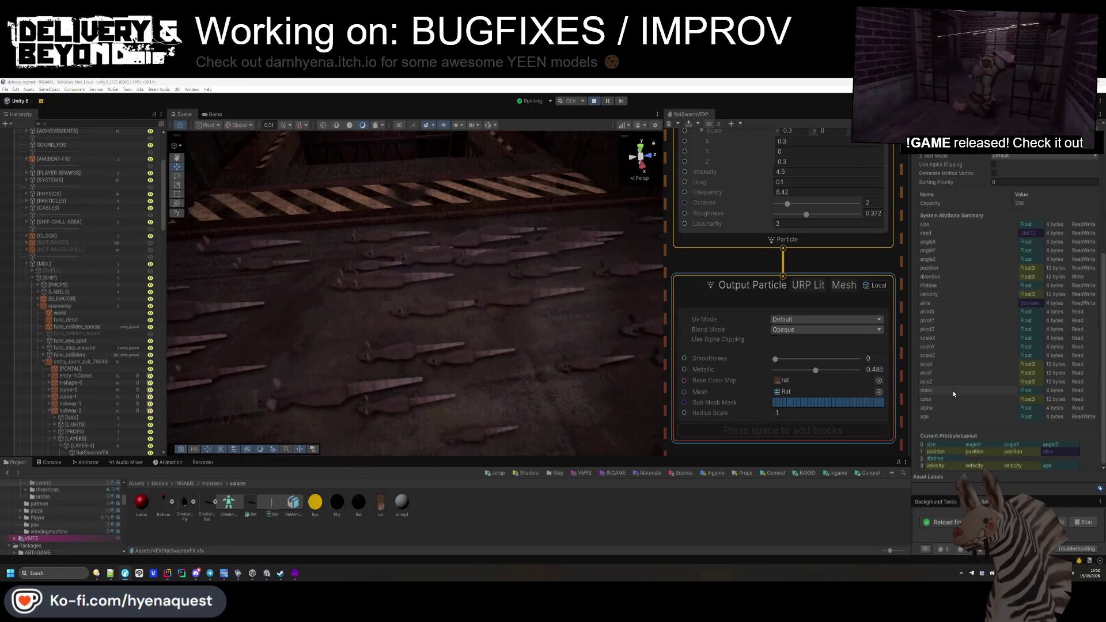
pyautogui.scroll(5, 953, 391)
pyautogui.scroll(-3, 866, 259)
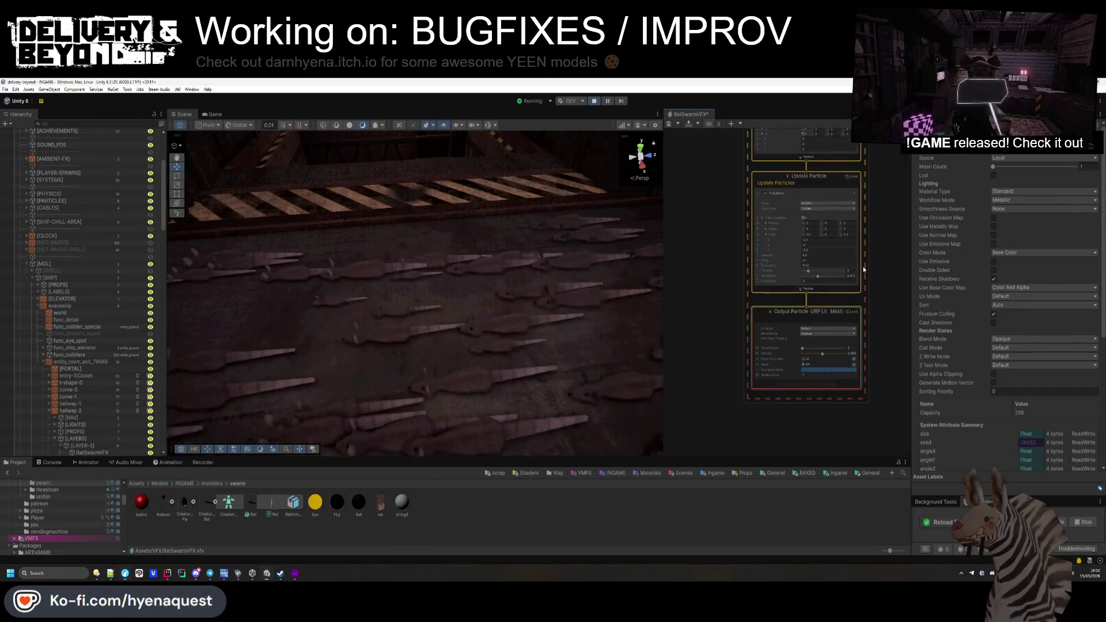
pyautogui.scroll(4, 782, 267)
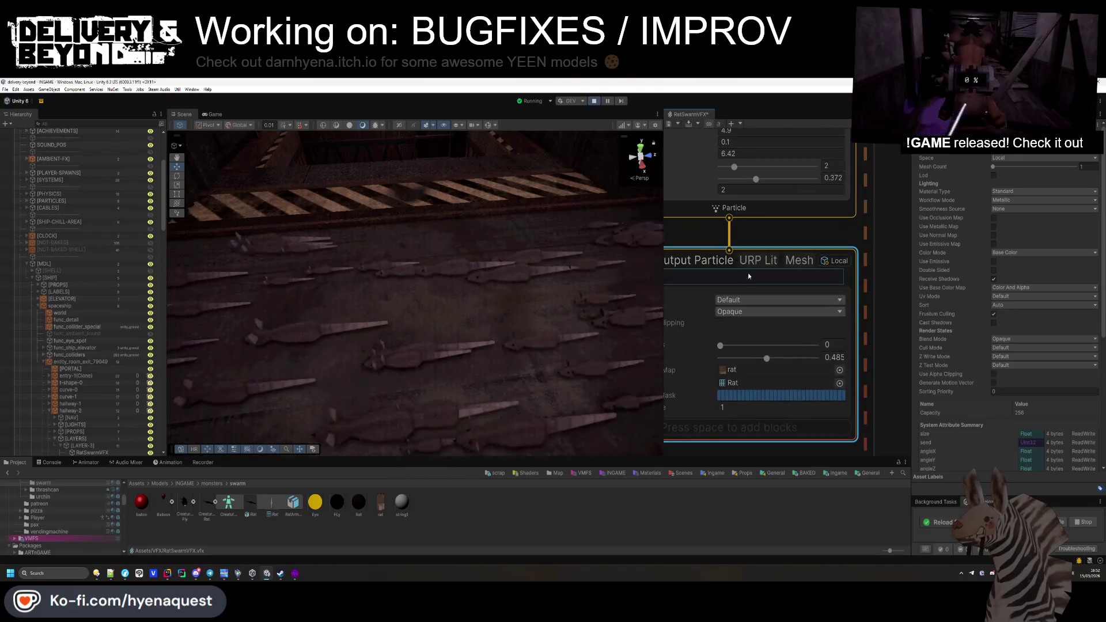
pyautogui.scroll(-2, 747, 275)
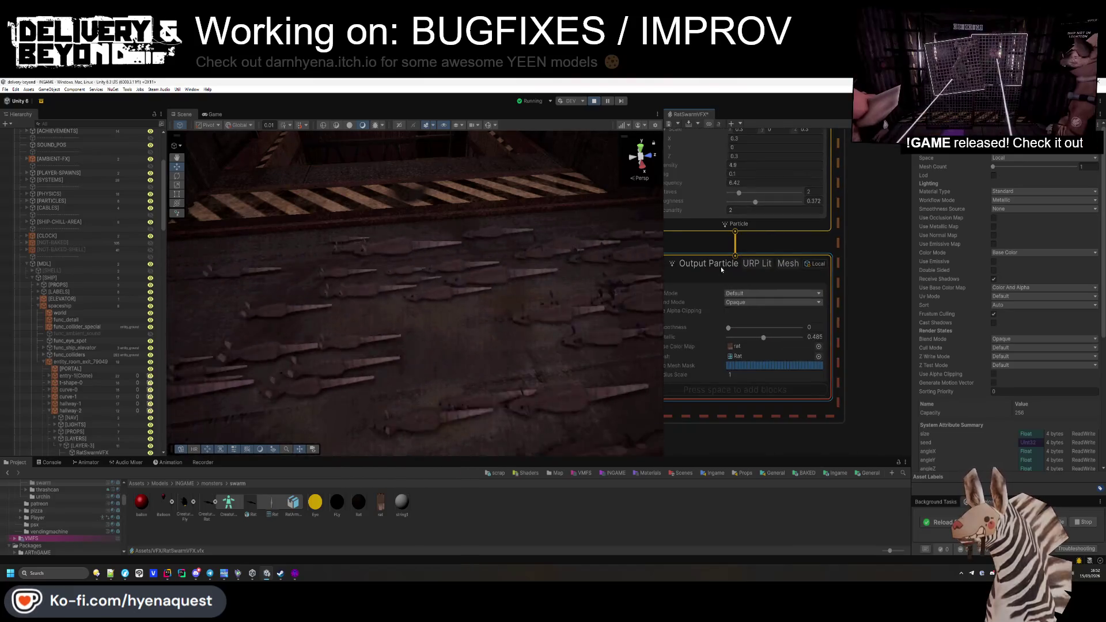
pyautogui.rightClick(721, 267)
pyautogui.click(877, 236)
pyautogui.scroll(-2, 811, 300)
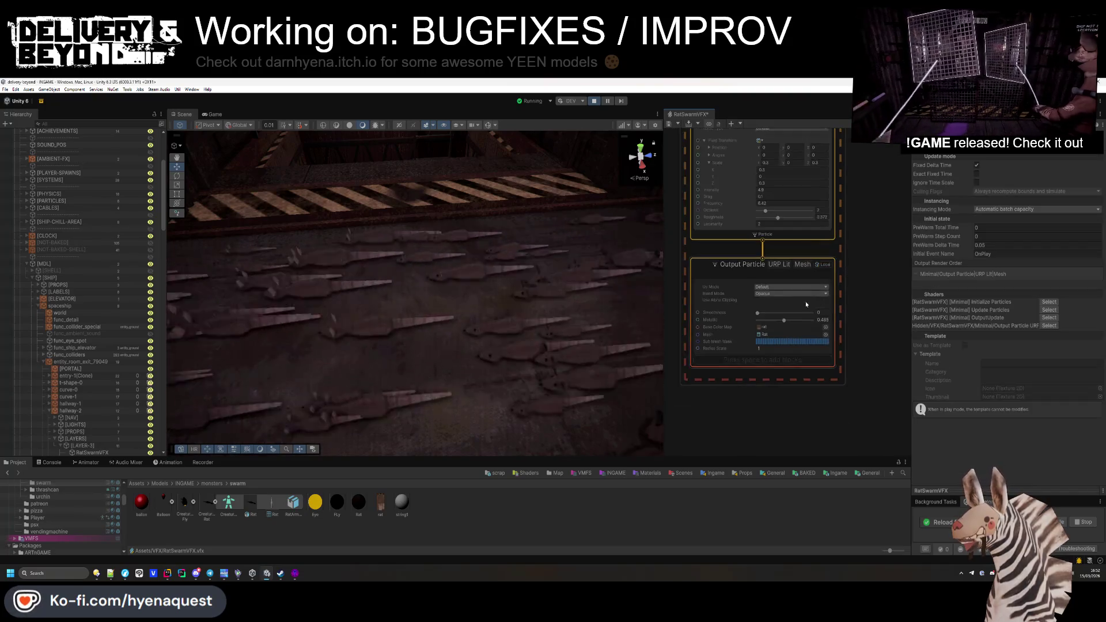
pyautogui.click(767, 362)
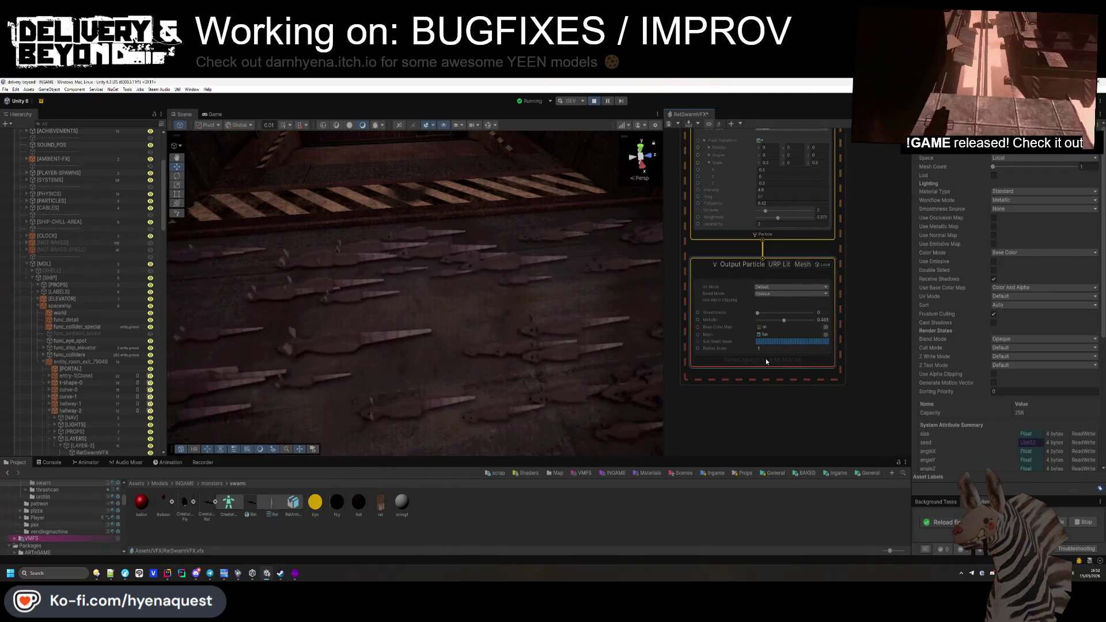
pyautogui.press('space')
pyautogui.write('ha')
pyautogui.press('BackSpace')
pyautogui.press('BackSpace')
pyautogui.press('BackSpace')
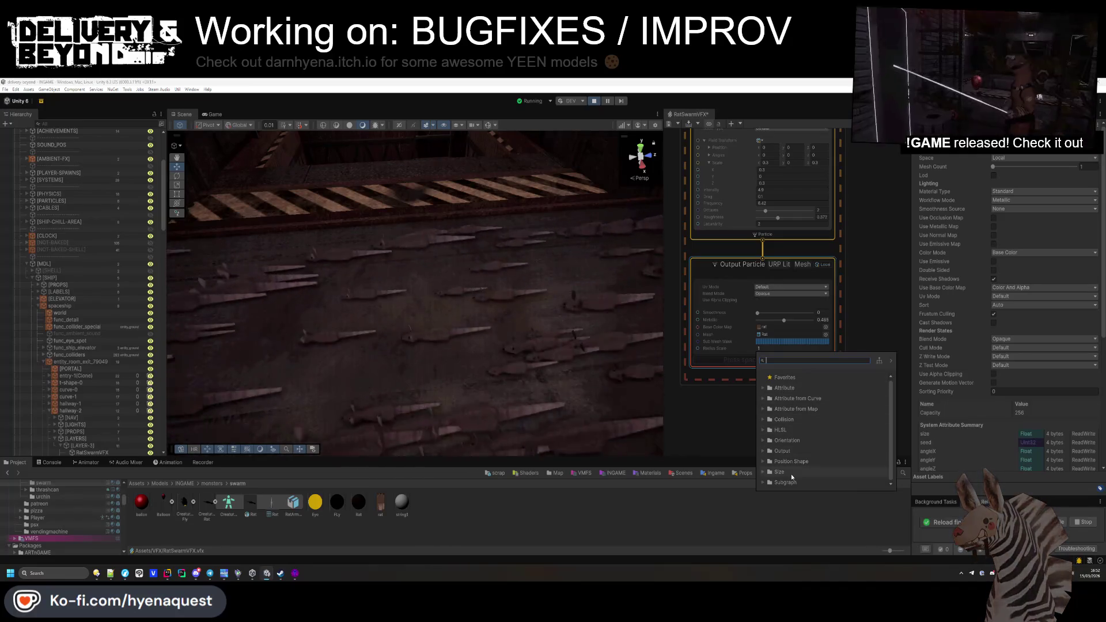
pyautogui.click(876, 306)
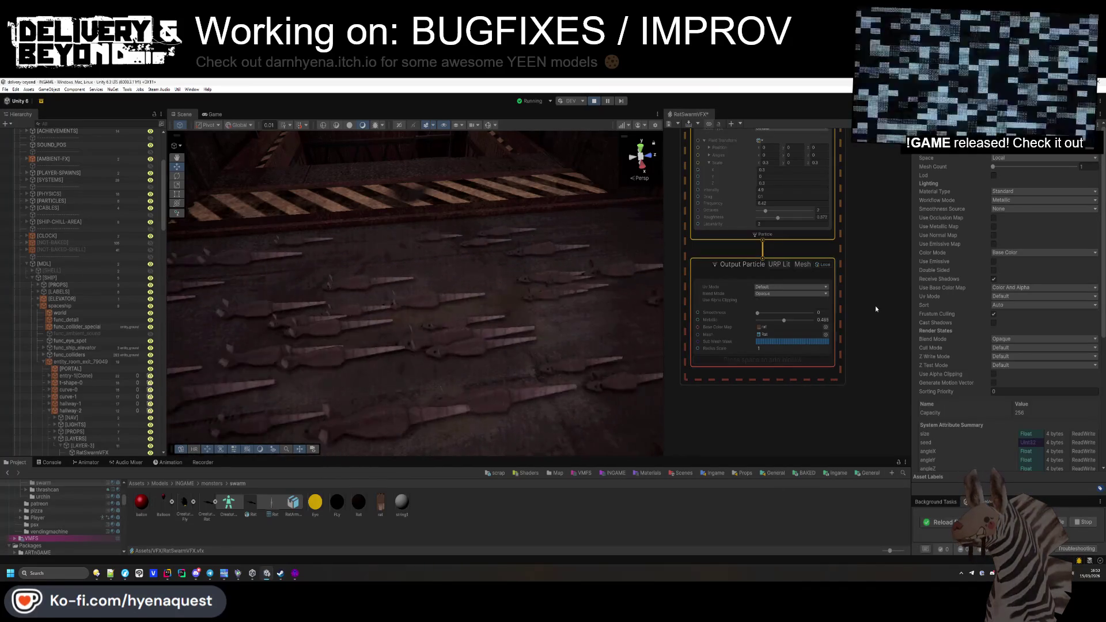
pyautogui.click(791, 320)
pyautogui.moveTo(792, 322); pyautogui.dragTo(749, 319)
pyautogui.moveTo(438, 300)
pyautogui.mouseDown()
pyautogui.moveTo(424, 310)
pyautogui.moveTo(507, 299)
pyautogui.mouseUp()
pyautogui.moveTo(761, 313)
pyautogui.mouseDown()
pyautogui.moveTo(808, 313)
pyautogui.moveTo(756, 312)
pyautogui.moveTo(770, 320)
pyautogui.mouseUp()
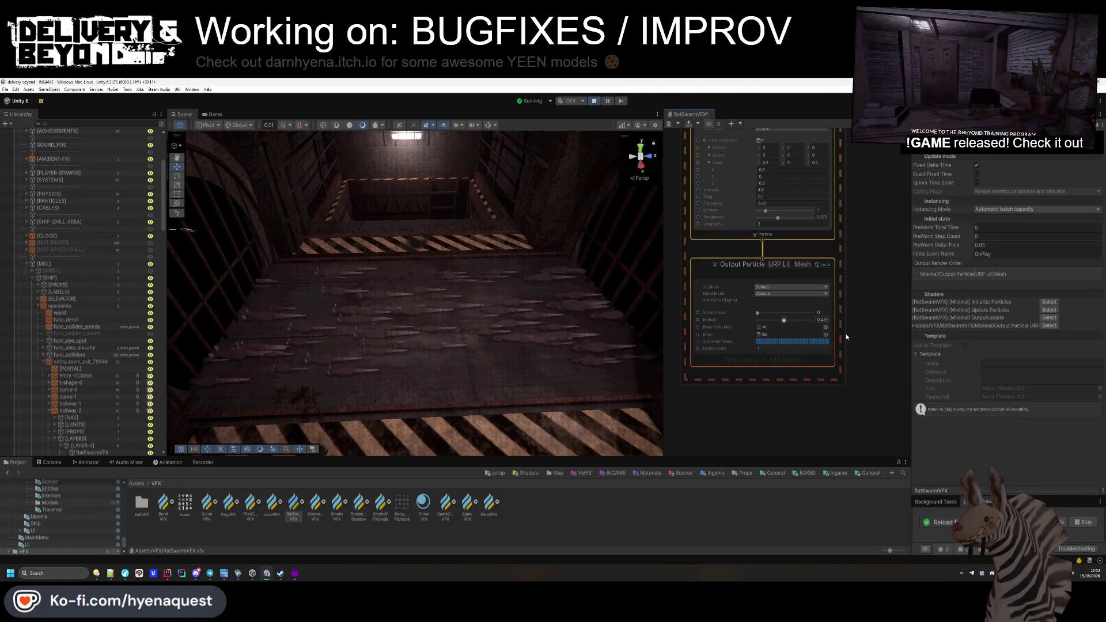
pyautogui.moveTo(759, 320); pyautogui.dragTo(786, 319)
pyautogui.scroll(2, 818, 328)
pyautogui.scroll(-3, 818, 326)
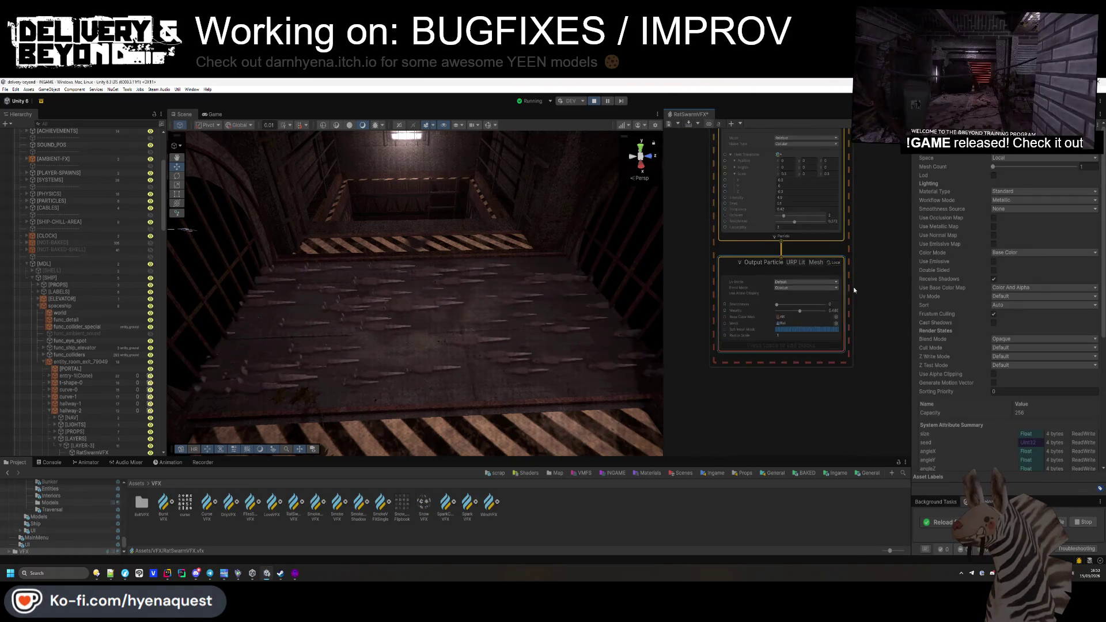
pyautogui.click(743, 326)
pyautogui.scroll(3, 869, 323)
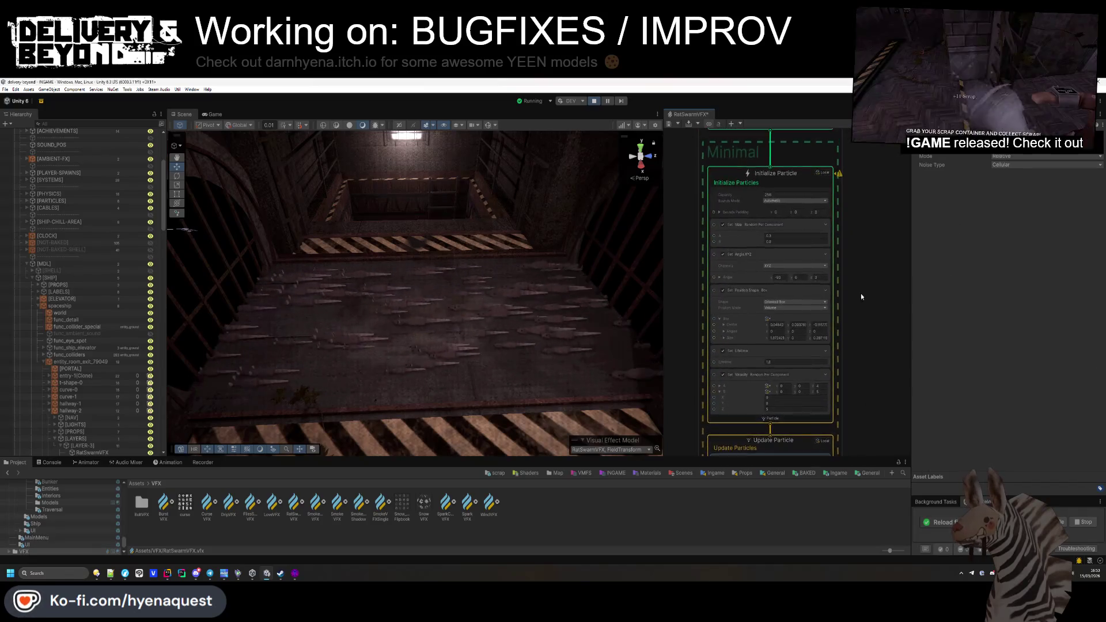
pyautogui.scroll(-3, 862, 312)
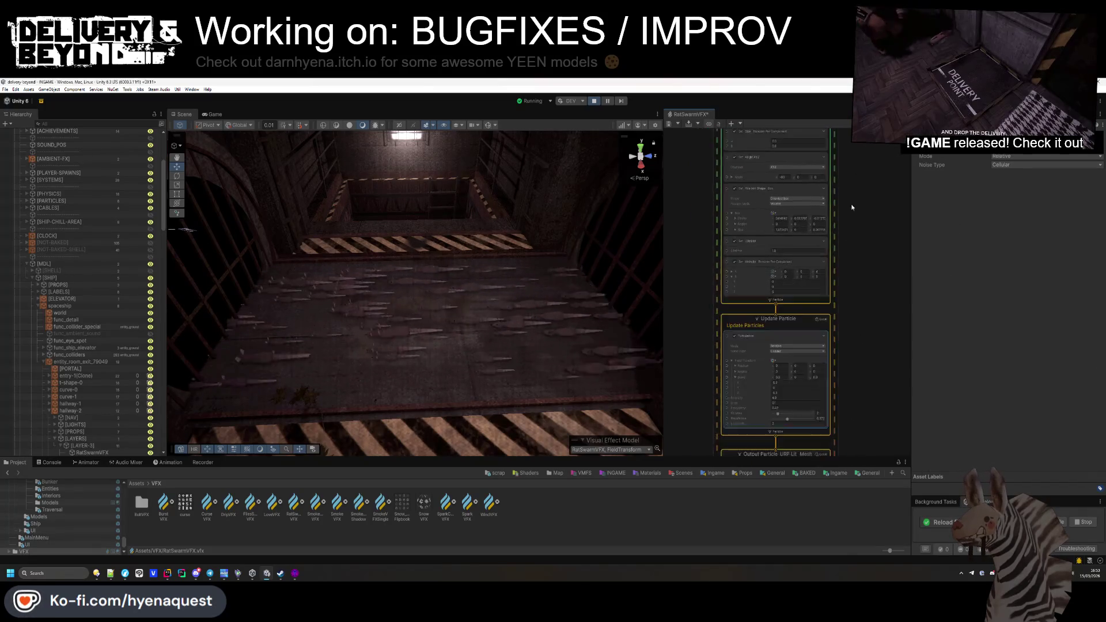
pyautogui.click(792, 337)
pyautogui.moveTo(792, 338); pyautogui.dragTo(792, 364)
pyautogui.click(783, 311)
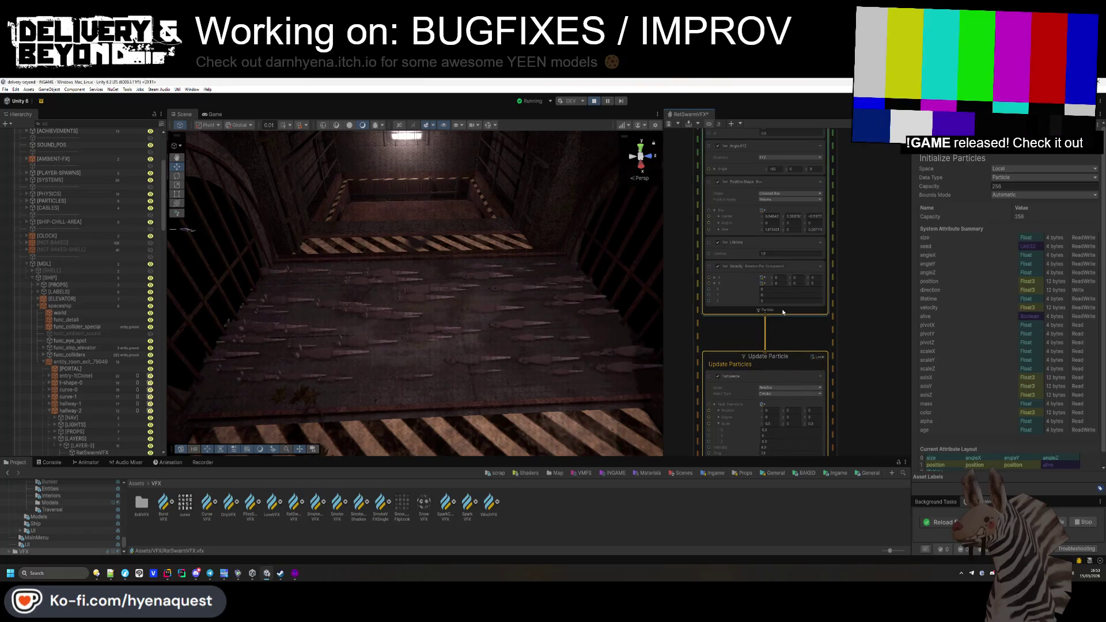
# Step: Add a Set Color block to Initialize Particle and pick a grey colour
pyautogui.press('space')
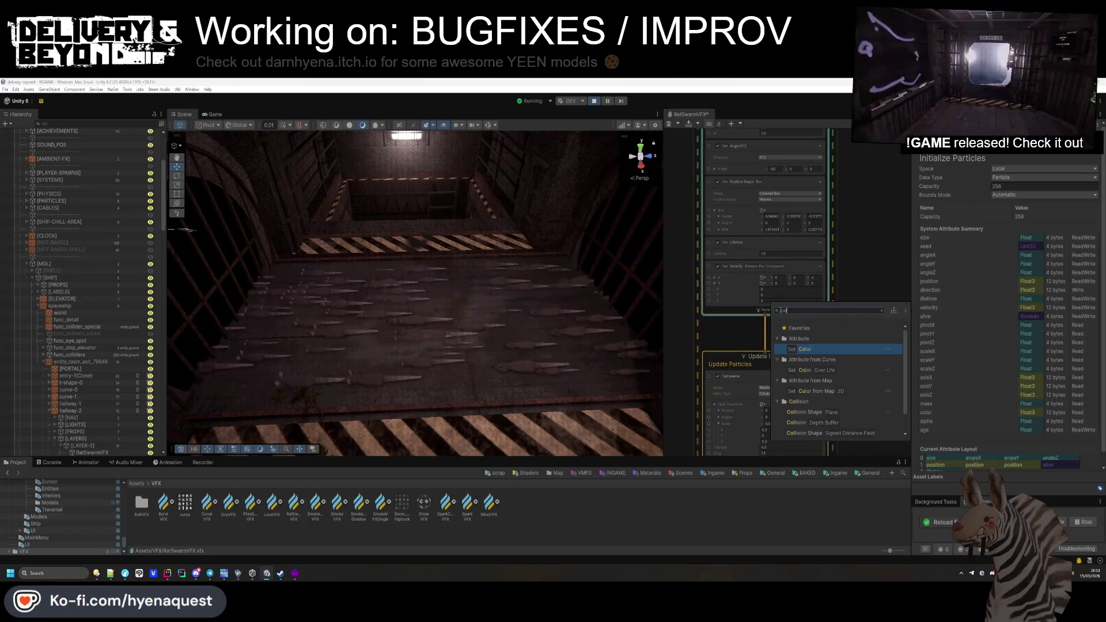
pyautogui.press('Return')
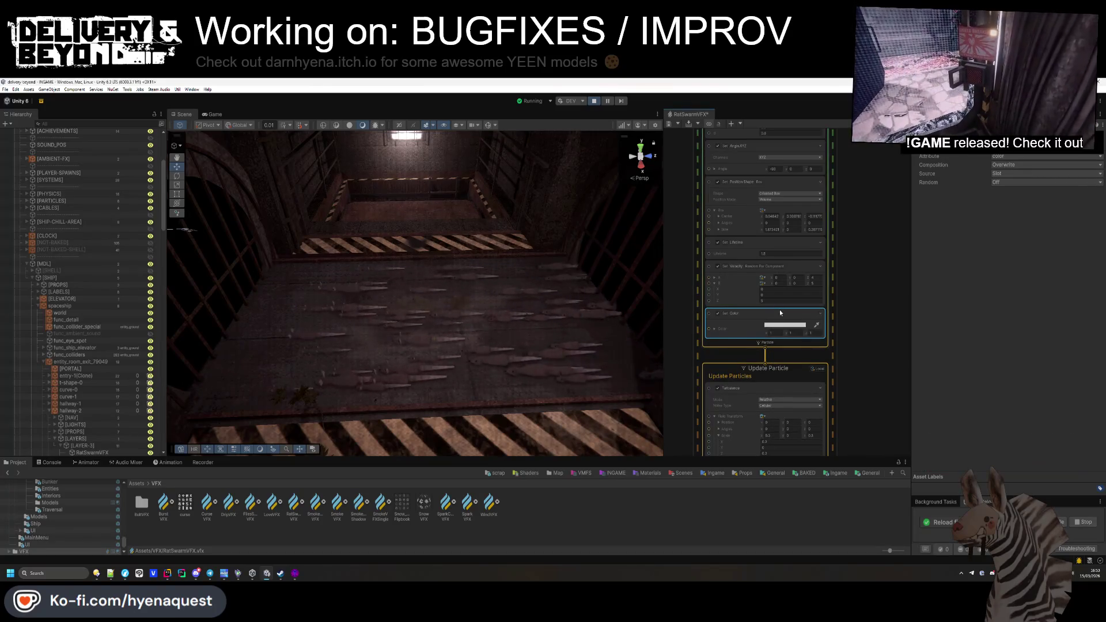
pyautogui.click(783, 331)
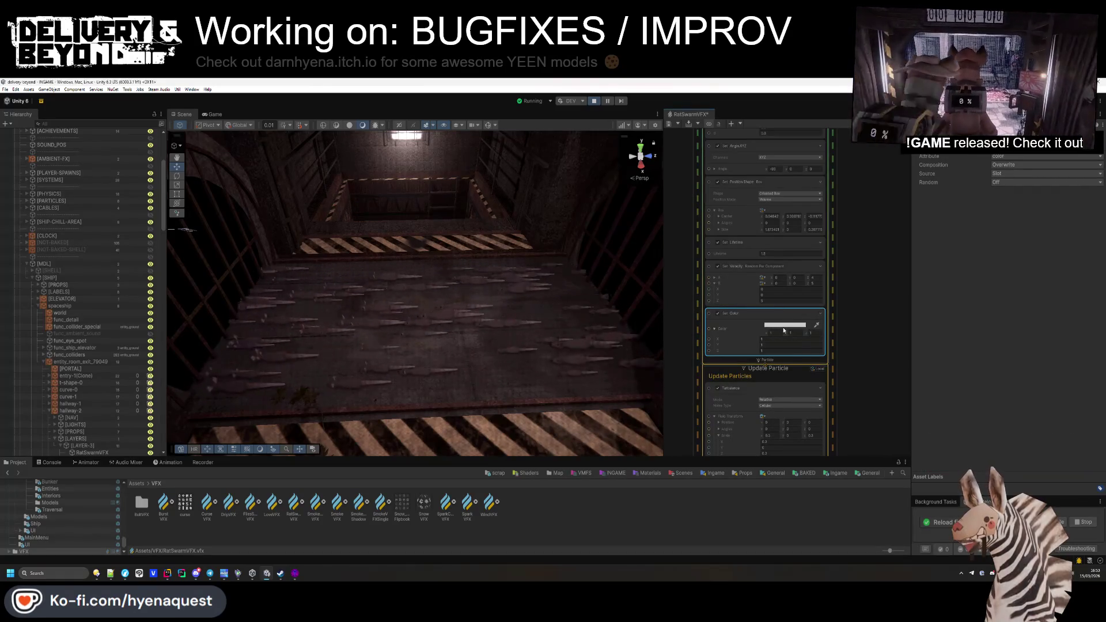
pyautogui.click(779, 325)
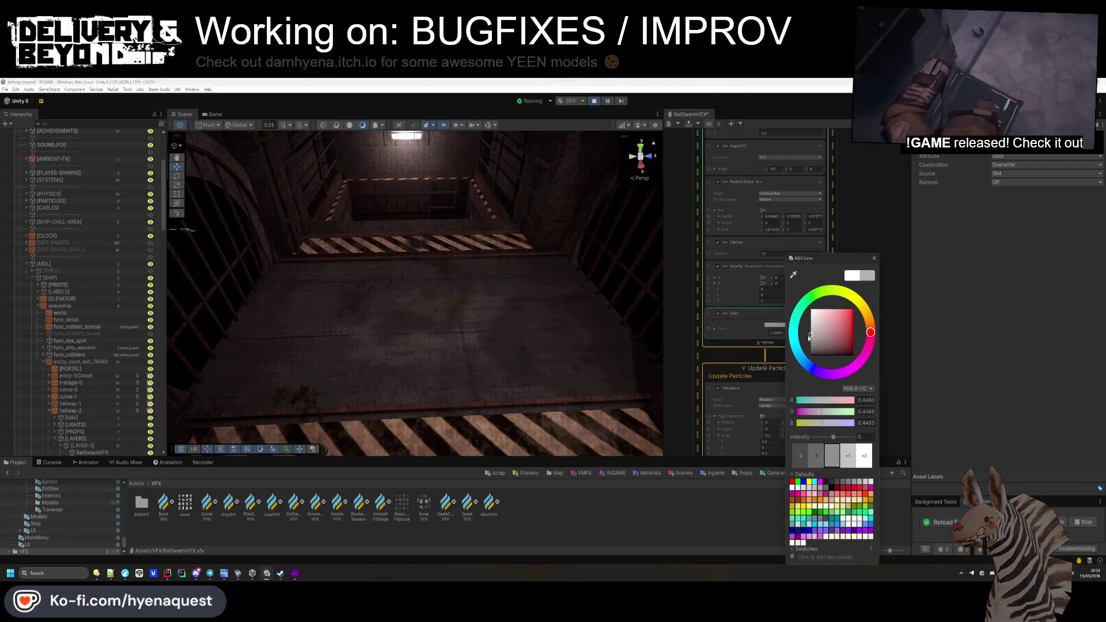
pyautogui.moveTo(810, 337); pyautogui.dragTo(805, 343)
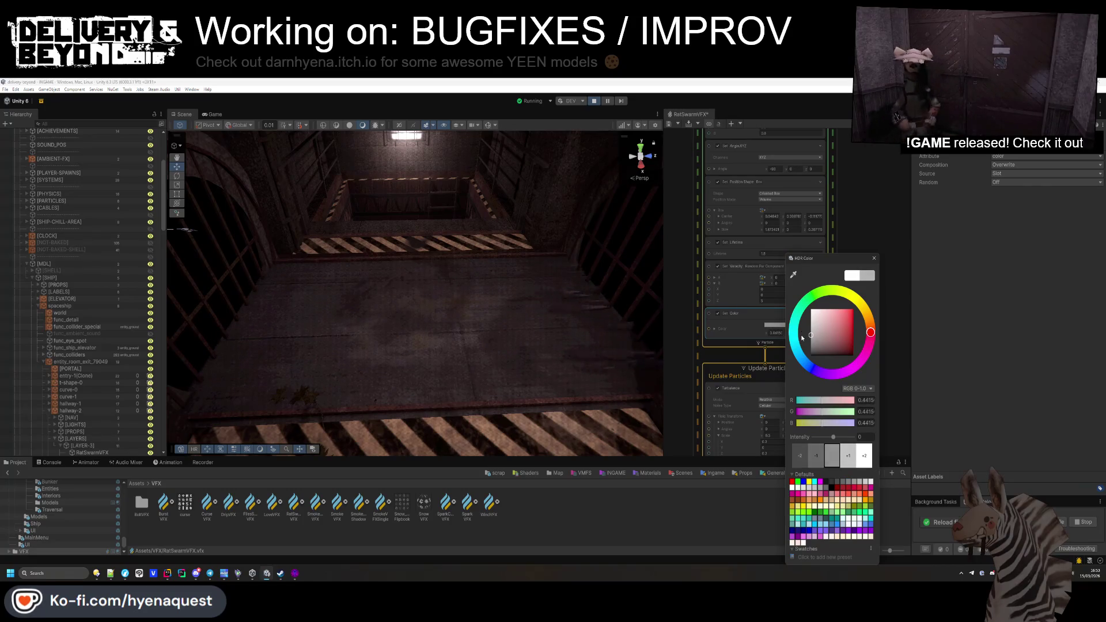
pyautogui.moveTo(795, 368); pyautogui.dragTo(793, 353)
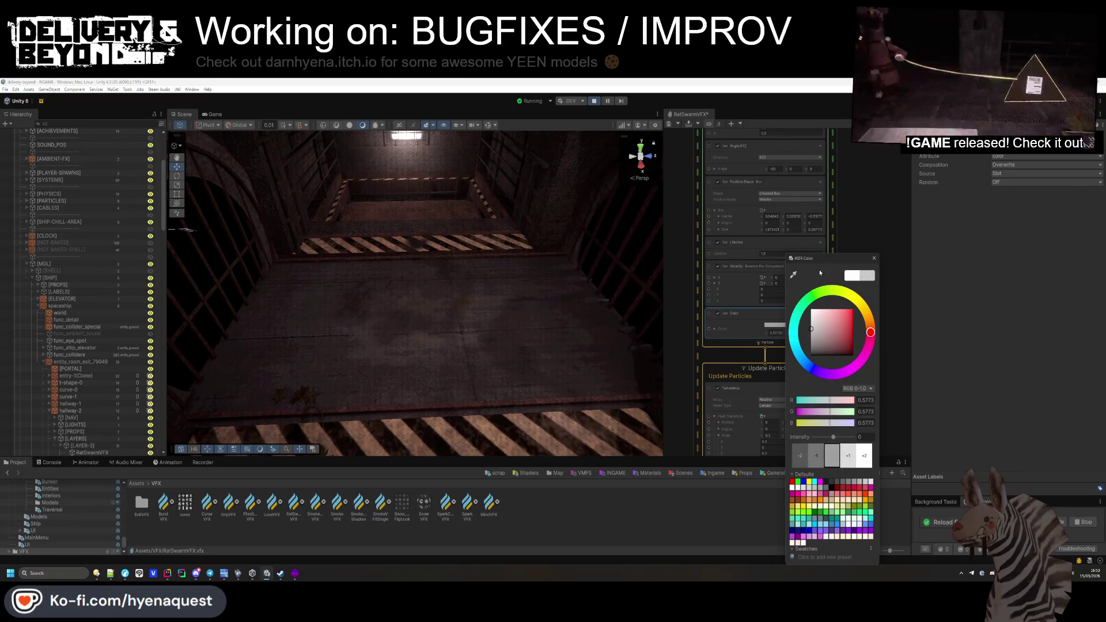
pyautogui.click(851, 239)
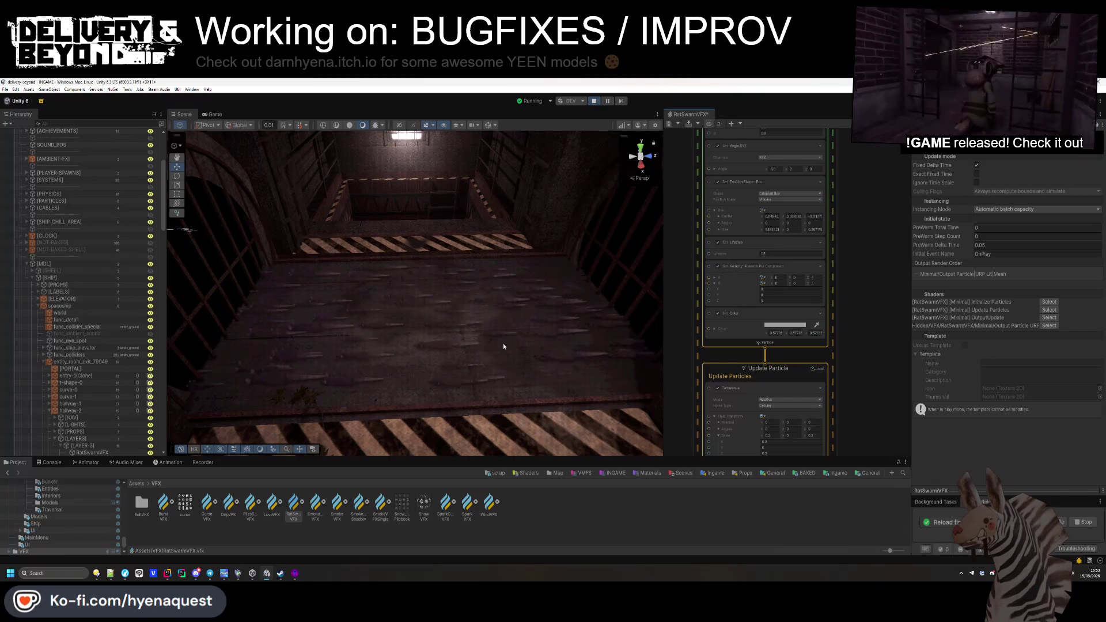
# Step: Reopen the Set Color picker and darken the rats' grey further
pyautogui.scroll(-5, 841, 331)
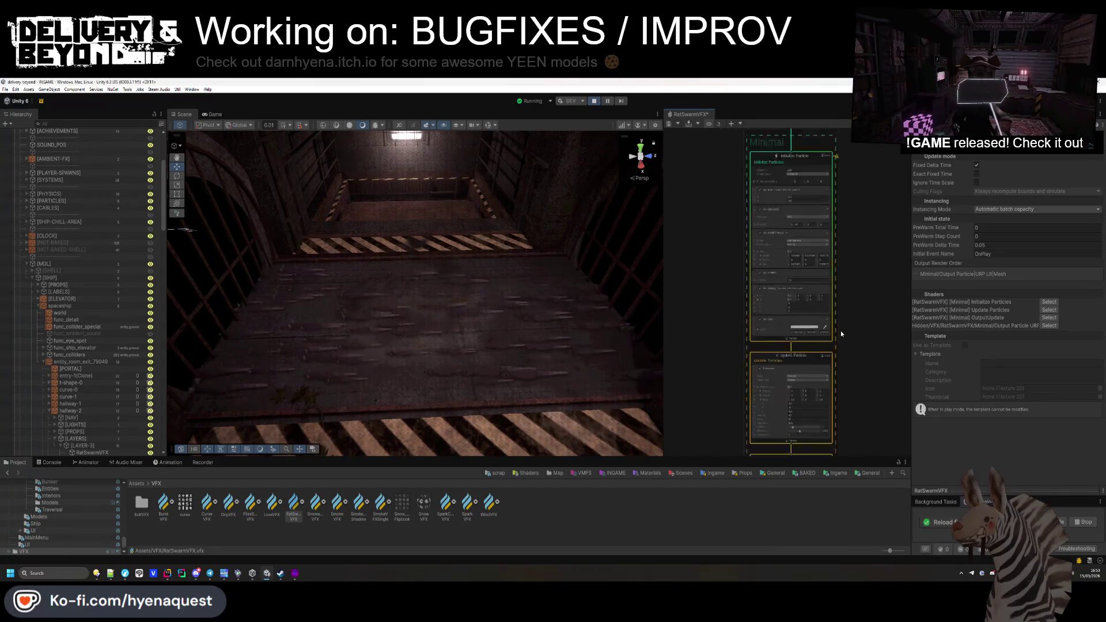
pyautogui.scroll(3, 776, 362)
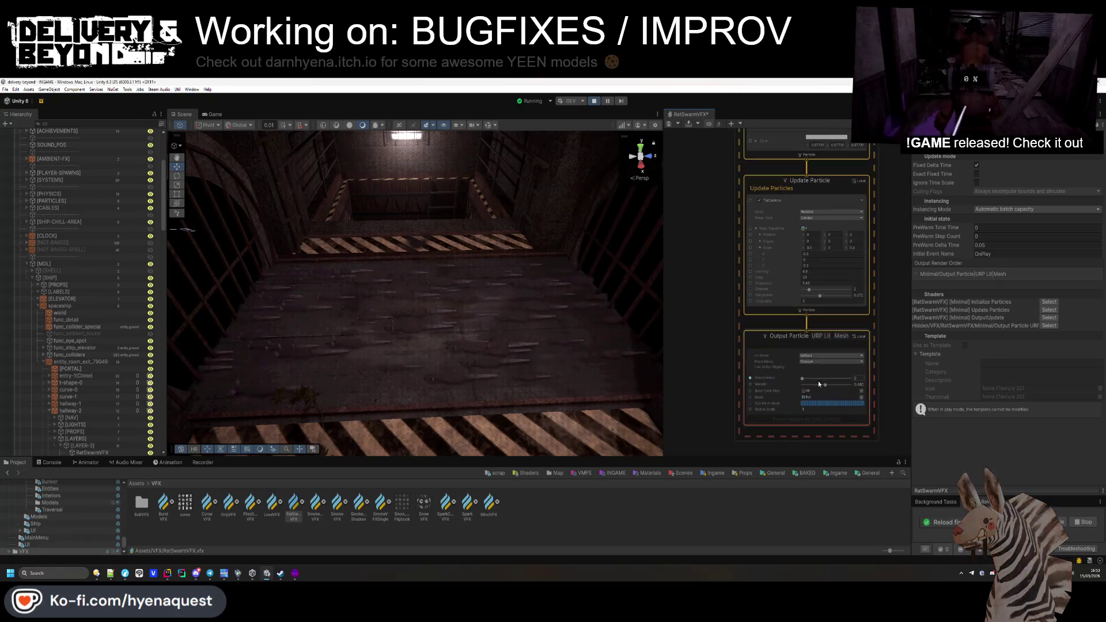
pyautogui.click(783, 383)
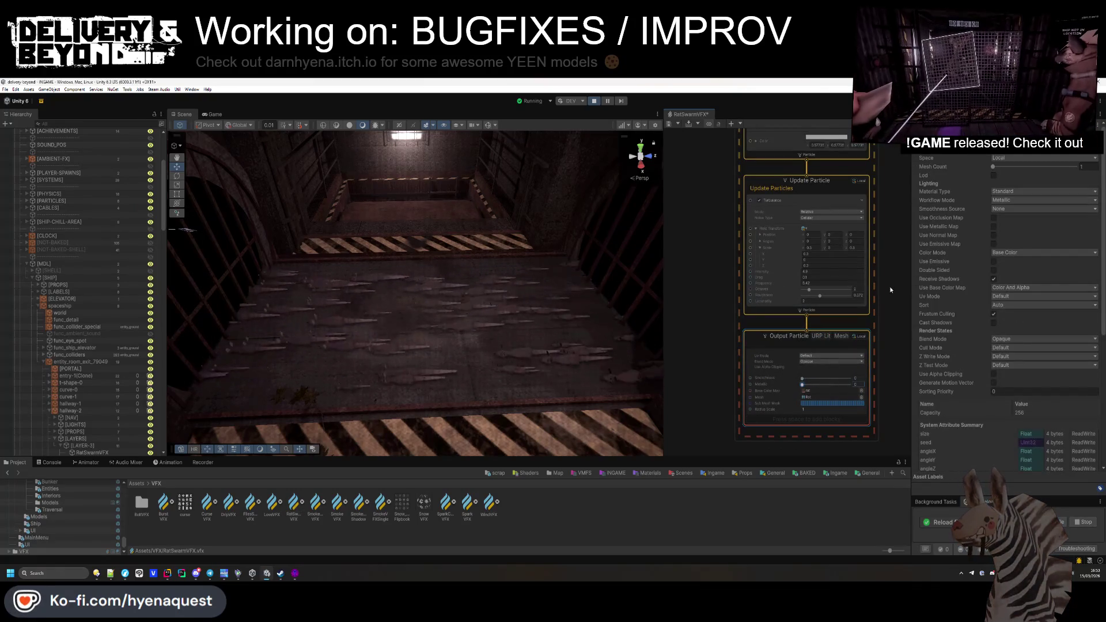
pyautogui.moveTo(890, 287); pyautogui.dragTo(865, 403)
pyautogui.click(821, 264)
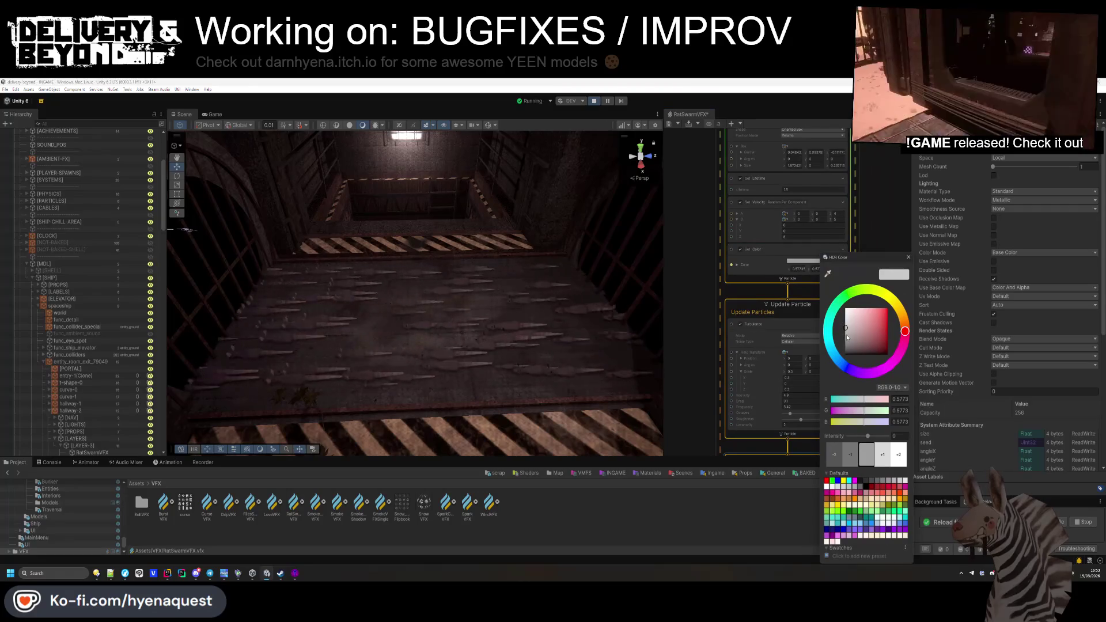
pyautogui.moveTo(839, 340); pyautogui.dragTo(833, 341)
pyautogui.click(890, 223)
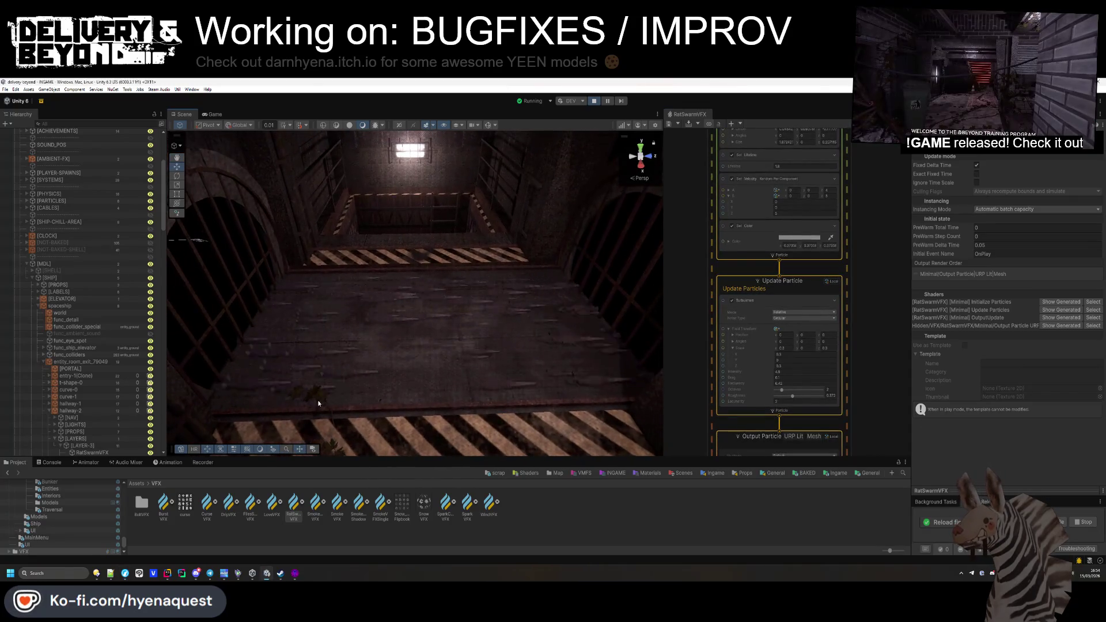
pyautogui.middleClick(690, 114)
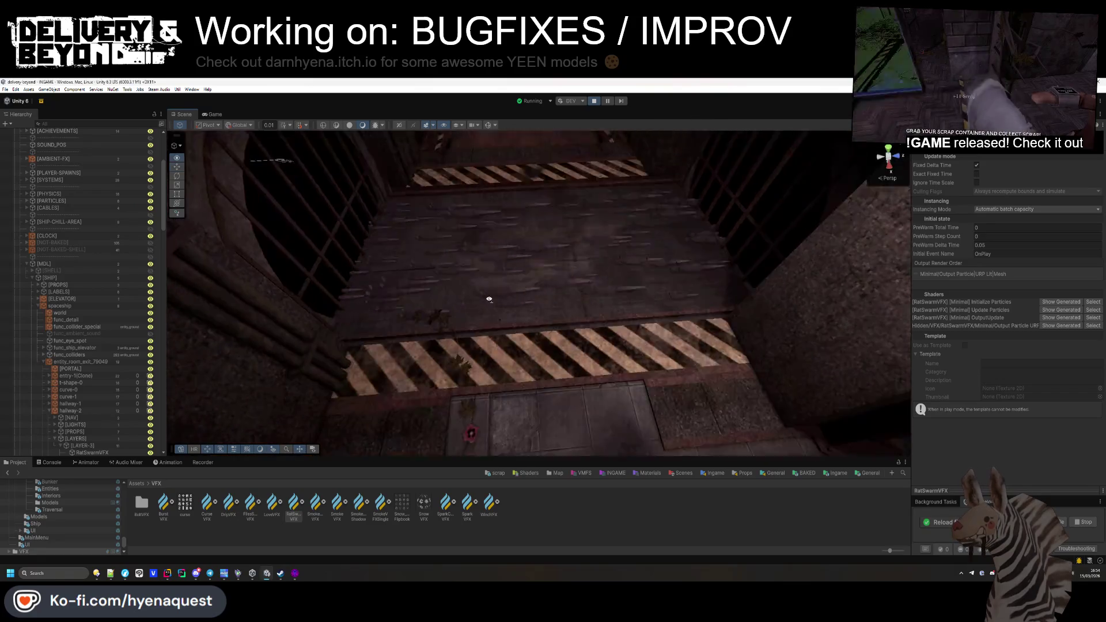
pyautogui.moveTo(490, 286)
pyautogui.mouseDown()
pyautogui.moveTo(481, 180)
pyautogui.moveTo(637, 314)
pyautogui.moveTo(507, 261)
pyautogui.moveTo(487, 185)
pyautogui.moveTo(701, 148)
pyautogui.moveTo(637, 257)
pyautogui.moveTo(487, 275)
pyautogui.moveTo(692, 302)
pyautogui.moveTo(637, 409)
pyautogui.moveTo(435, 375)
pyautogui.mouseUp()
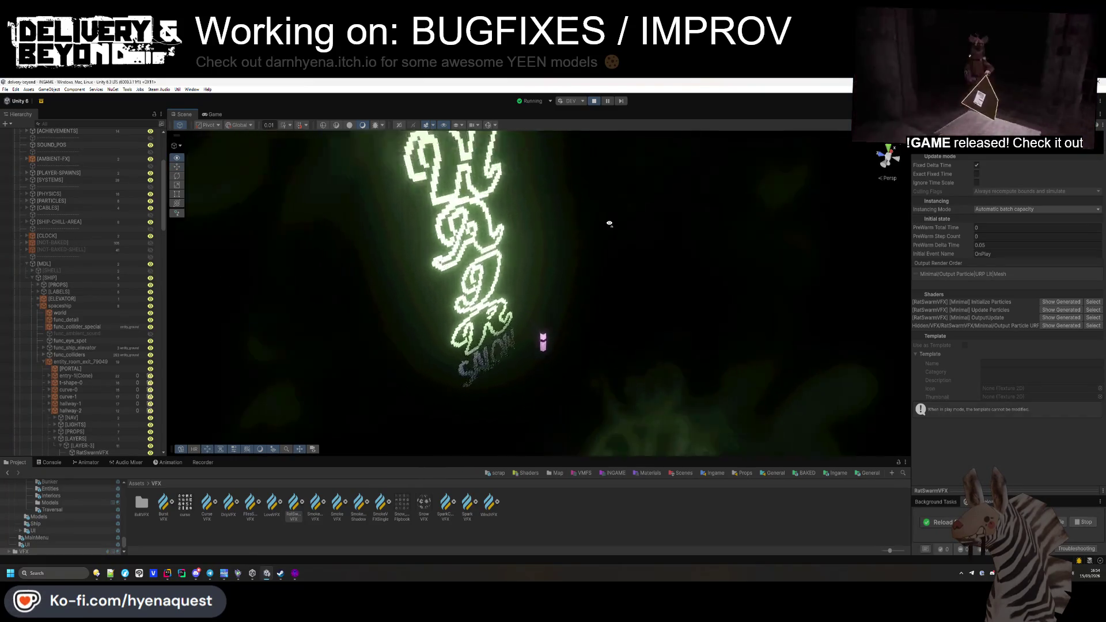
pyautogui.click(81, 229)
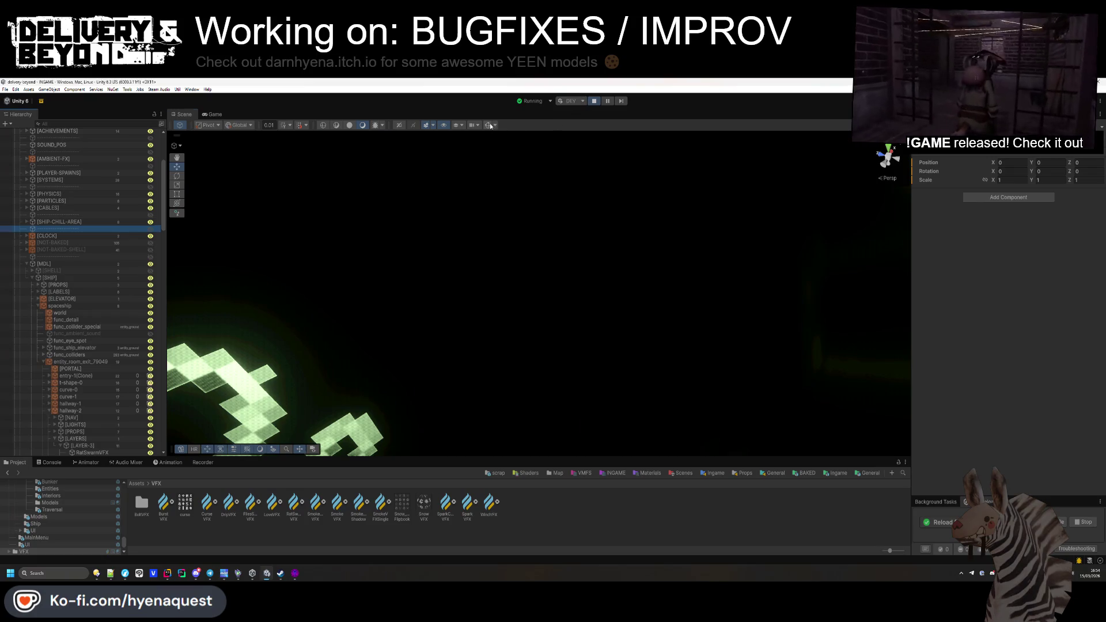
pyautogui.moveTo(487, 129)
pyautogui.mouseDown()
pyautogui.moveTo(757, 353)
pyautogui.moveTo(705, 365)
pyautogui.moveTo(510, 365)
pyautogui.moveTo(466, 314)
pyautogui.moveTo(762, 312)
pyautogui.moveTo(595, 340)
pyautogui.mouseUp()
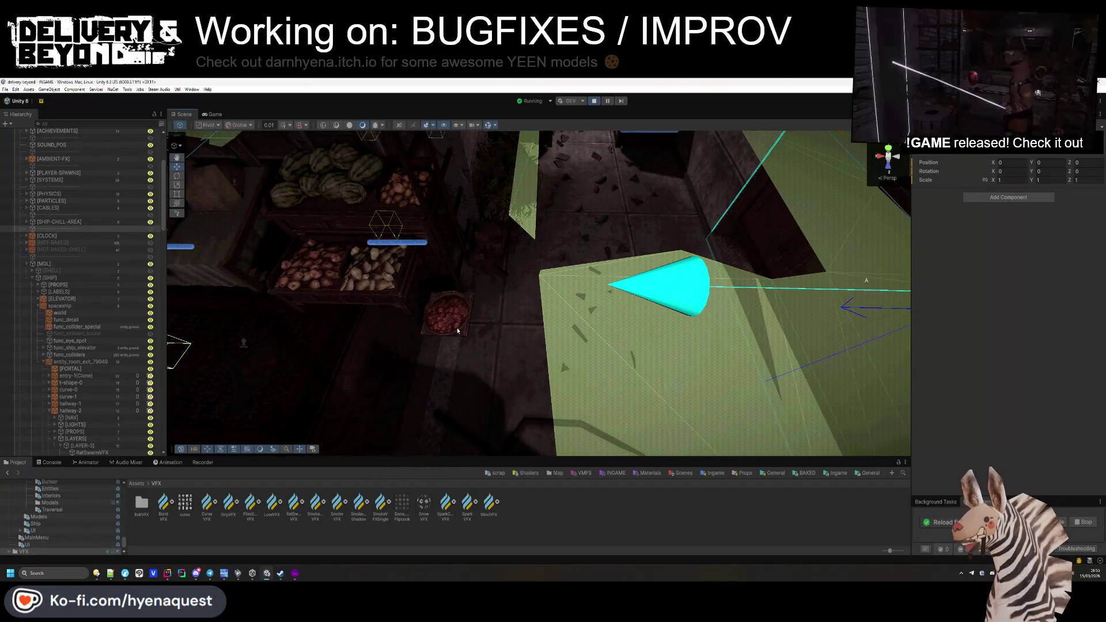
pyautogui.moveTo(457, 331)
pyautogui.mouseDown()
pyautogui.moveTo(344, 313)
pyautogui.moveTo(384, 339)
pyautogui.moveTo(391, 307)
pyautogui.moveTo(322, 271)
pyautogui.mouseUp()
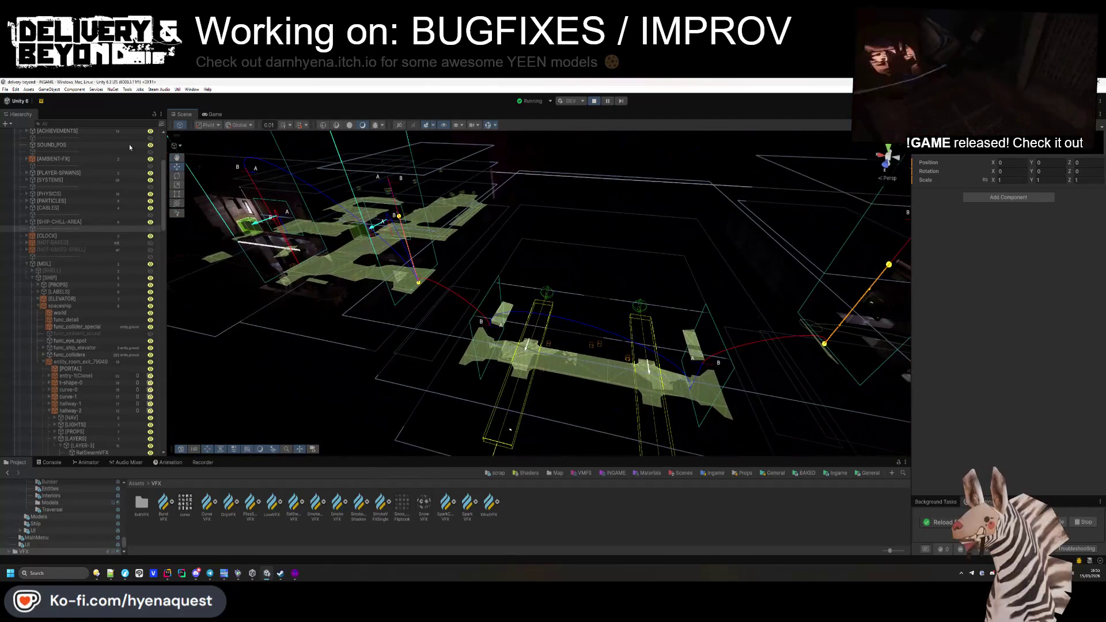
pyautogui.scroll(5, 66, 160)
# Step: Set the DebugController's World Index to 4 and generate a new world
pyautogui.click(58, 147)
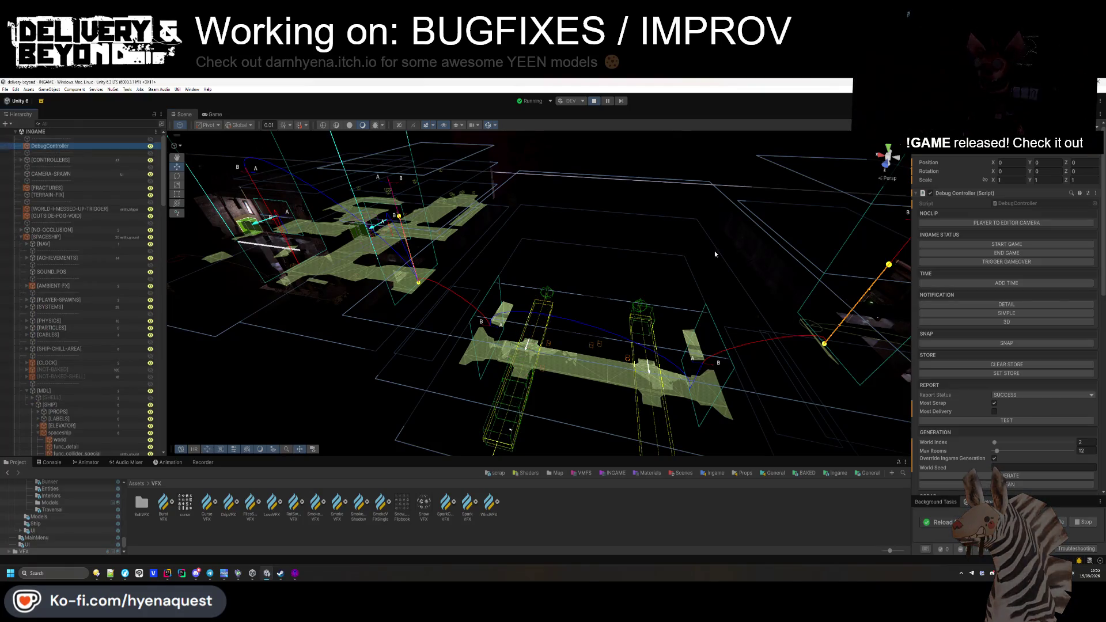
pyautogui.click(1069, 422)
pyautogui.click(1084, 442)
pyautogui.write('4')
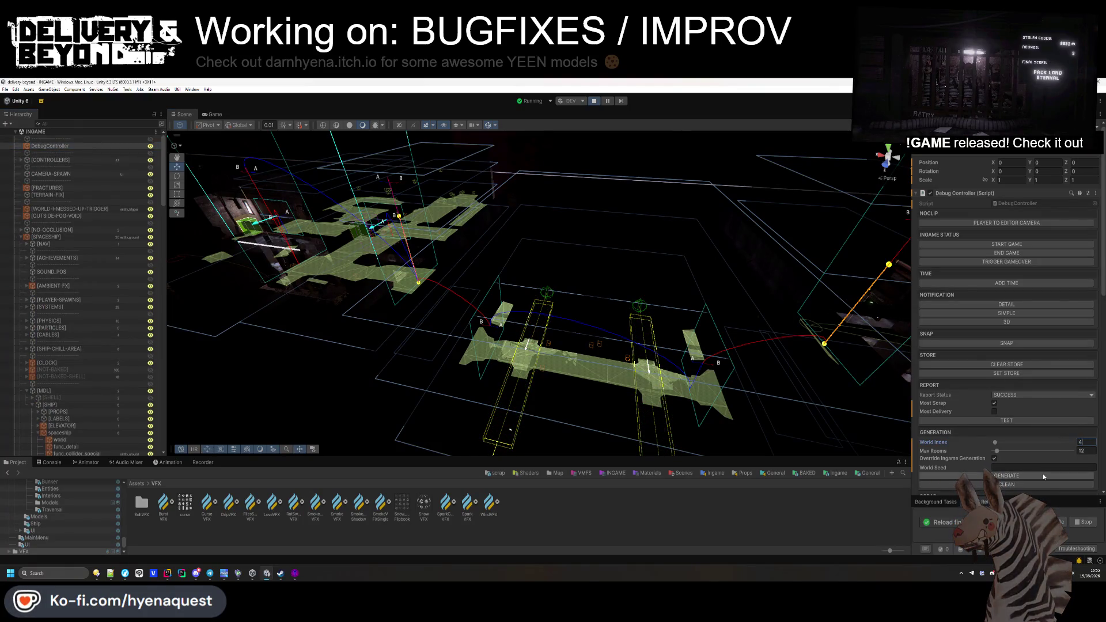
pyautogui.click(1044, 477)
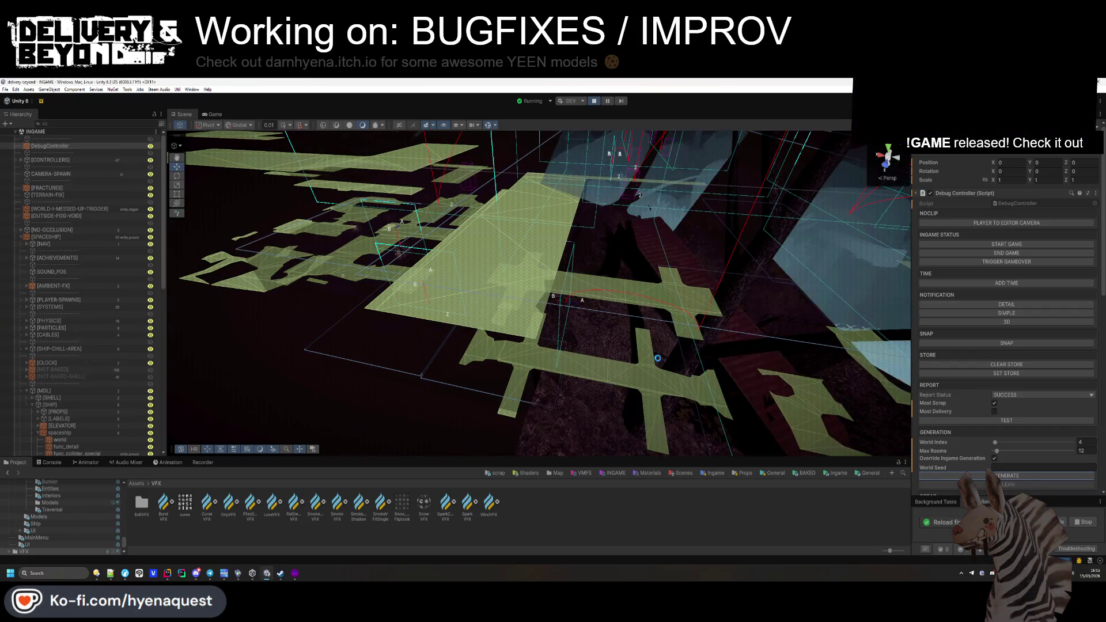
# Step: Fly over the newly generated navmesh, then stop play mode with Ctrl+P
pyautogui.moveTo(552, 334)
pyautogui.mouseDown()
pyautogui.moveTo(548, 363)
pyautogui.moveTo(603, 385)
pyautogui.moveTo(563, 390)
pyautogui.moveTo(566, 399)
pyautogui.mouseUp()
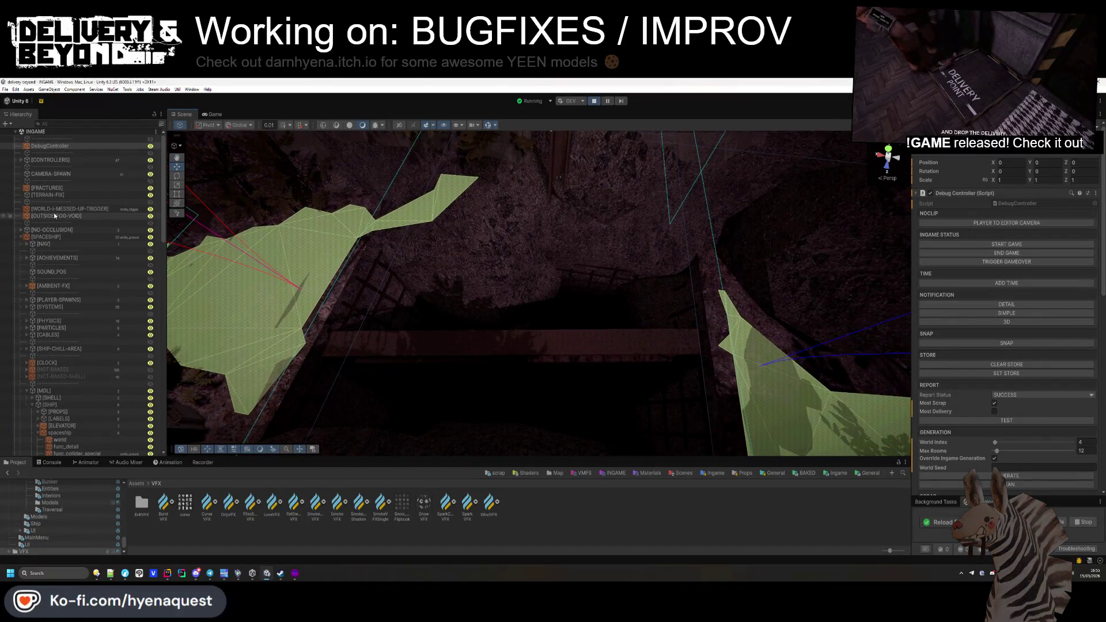
pyautogui.moveTo(631, 285)
pyautogui.mouseDown()
pyautogui.moveTo(684, 321)
pyautogui.moveTo(693, 306)
pyautogui.mouseUp()
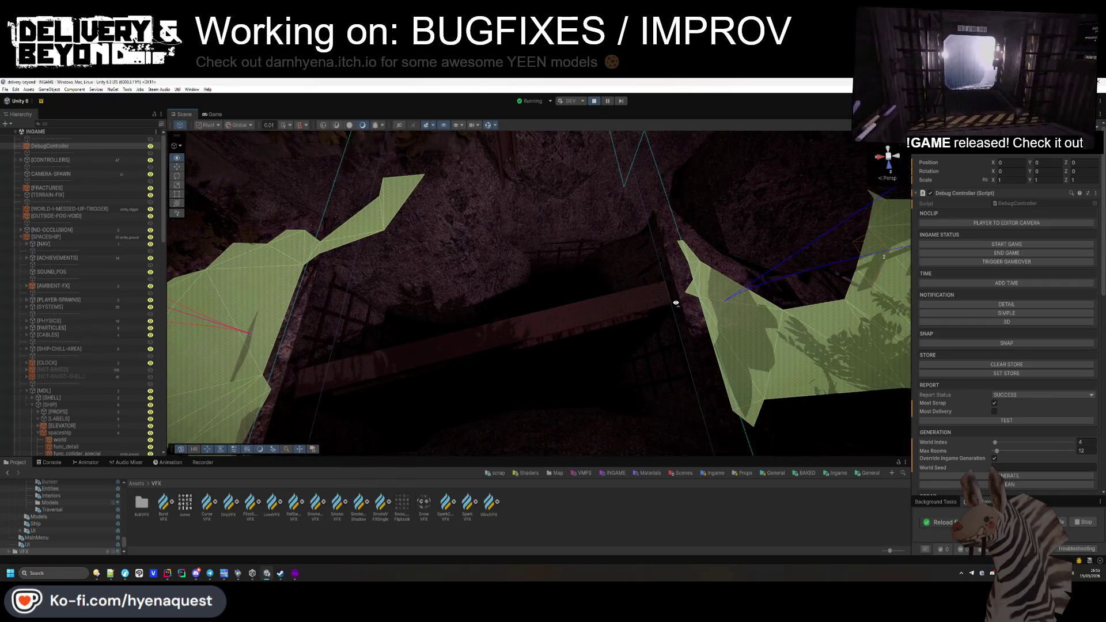
pyautogui.moveTo(681, 295)
pyautogui.mouseDown()
pyautogui.moveTo(782, 256)
pyautogui.moveTo(668, 253)
pyautogui.moveTo(588, 296)
pyautogui.moveTo(582, 272)
pyautogui.moveTo(709, 296)
pyautogui.moveTo(697, 295)
pyautogui.moveTo(738, 308)
pyautogui.moveTo(726, 323)
pyautogui.moveTo(813, 294)
pyautogui.moveTo(794, 249)
pyautogui.mouseUp()
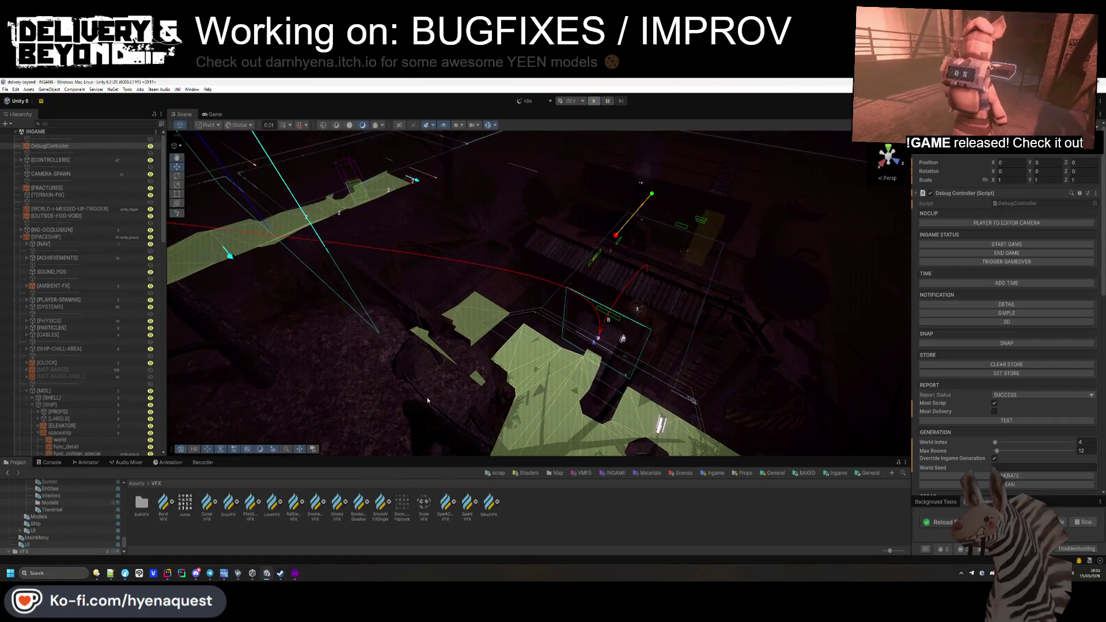
pyautogui.hotkey('ctrl', 'p')
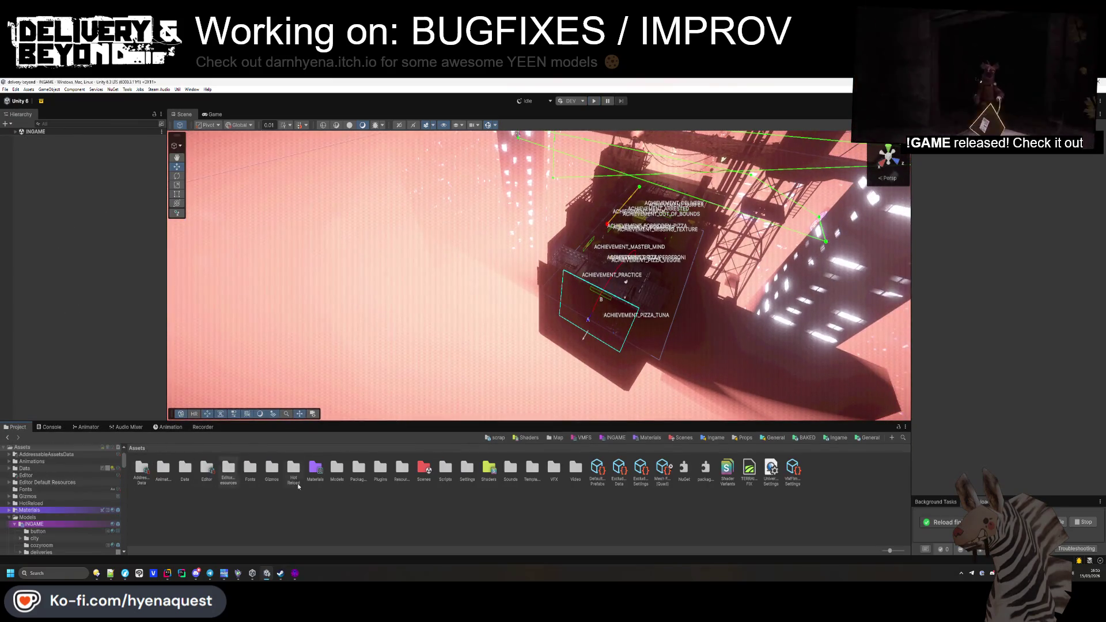
# Step: Open the Trenches entry-0 prefab and collapse its Hierarchy groups
pyautogui.click(555, 438)
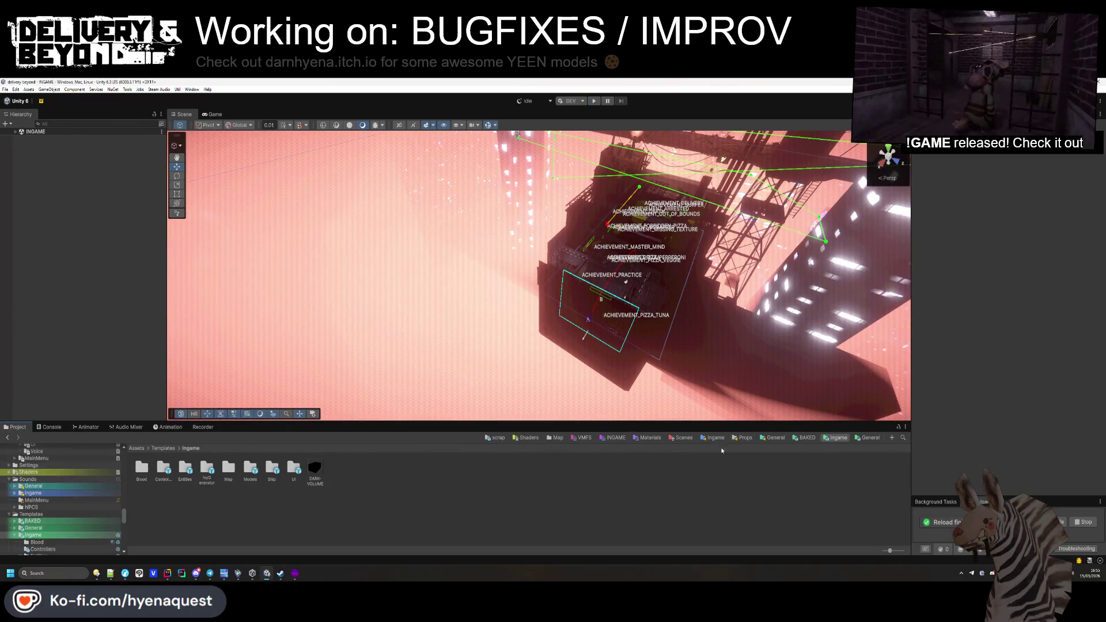
pyautogui.doubleClick(232, 474)
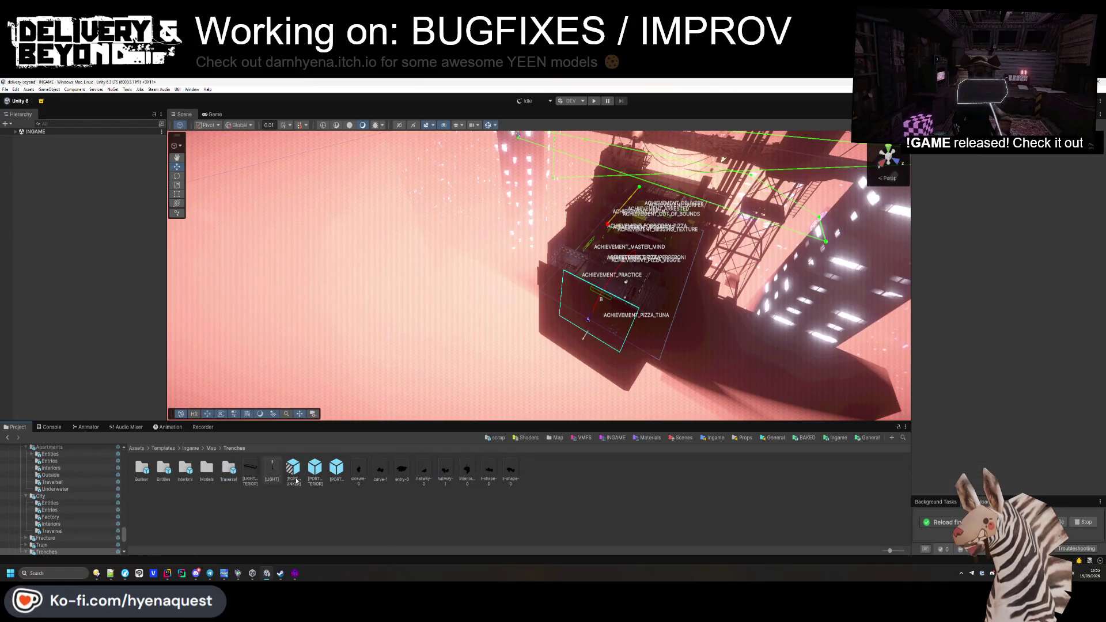
pyautogui.doubleClick(401, 467)
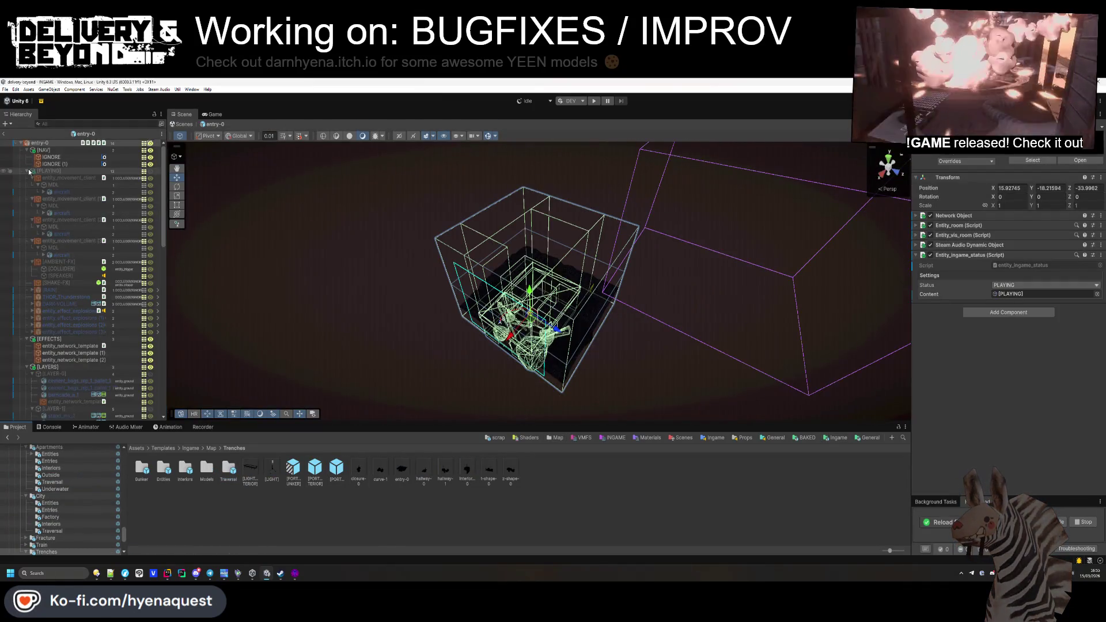
pyautogui.click(27, 171)
pyautogui.click(27, 178)
pyautogui.click(27, 185)
pyautogui.click(28, 192)
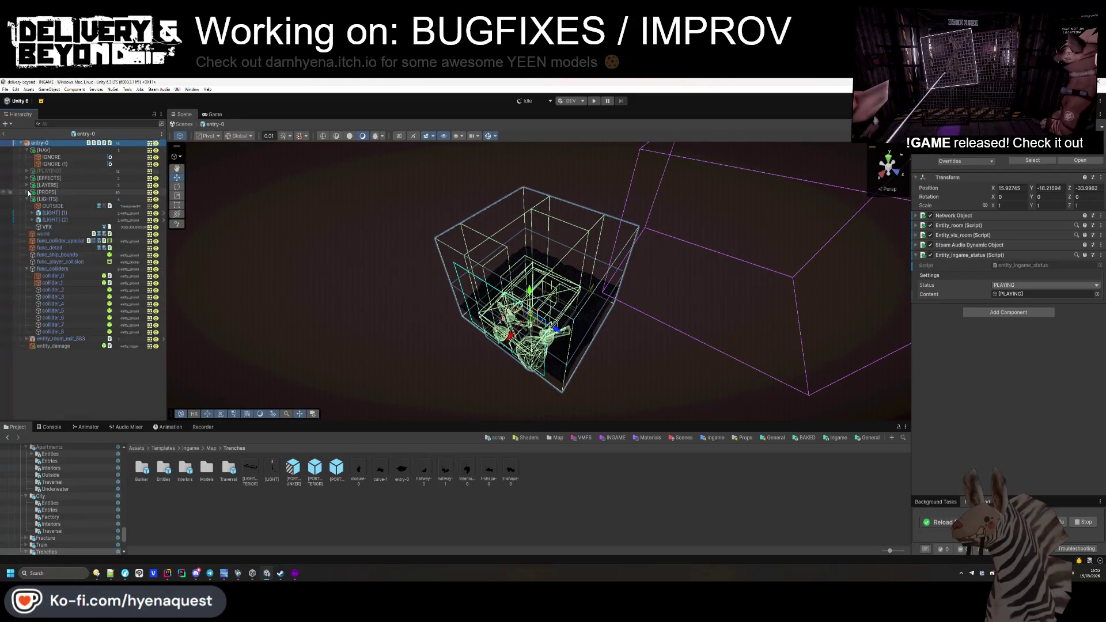
pyautogui.click(28, 199)
# Step: Duplicate the IGNORE (1) navmesh cut and set its Depth to 13.7
pyautogui.click(51, 165)
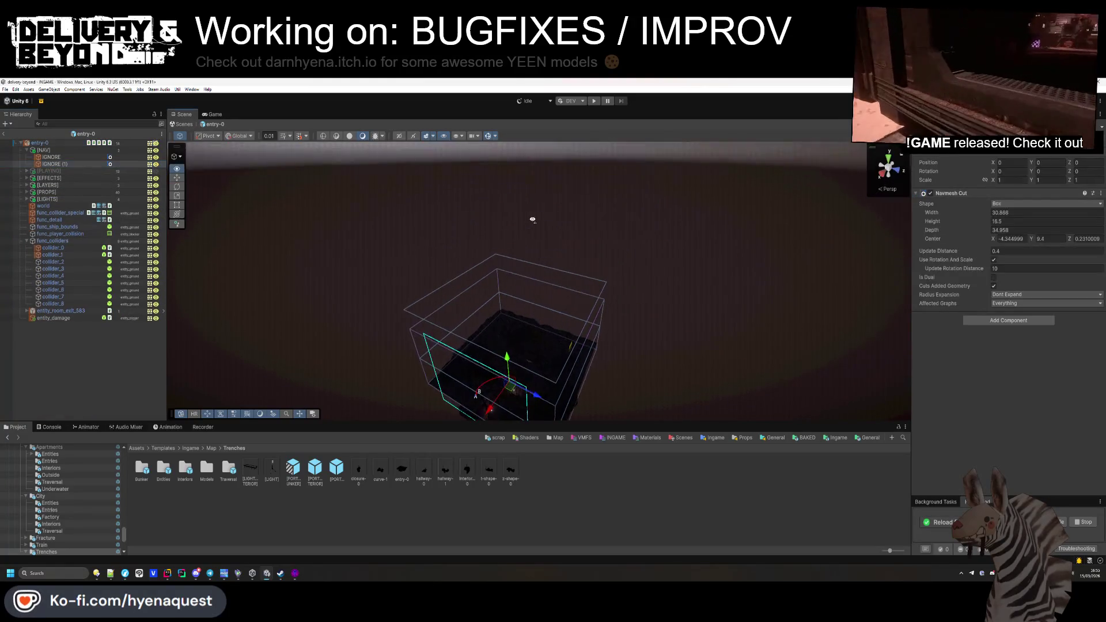
pyautogui.scroll(5, 533, 256)
pyautogui.hotkey('ctrl', 'd')
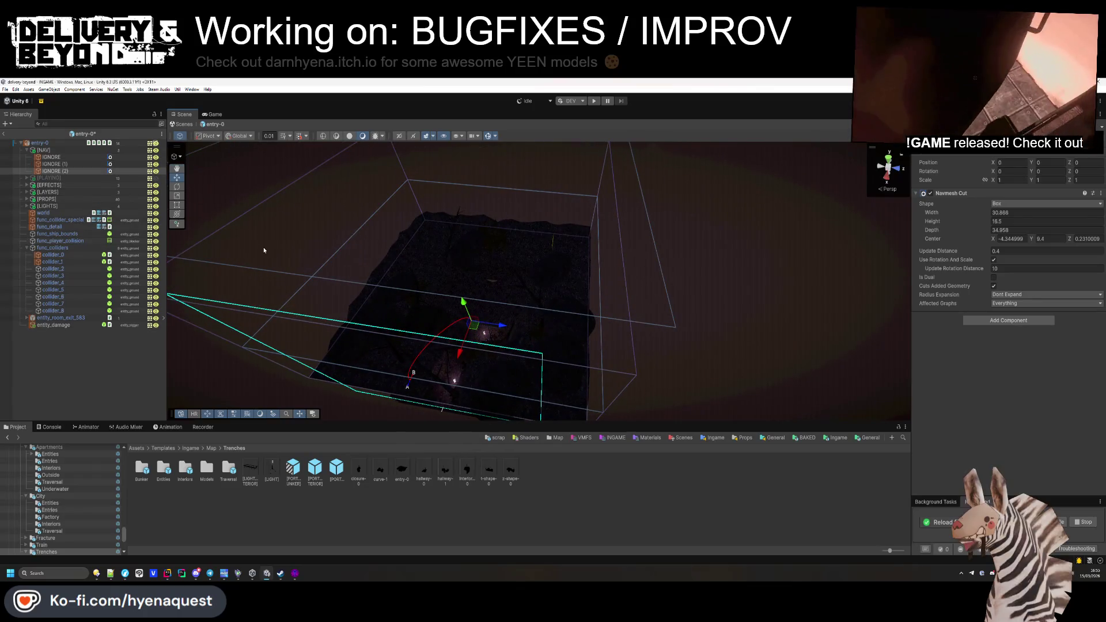
pyautogui.moveTo(984, 212); pyautogui.dragTo(956, 213)
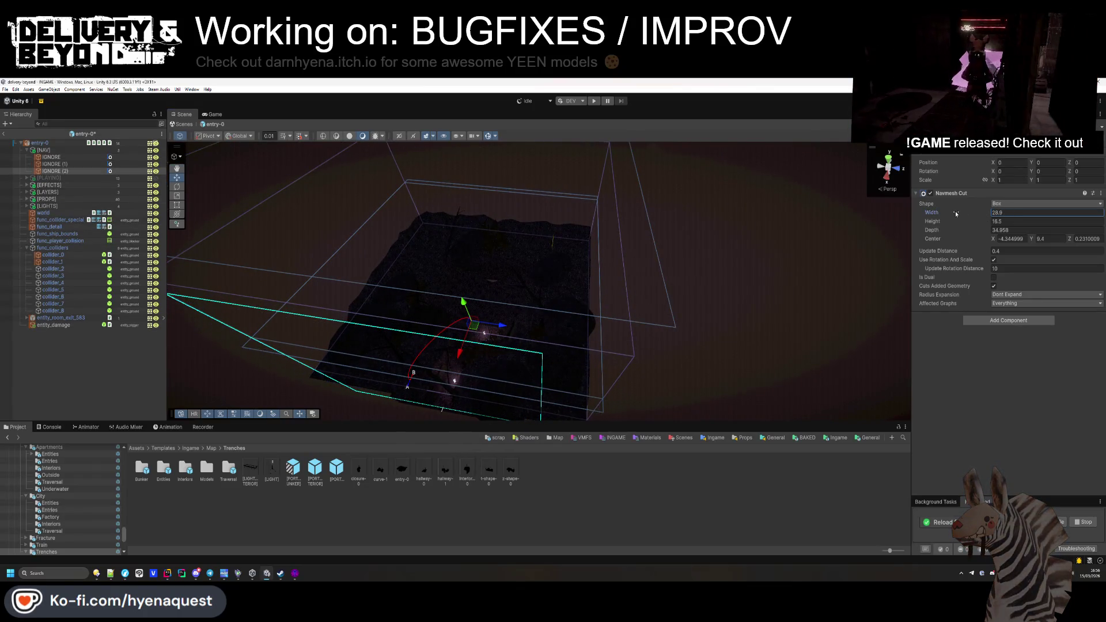
pyautogui.hotkey('ctrl', 'z')
pyautogui.moveTo(803, 239)
pyautogui.mouseDown()
pyautogui.moveTo(643, 261)
pyautogui.moveTo(706, 148)
pyautogui.moveTo(766, 201)
pyautogui.mouseUp()
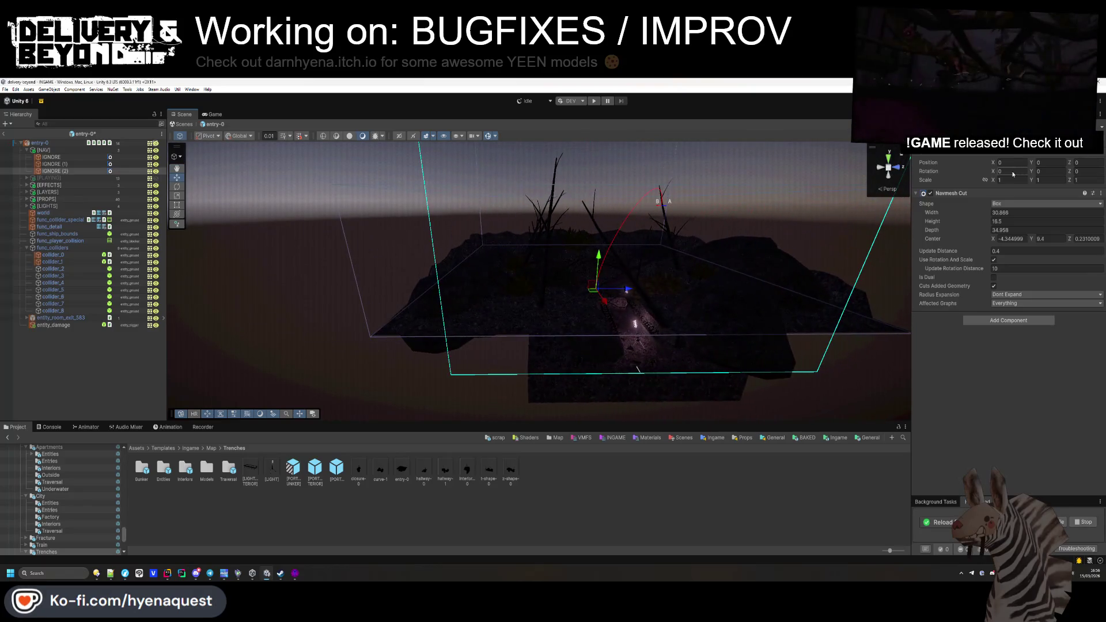
pyautogui.click(982, 231)
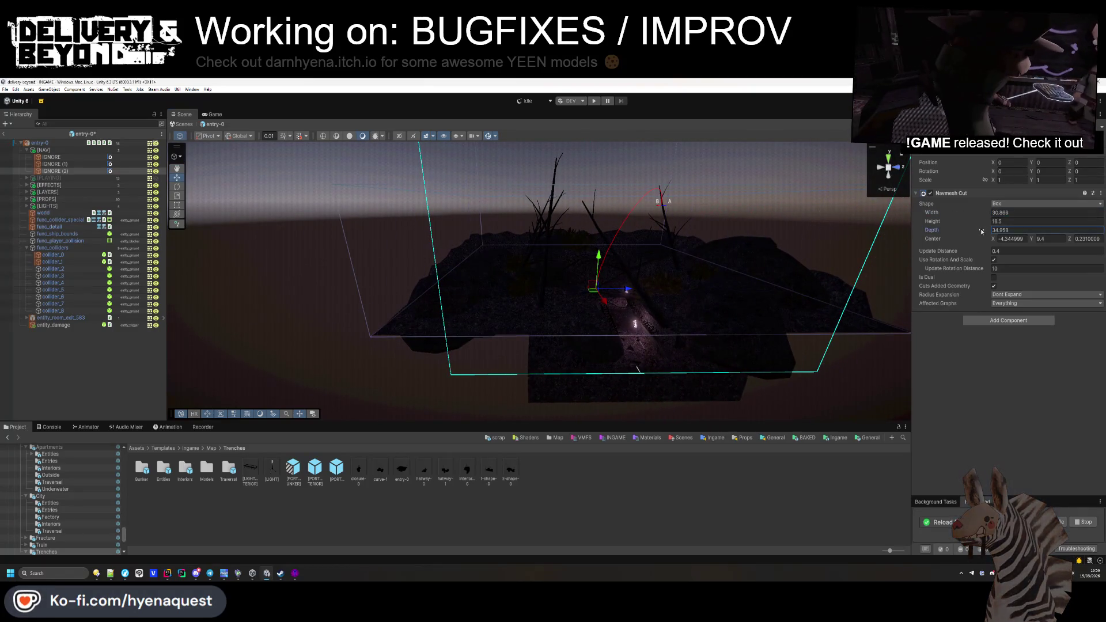
pyautogui.write('12.2')
pyautogui.moveTo(925, 233)
pyautogui.mouseDown()
pyautogui.moveTo(1065, 239)
pyautogui.moveTo(998, 239)
pyautogui.mouseUp()
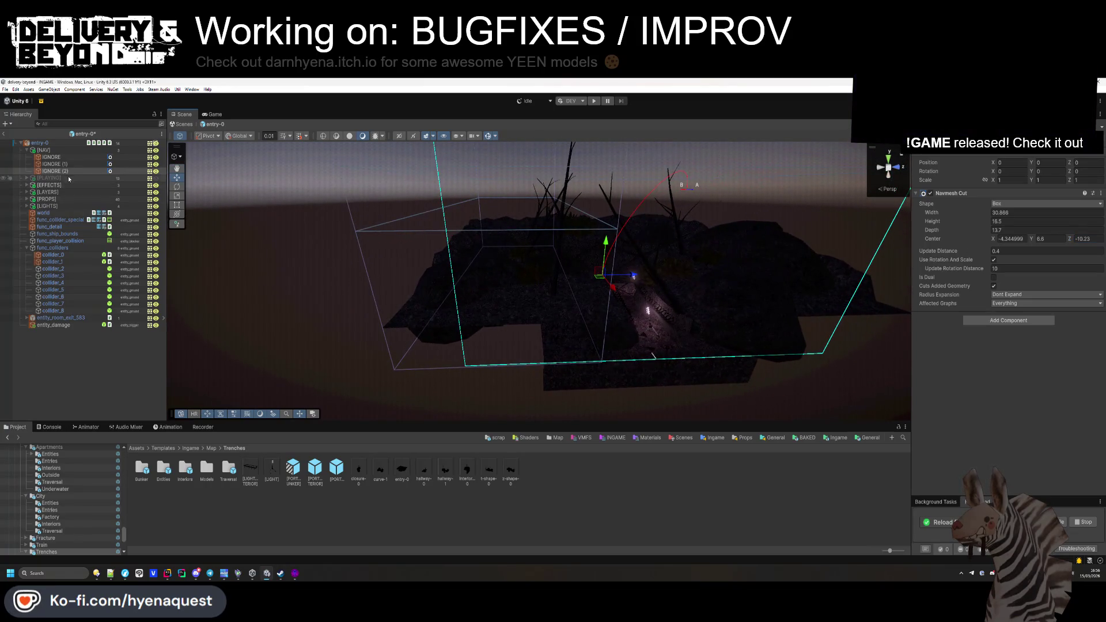
# Step: Duplicate it again as IGNORE (3) with Center Z mirrored to 10.23
pyautogui.hotkey('ctrl', 'd')
pyautogui.press('BackSpace')
pyautogui.moveTo(727, 316)
pyautogui.mouseDown()
pyautogui.moveTo(823, 311)
pyautogui.moveTo(605, 285)
pyautogui.mouseUp()
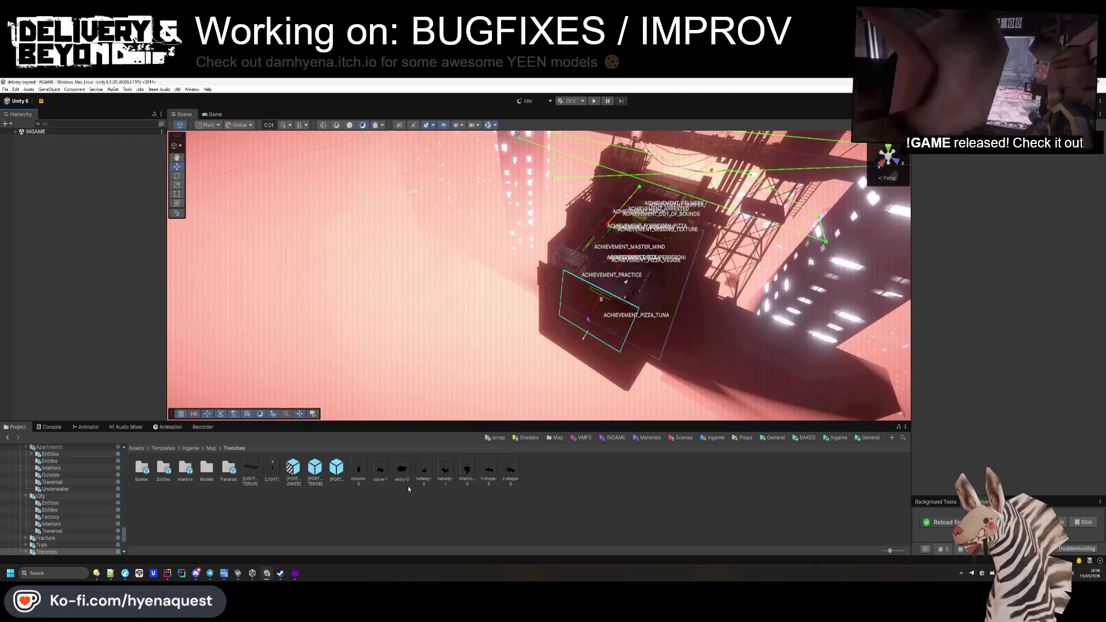
# Step: Open the hallway-1 prefab from the Trenches folder and zoom in on it
pyautogui.click(426, 470)
pyautogui.doubleClick(428, 471)
pyautogui.doubleClick(445, 472)
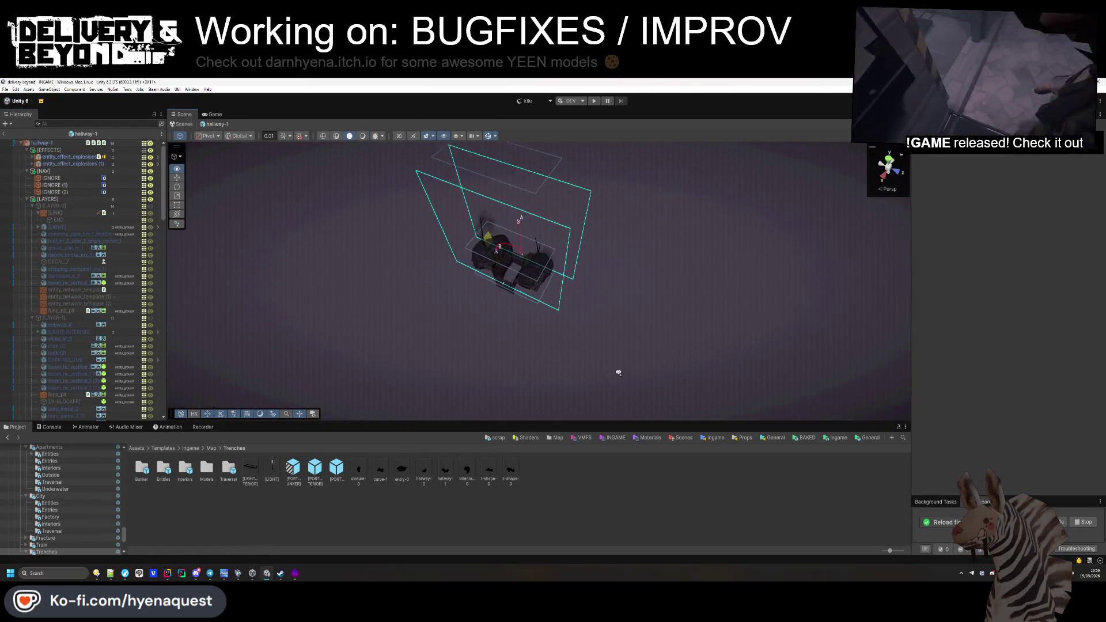
pyautogui.moveTo(618, 373); pyautogui.dragTo(159, 274)
# Step: Collapse the LAYER-0 to LAYER-4, [PROPS], [LIGHTS] and func_colliders groups
pyautogui.click(32, 206)
pyautogui.click(33, 212)
pyautogui.click(32, 219)
pyautogui.click(32, 226)
pyautogui.click(33, 234)
pyautogui.click(30, 249)
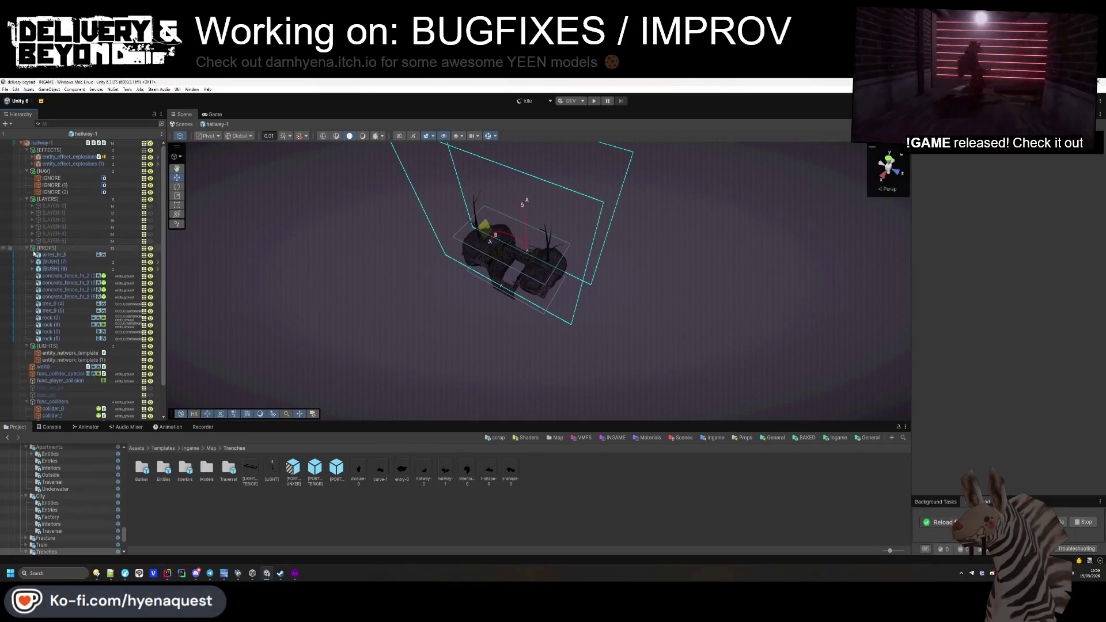
pyautogui.click(27, 248)
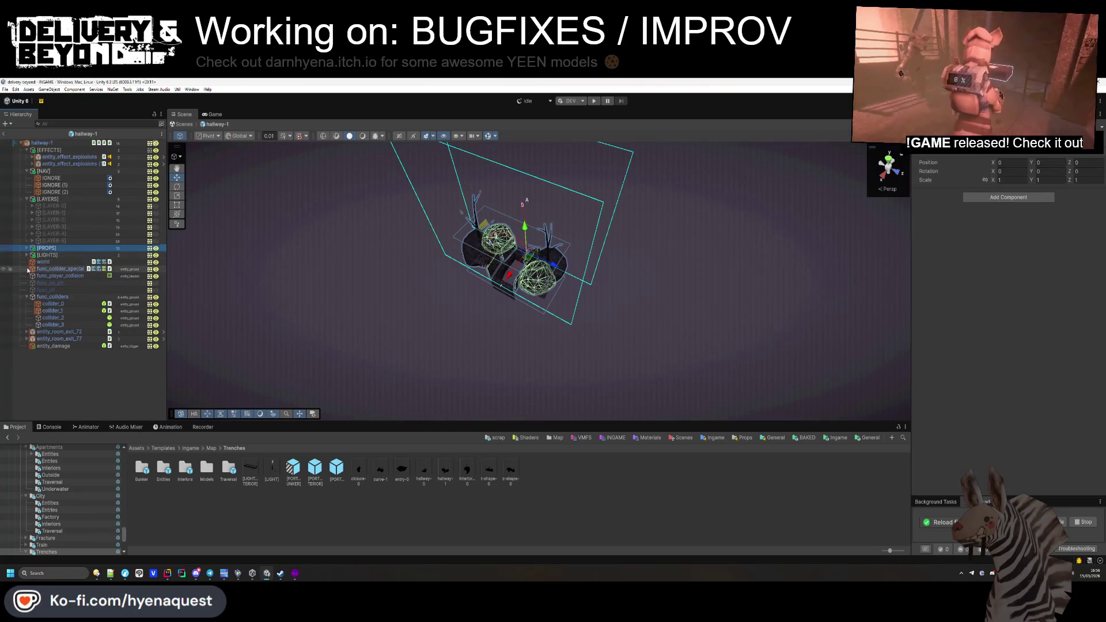
pyautogui.click(26, 255)
pyautogui.click(27, 297)
pyautogui.scroll(3, 419, 256)
pyautogui.scroll(5, 420, 256)
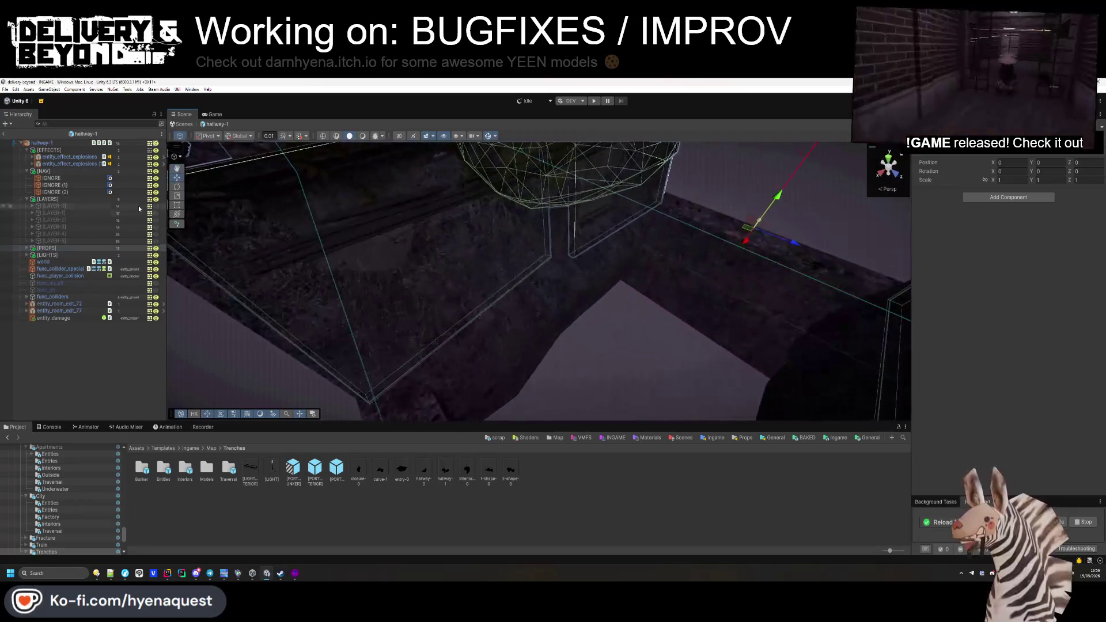
# Step: Hide [LAYER-0], show [LAYER-1], and bring up the [LAYER-1] options
pyautogui.click(157, 206)
pyautogui.click(157, 214)
pyautogui.moveTo(182, 219)
pyautogui.mouseDown()
pyautogui.moveTo(501, 313)
pyautogui.moveTo(486, 360)
pyautogui.moveTo(398, 294)
pyautogui.moveTo(346, 277)
pyautogui.mouseUp()
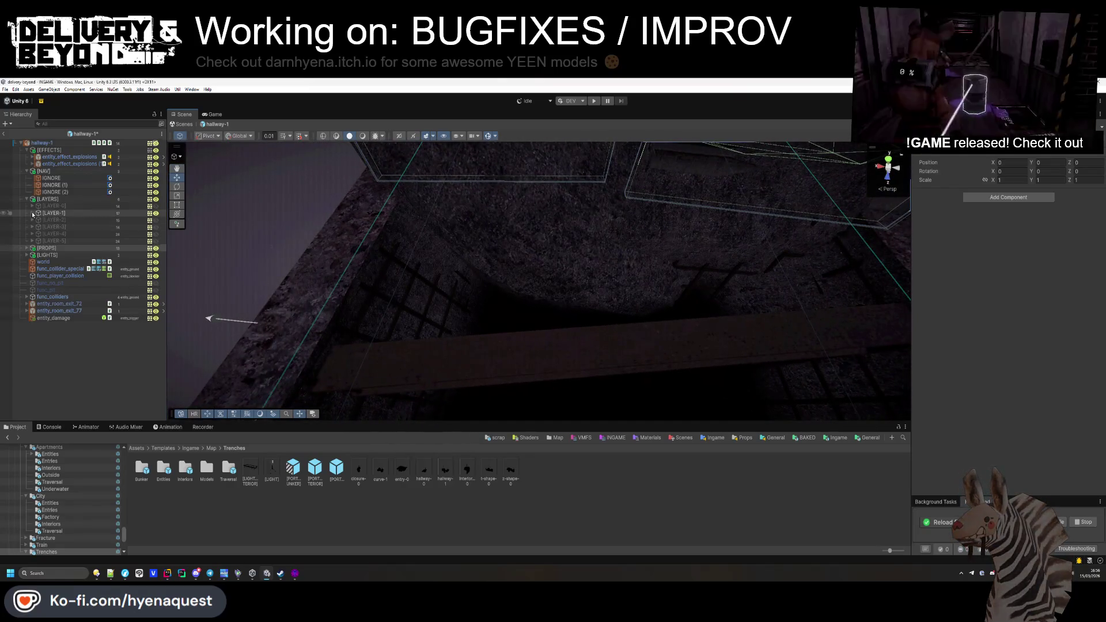
pyautogui.click(33, 213)
pyautogui.rightClick(52, 213)
# Step: Create an empty child named ADD under [LAYER-1] and give it a Navmesh Add component
pyautogui.click(86, 279)
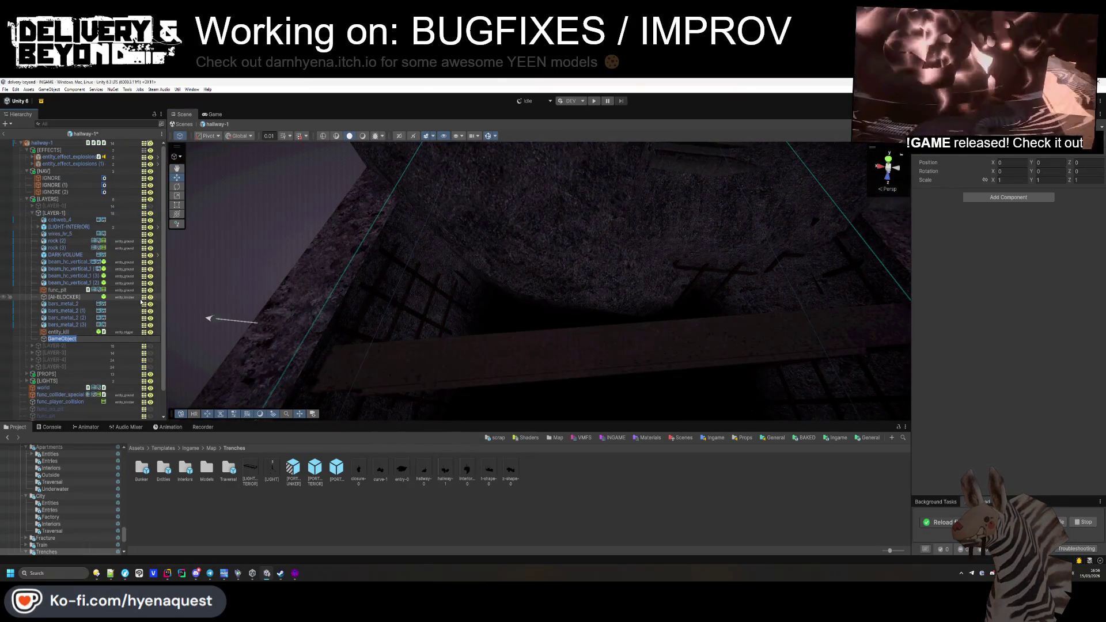
pyautogui.write('ADD')
pyautogui.press('Return')
pyautogui.hotkey('ctrl', 'shift', 'a')
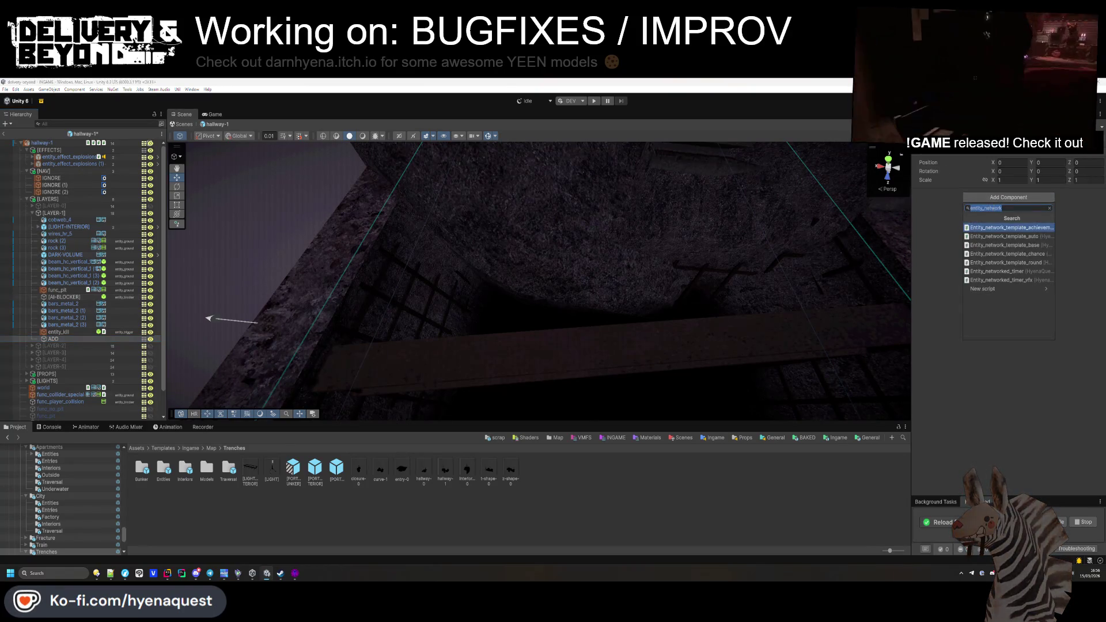
pyautogui.write('navmesh add')
pyautogui.press('Return')
# Step: Fit the ADD navmesh rectangle over the plank: 8.04 by 0.52, rotated about -9°
pyautogui.moveTo(864, 303)
pyautogui.mouseDown()
pyautogui.moveTo(654, 311)
pyautogui.moveTo(916, 260)
pyautogui.moveTo(771, 279)
pyautogui.moveTo(663, 274)
pyautogui.moveTo(582, 248)
pyautogui.moveTo(647, 263)
pyautogui.moveTo(637, 217)
pyautogui.moveTo(662, 302)
pyautogui.moveTo(635, 247)
pyautogui.moveTo(640, 233)
pyautogui.moveTo(639, 242)
pyautogui.moveTo(535, 253)
pyautogui.mouseUp()
pyautogui.click(993, 242)
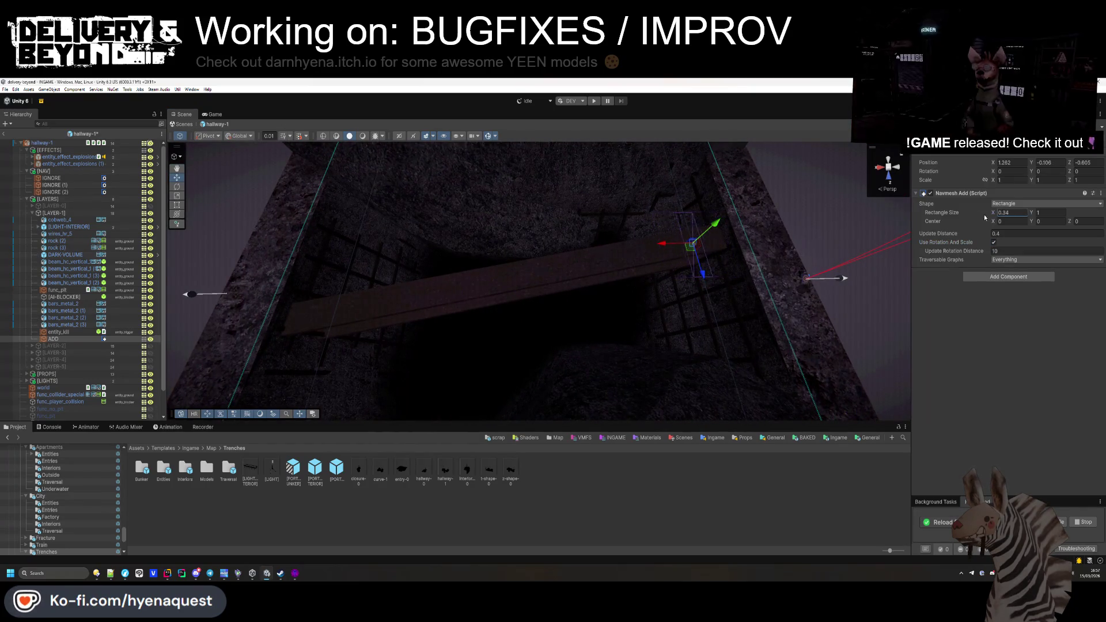
pyautogui.moveTo(691, 250); pyautogui.dragTo(537, 271)
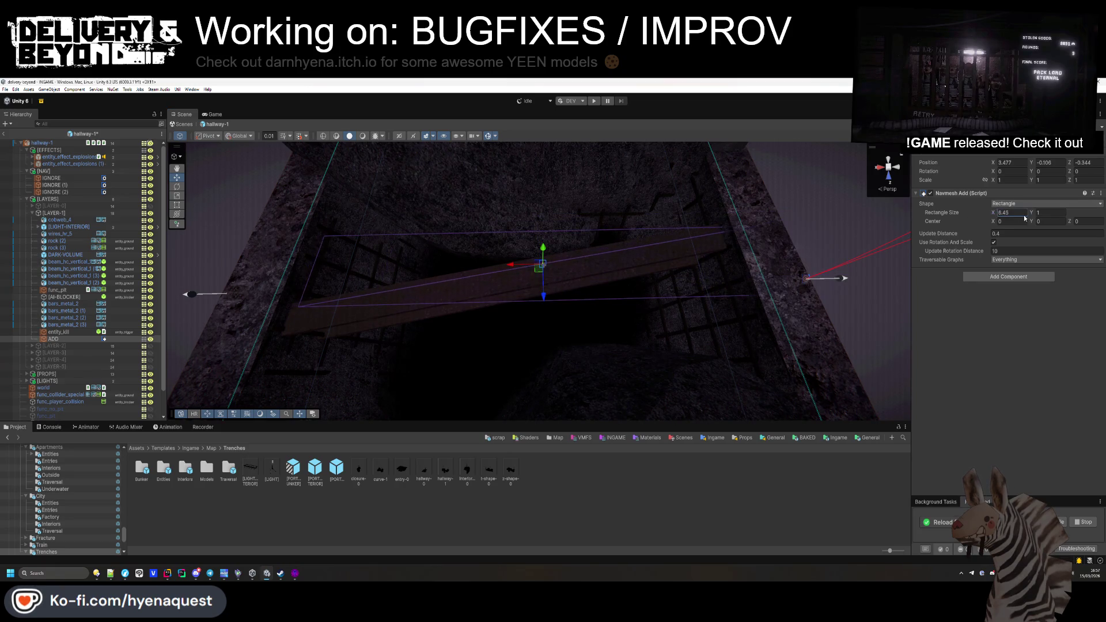
pyautogui.moveTo(542, 274)
pyautogui.mouseDown()
pyautogui.moveTo(510, 277)
pyautogui.moveTo(522, 272)
pyautogui.mouseUp()
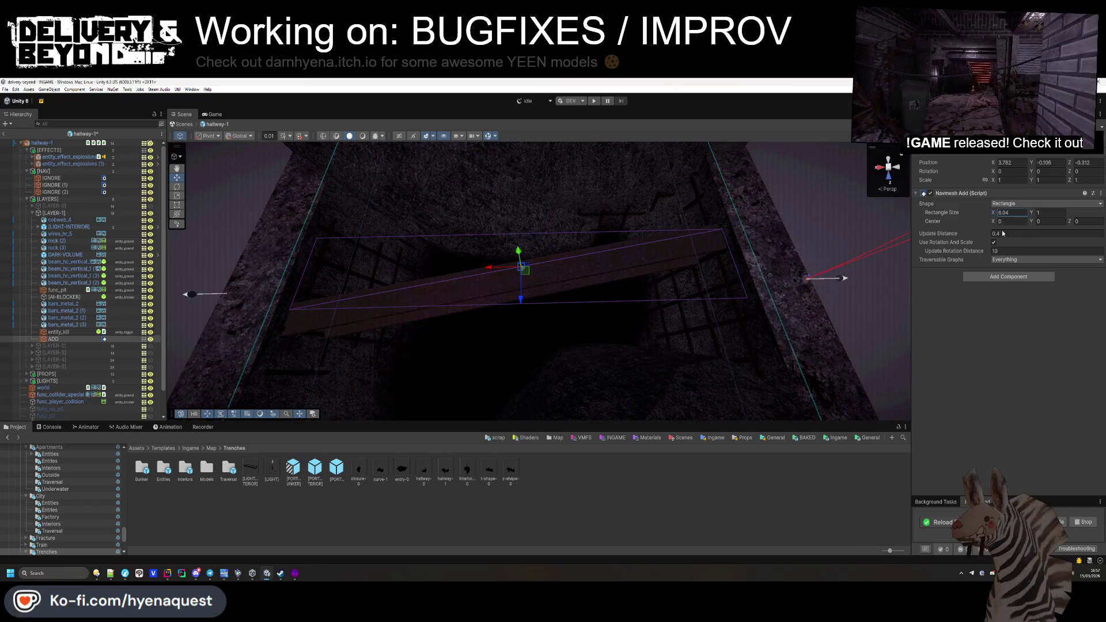
pyautogui.moveTo(1036, 213); pyautogui.dragTo(1004, 225)
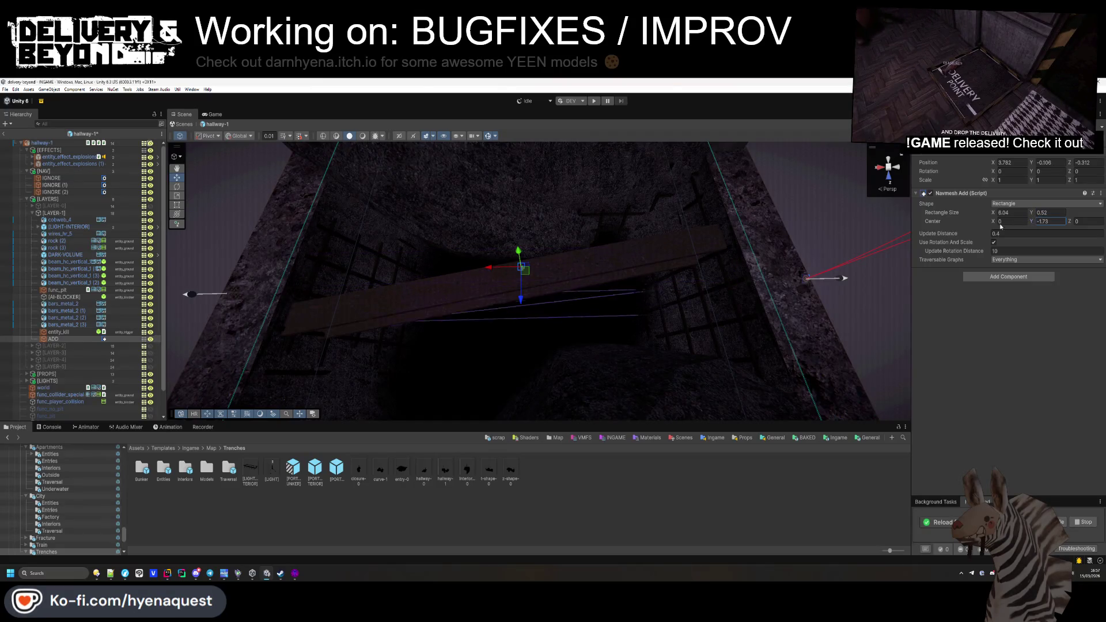
pyautogui.hotkey('ctrl', 'z')
pyautogui.moveTo(1030, 174); pyautogui.dragTo(921, 196)
pyautogui.moveTo(524, 272); pyautogui.dragTo(524, 284)
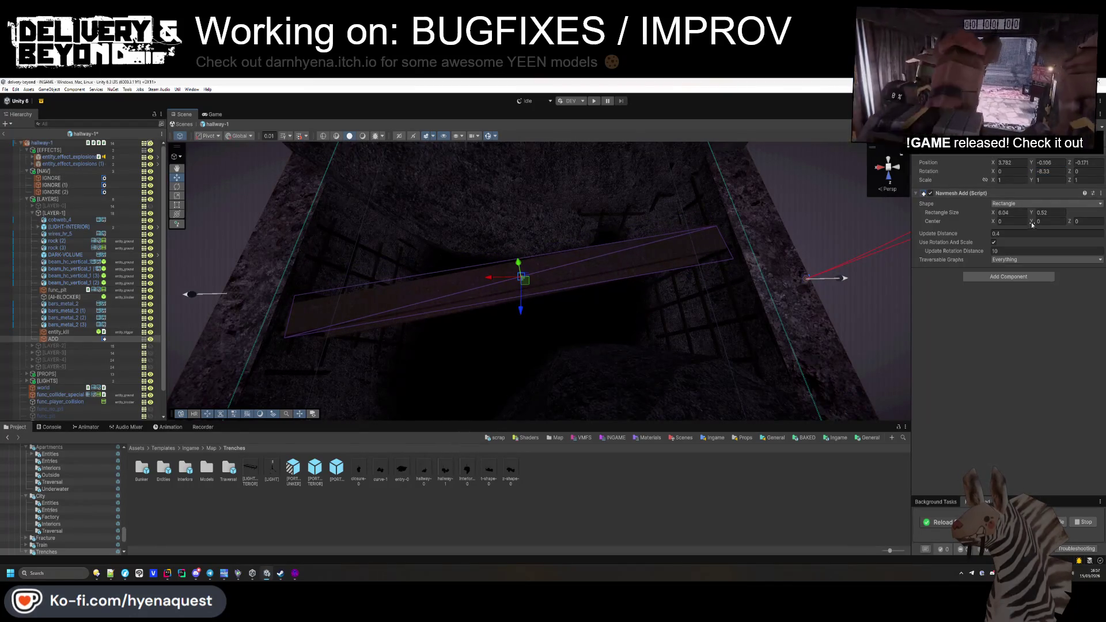
pyautogui.moveTo(1024, 174); pyautogui.dragTo(1014, 174)
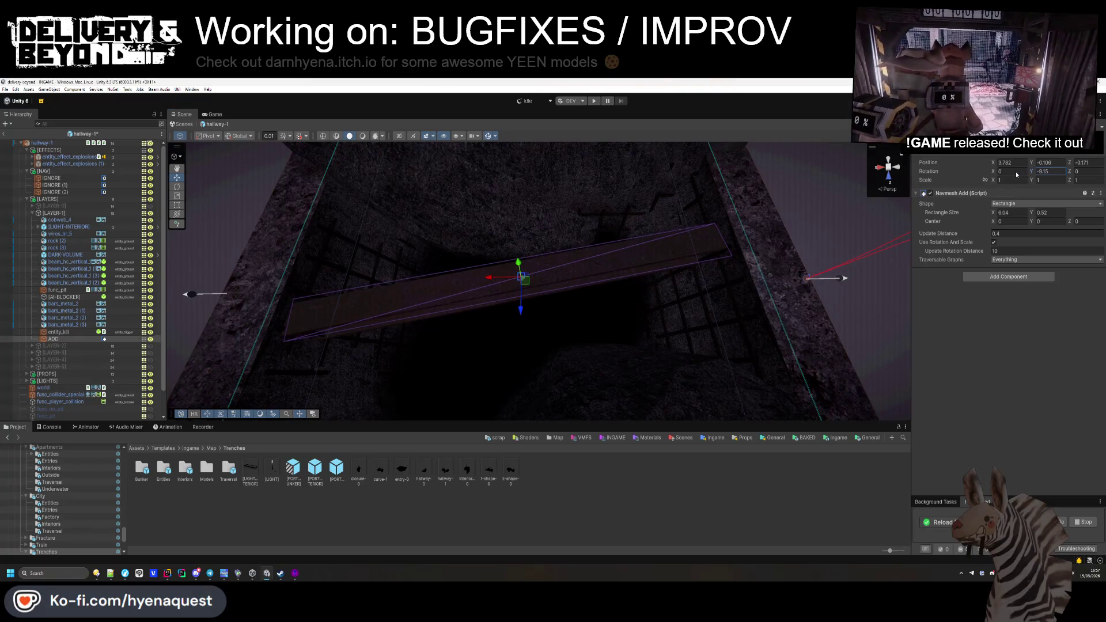
# Step: Hide LAYER-1 in the Scene view and collapse its Hierarchy group
pyautogui.click(566, 461)
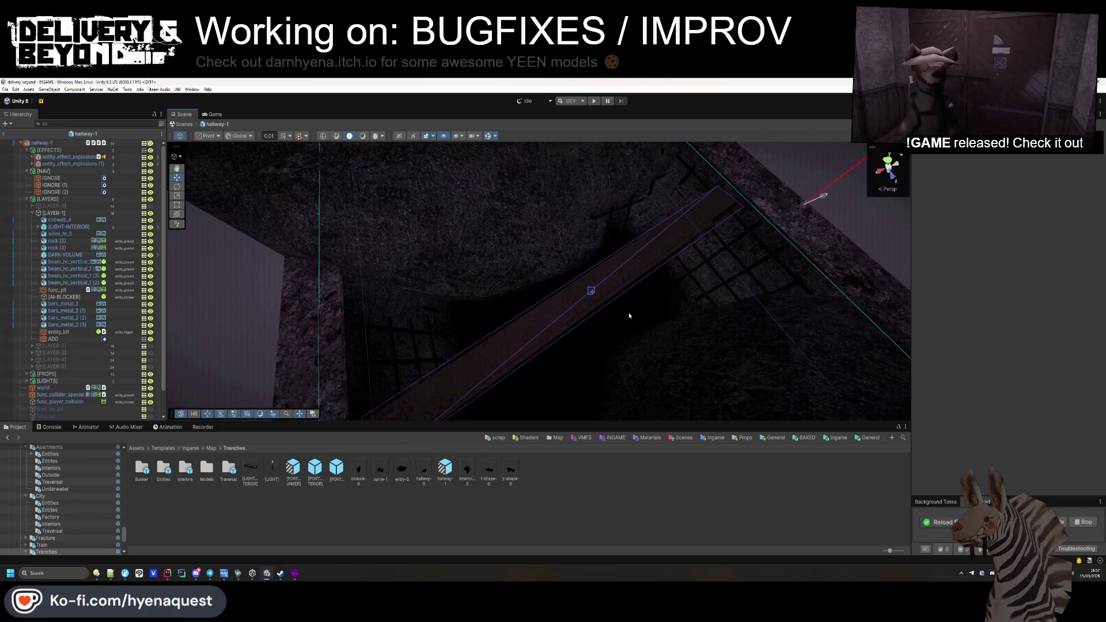
pyautogui.rightClick(142, 340)
pyautogui.click(173, 357)
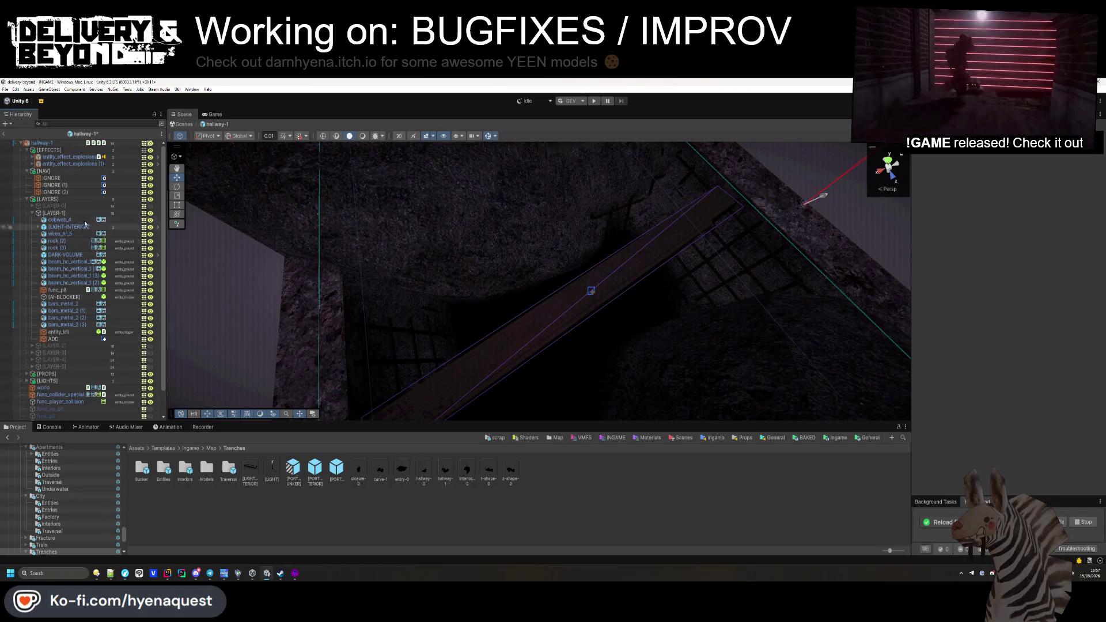
pyautogui.click(151, 214)
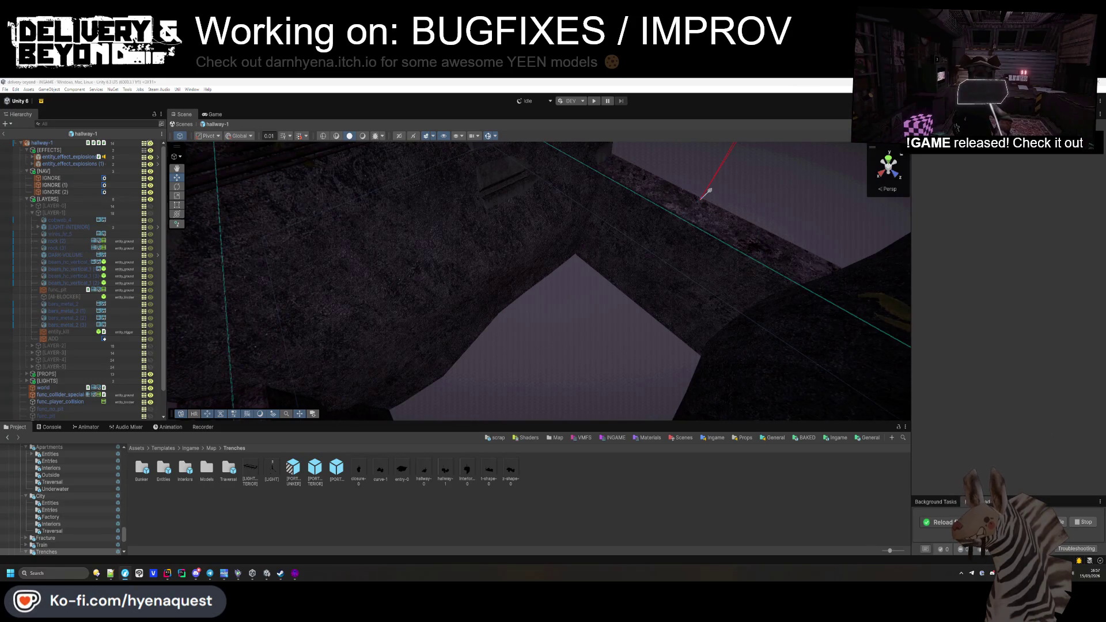
pyautogui.click(33, 213)
# Step: Collapse the LAYERS, NAV and EFFECTS groups, reset visibility to Everything, and exit hallway-1 prefab
pyautogui.click(40, 199)
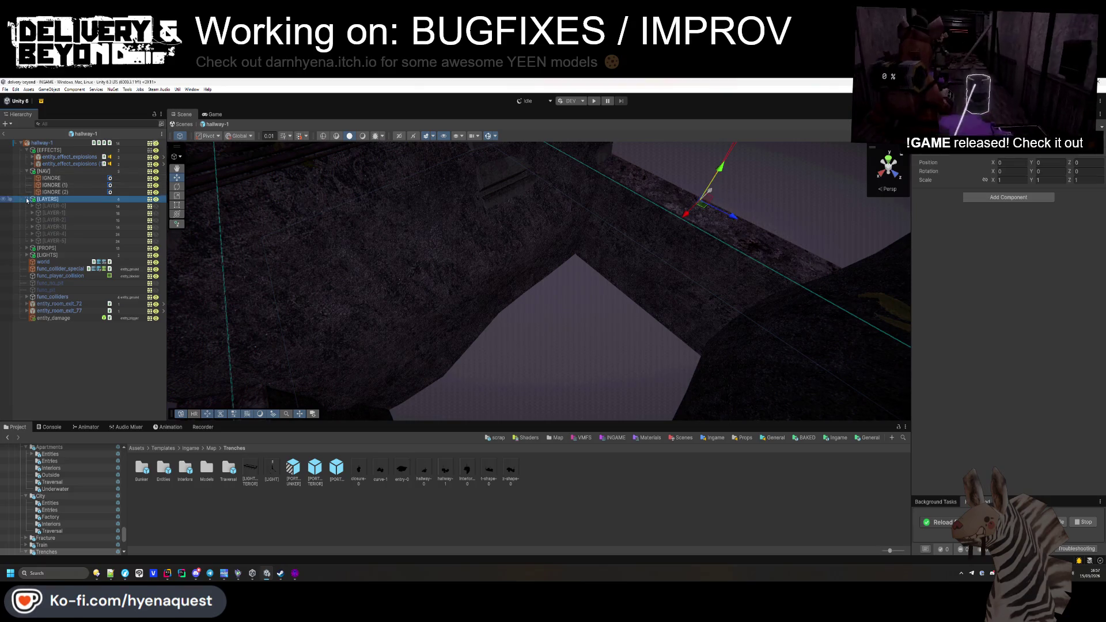
pyautogui.click(27, 200)
pyautogui.click(27, 171)
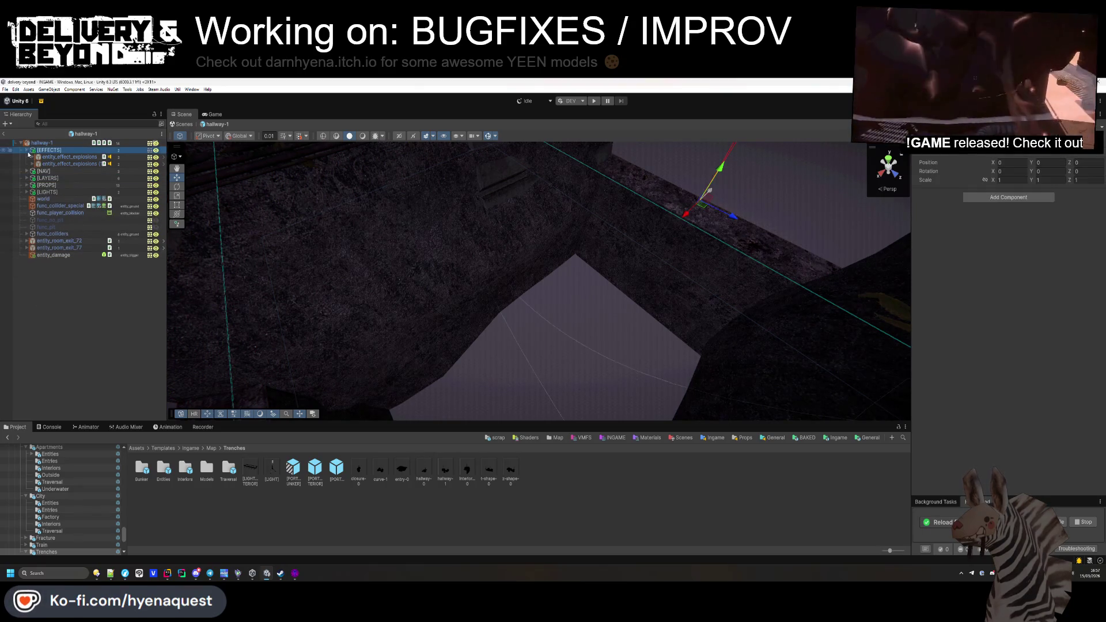
pyautogui.click(27, 150)
pyautogui.click(149, 156)
pyautogui.click(153, 164)
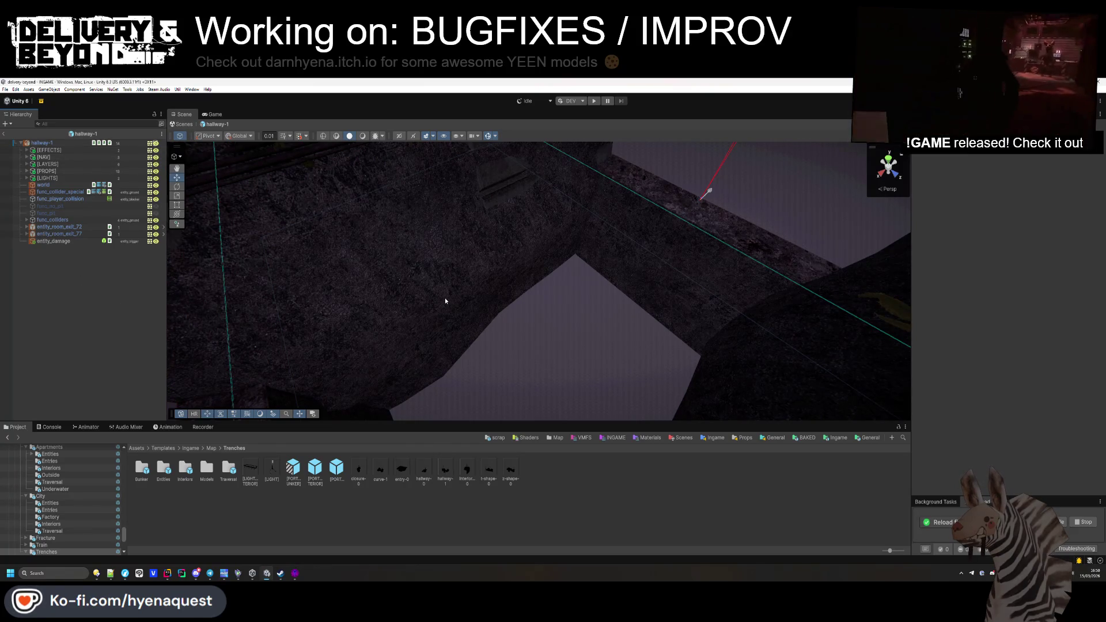
pyautogui.click(5, 133)
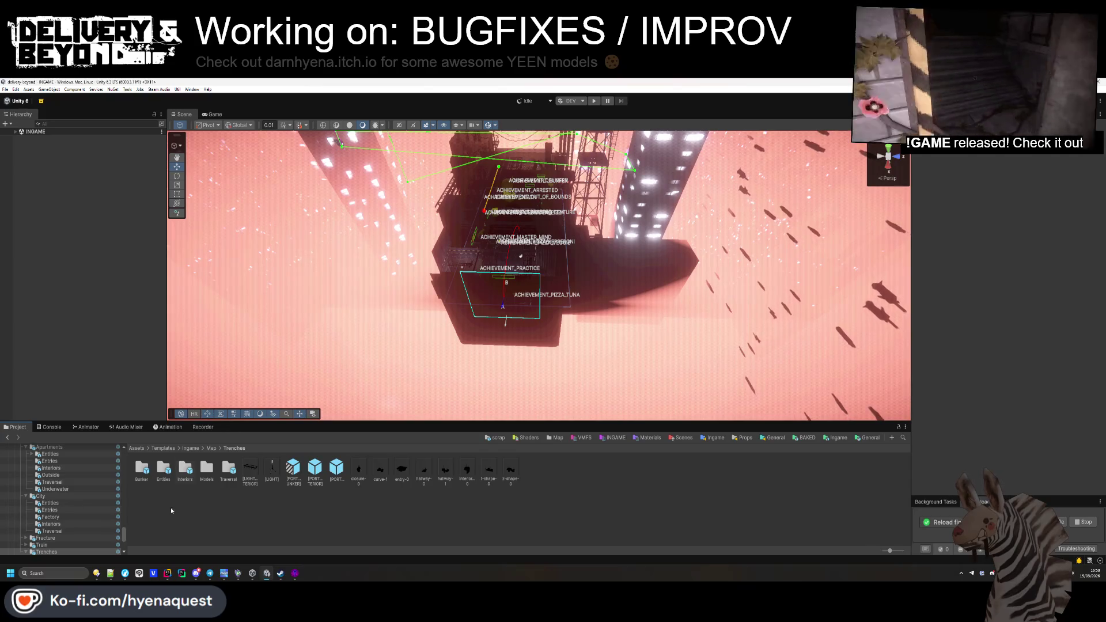
# Step: Fly through the INGAME level to the container room and select entity_monster_eyes
pyautogui.click(111, 572)
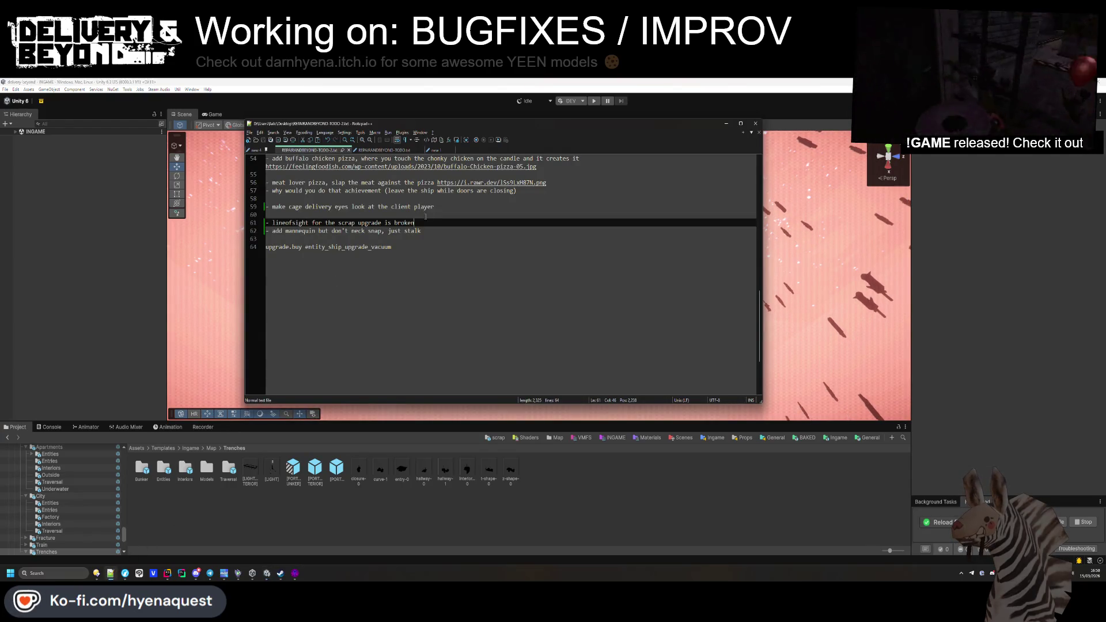
pyautogui.hotkey('alt', 'Tab')
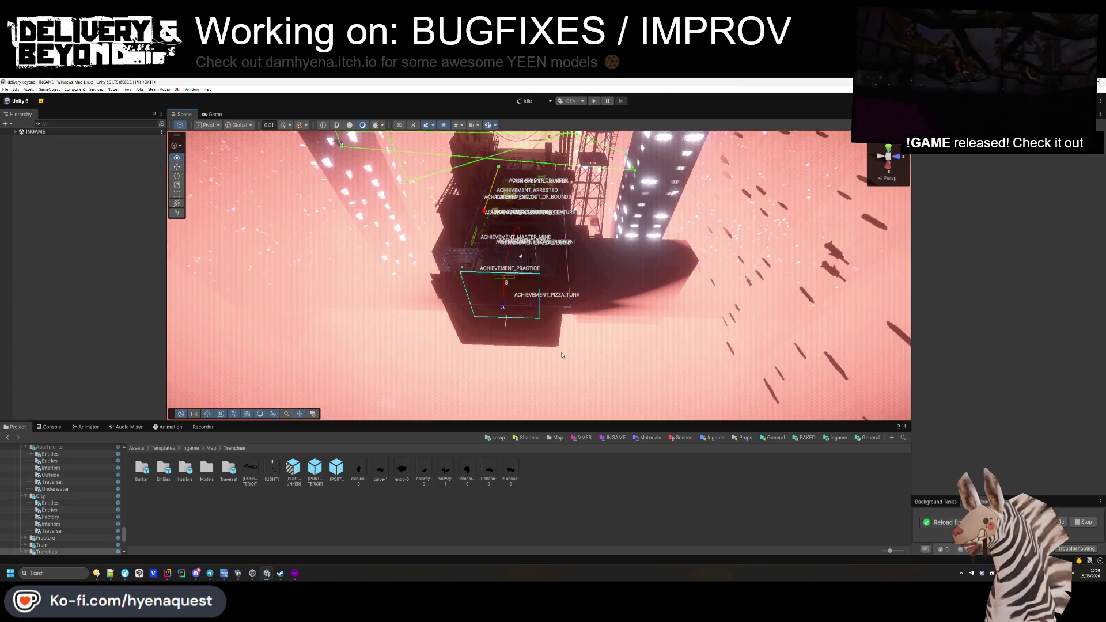
pyautogui.moveTo(550, 338); pyautogui.dragTo(379, 398)
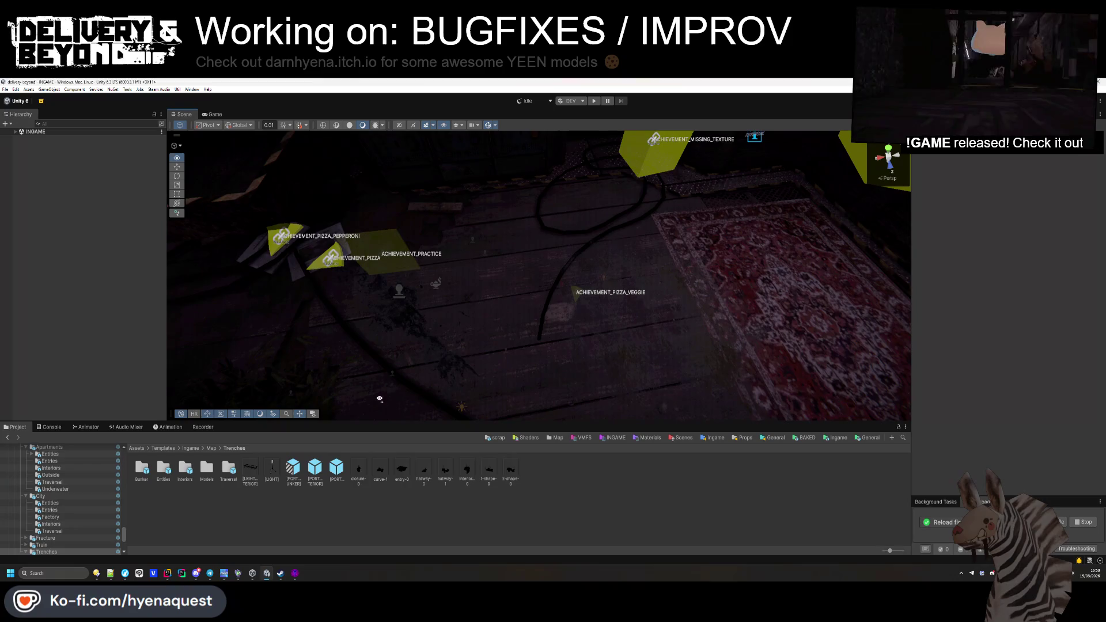
pyautogui.moveTo(227, 451); pyautogui.dragTo(344, 171)
pyautogui.moveTo(439, 247)
pyautogui.mouseDown()
pyautogui.moveTo(465, 247)
pyautogui.moveTo(445, 308)
pyautogui.mouseUp()
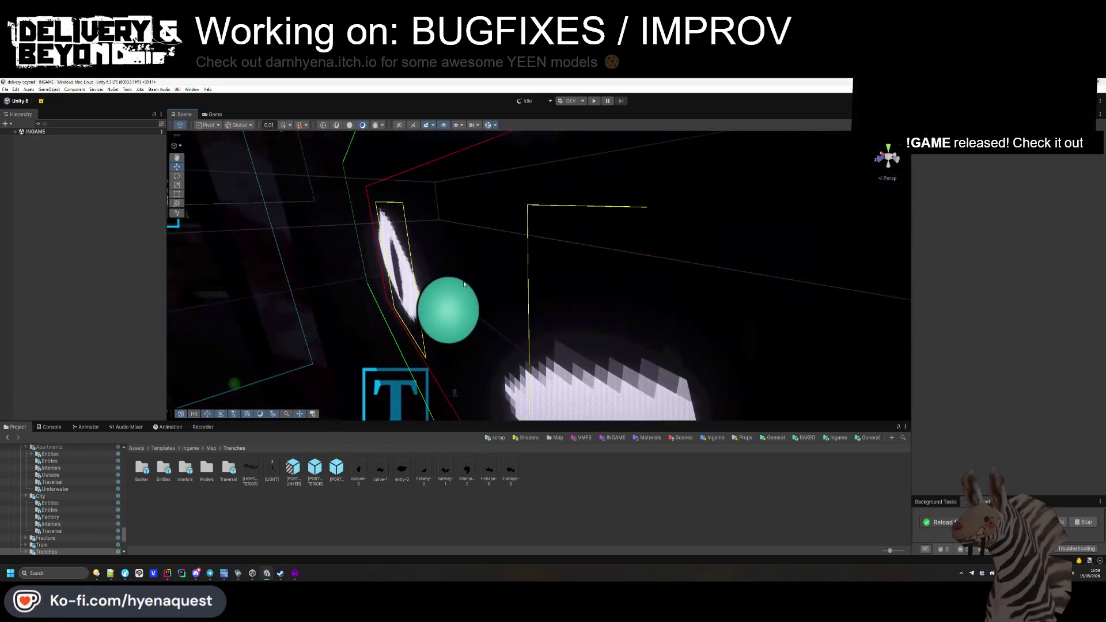
pyautogui.click(452, 301)
pyautogui.scroll(-5, 452, 302)
pyautogui.scroll(-4, 87, 390)
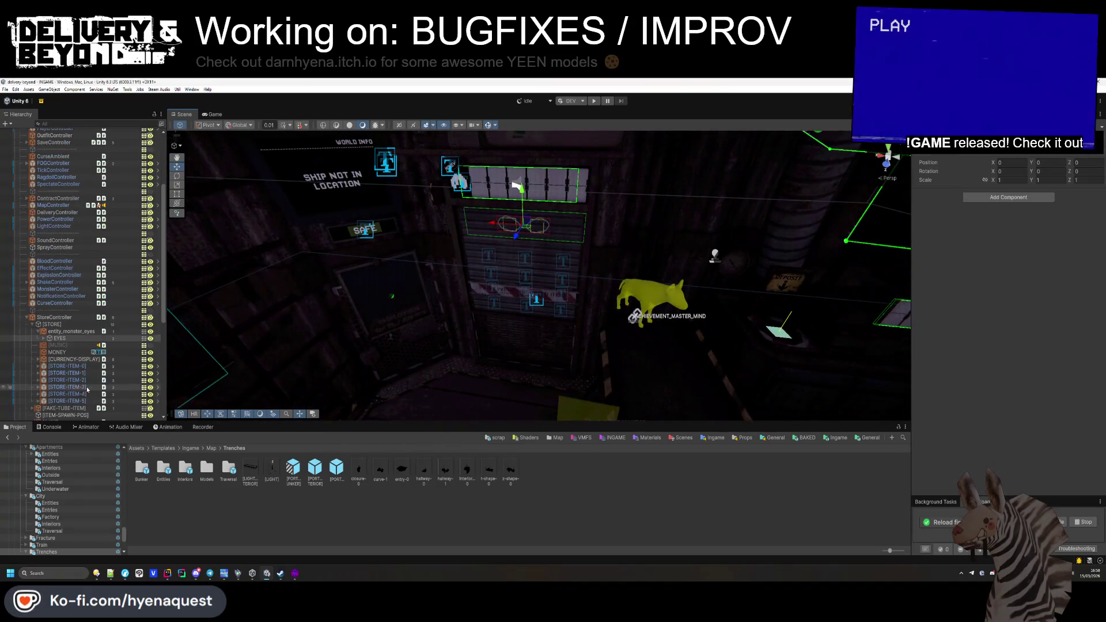
pyautogui.click(70, 333)
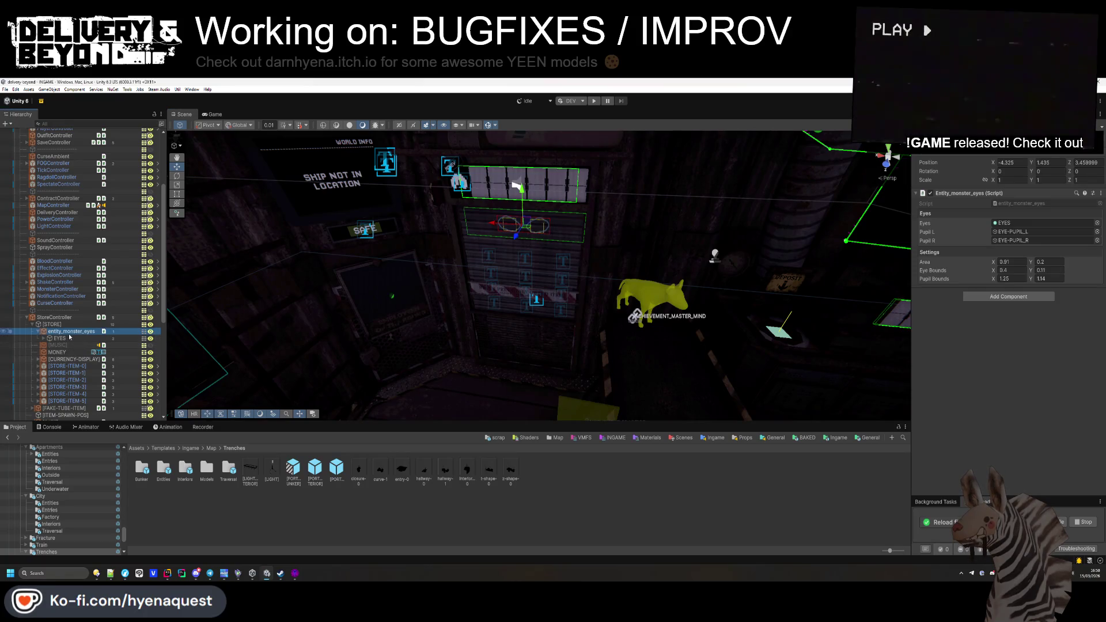
pyautogui.moveTo(445, 326)
pyautogui.mouseDown()
pyautogui.moveTo(583, 333)
pyautogui.moveTo(593, 298)
pyautogui.mouseUp()
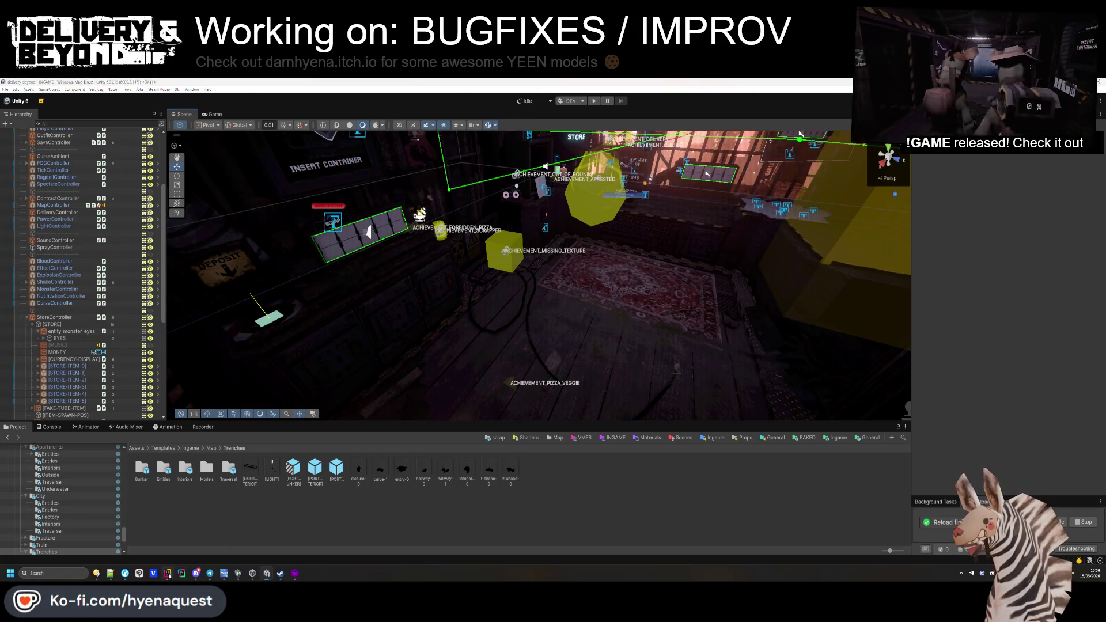
# Step: Switch to Rider and close all open code files
pyautogui.click(167, 574)
pyautogui.hotkey('ctrl', 'shift', 'F4')
pyautogui.press('shift')
pyautogui.press('shift')
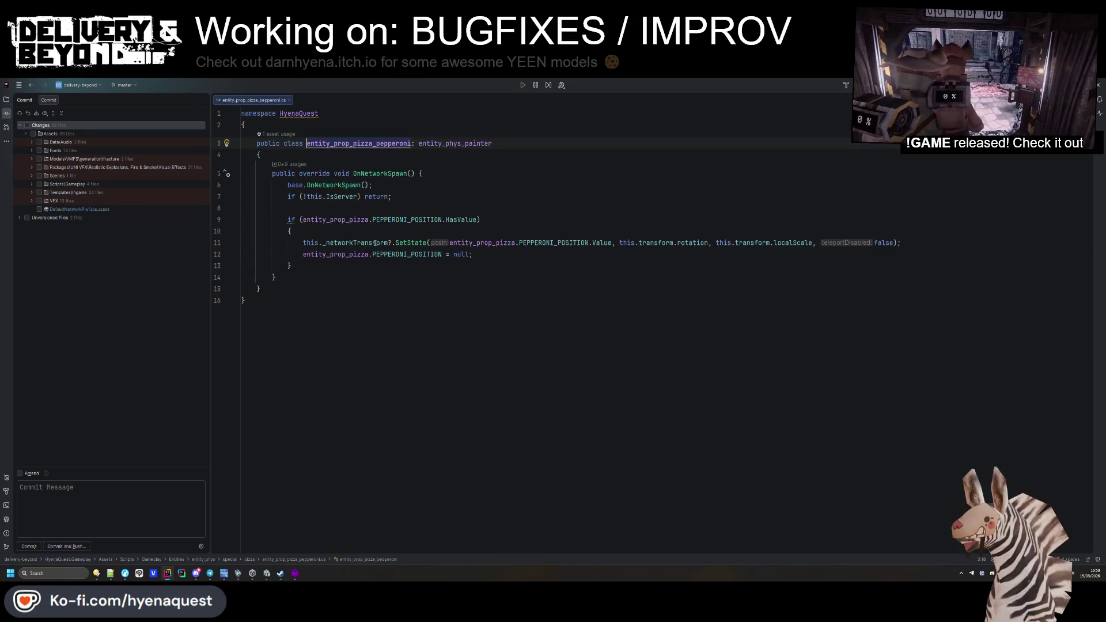
# Step: Add a '#region PRIVATE' … '#endregion' block below OnNetworkSpawn in the pepperoni file
pyautogui.hotkey('ctrl', 'End')
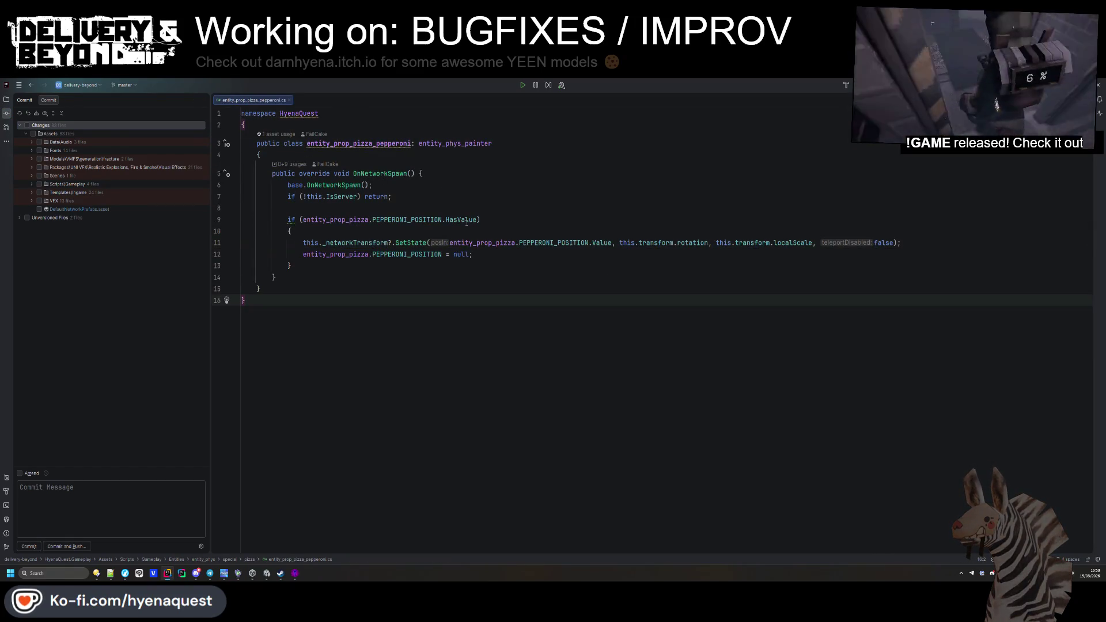
pyautogui.click(454, 215)
pyautogui.click(478, 254)
pyautogui.click(403, 220)
pyautogui.click(362, 209)
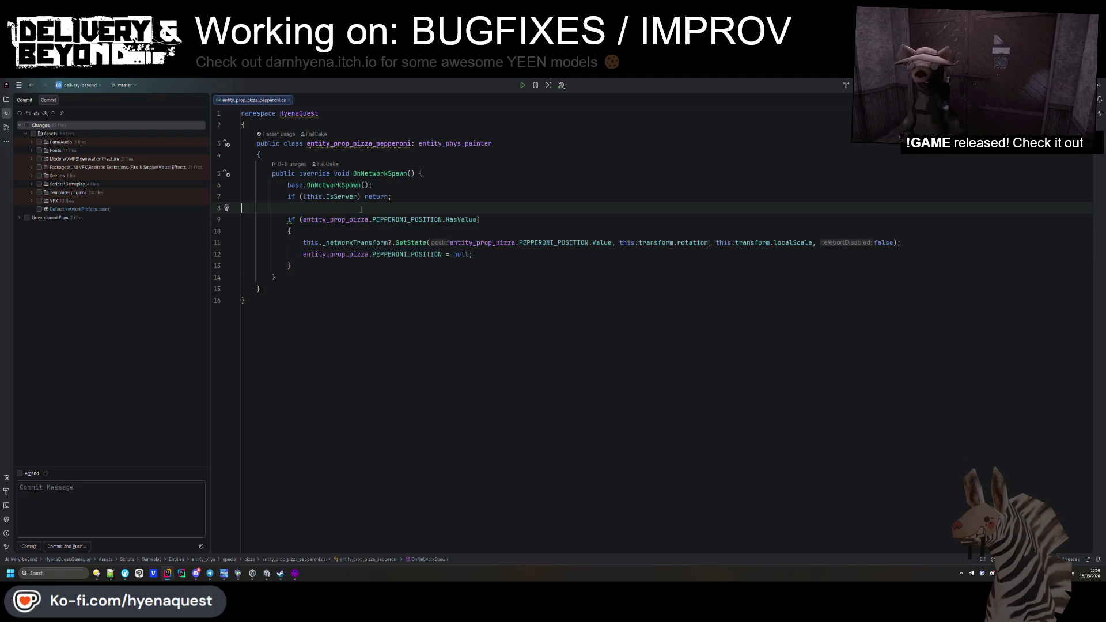
pyautogui.press('Return')
pyautogui.hotkey('ctrl', 'z')
pyautogui.click(333, 281)
pyautogui.press('Return')
pyautogui.press('Return')
pyautogui.write('#region PRIVATE')
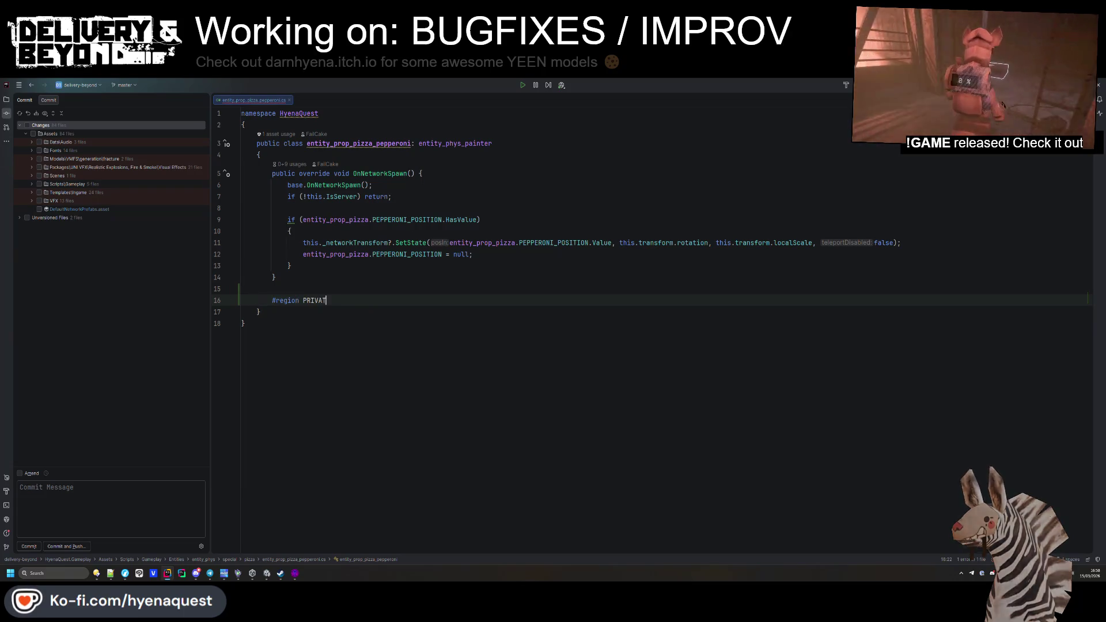
pyautogui.press('Return')
pyautogui.press('Return')
pyautogui.write('#end')
pyautogui.press('Return')
# Step: Write a private IEnumerator Teleport() that yields new WaitForSecondsRealtime(1)
pyautogui.click(272, 312)
pyautogui.write('private')
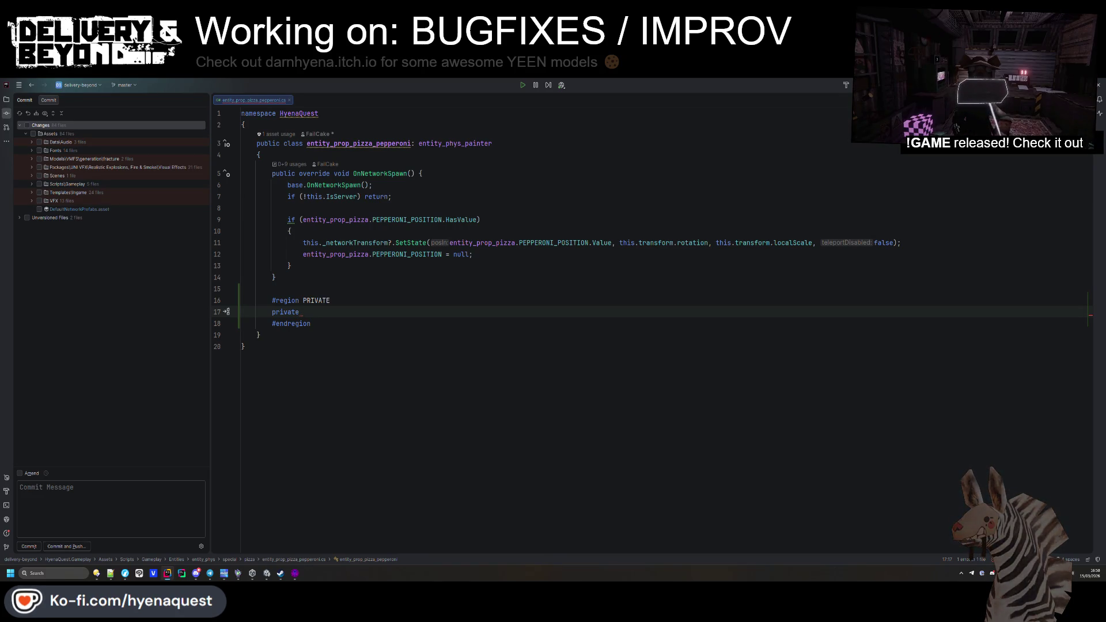
pyautogui.moveTo(382, 144)
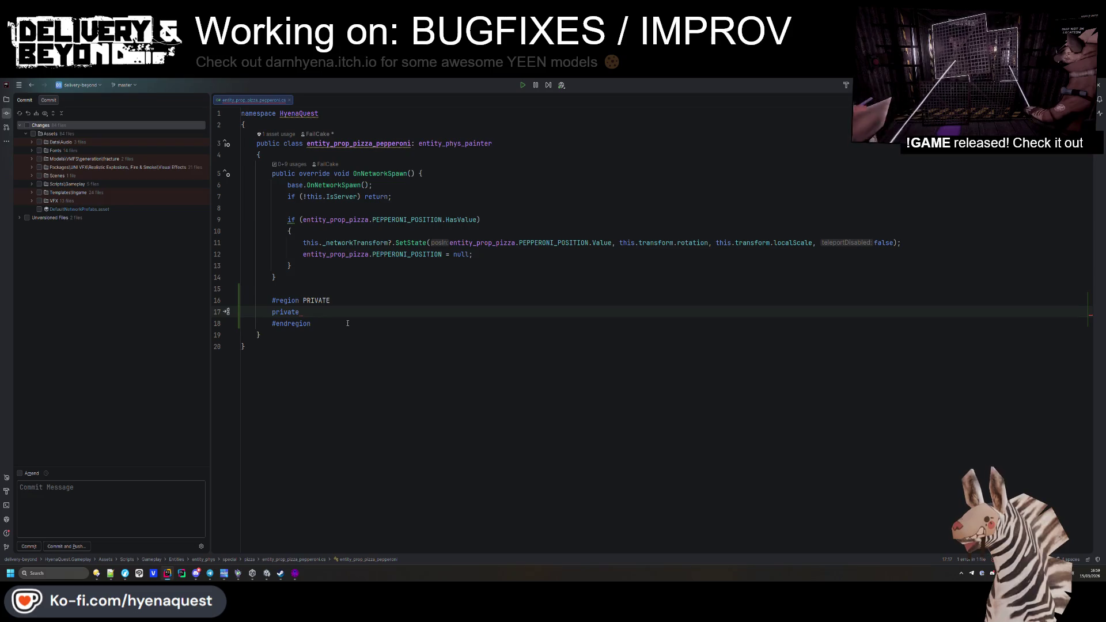
pyautogui.write('num')
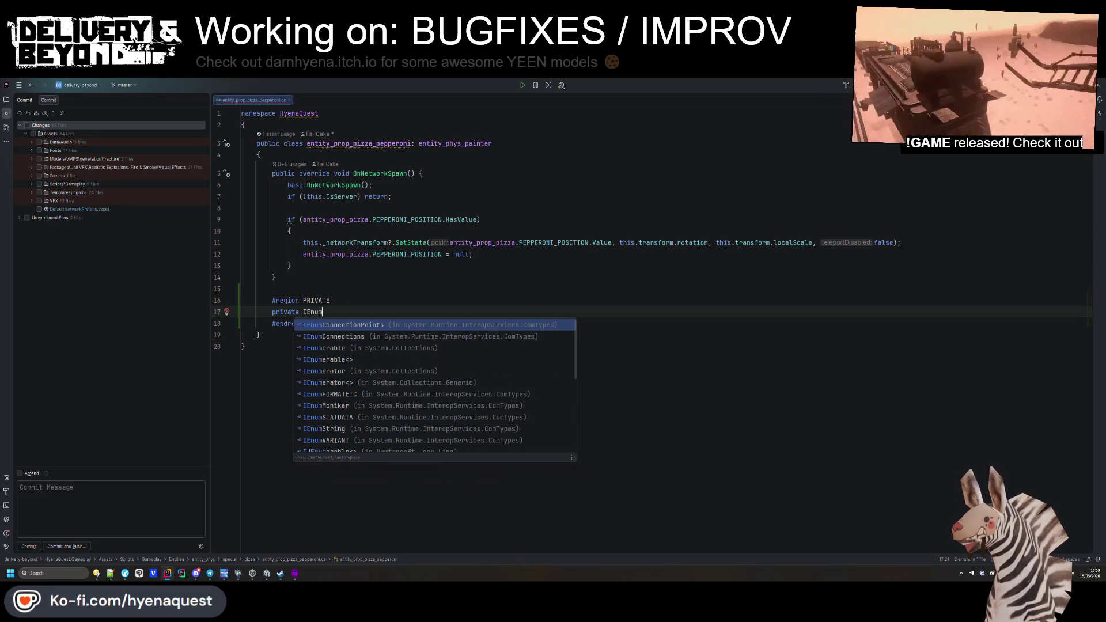
pyautogui.press('Down')
pyautogui.press('Down')
pyautogui.press('Down')
pyautogui.press('Return')
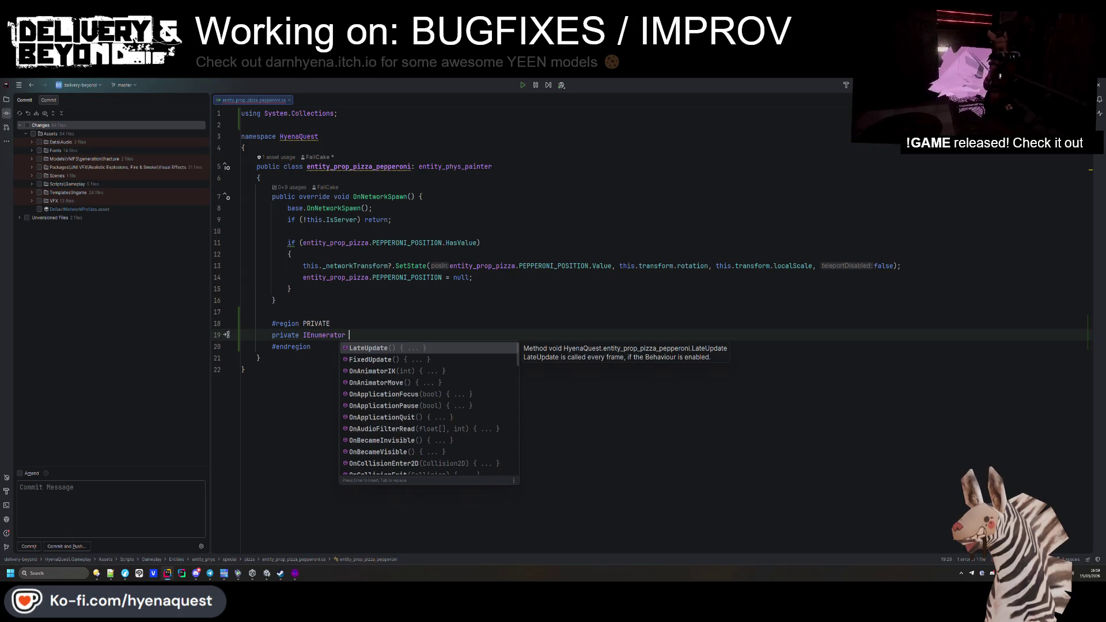
pyautogui.write('Teleport(){')
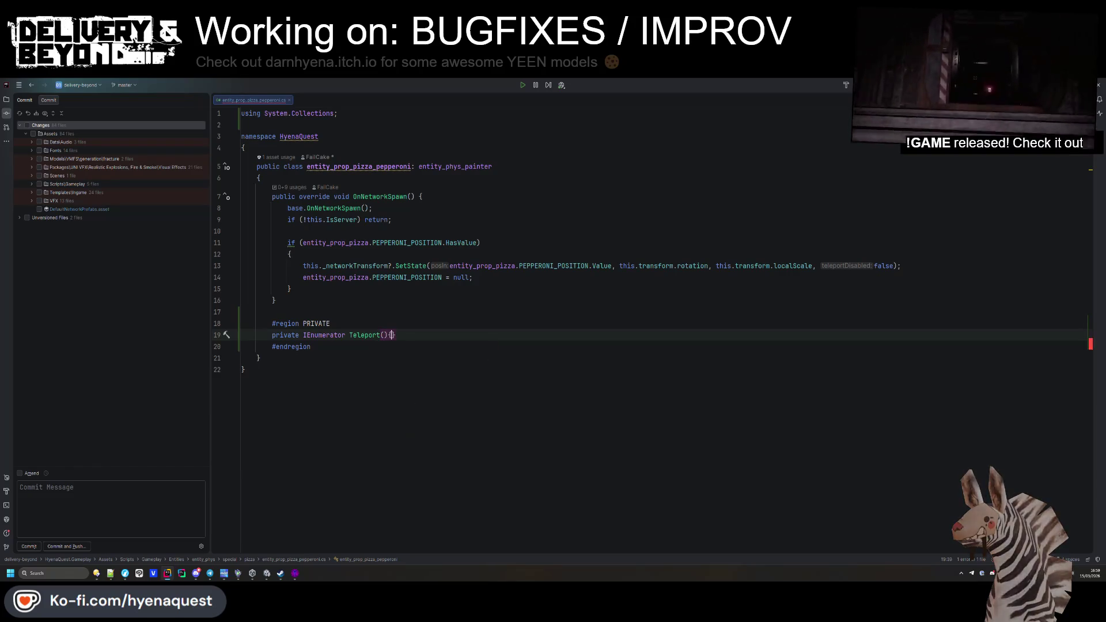
pyautogui.press('Return')
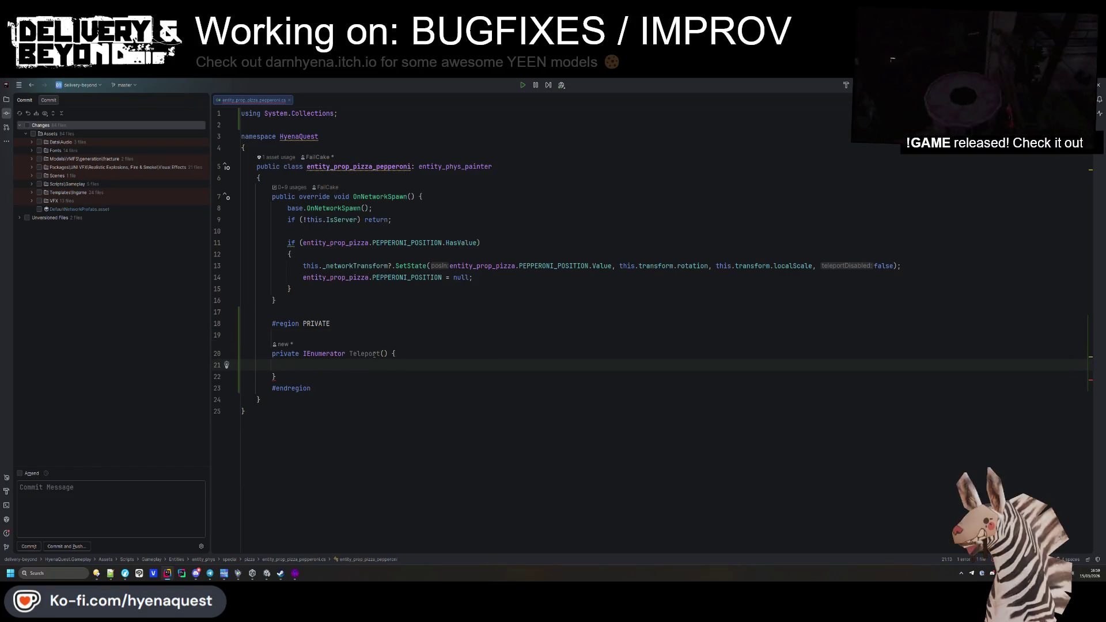
pyautogui.write('yield return ne')
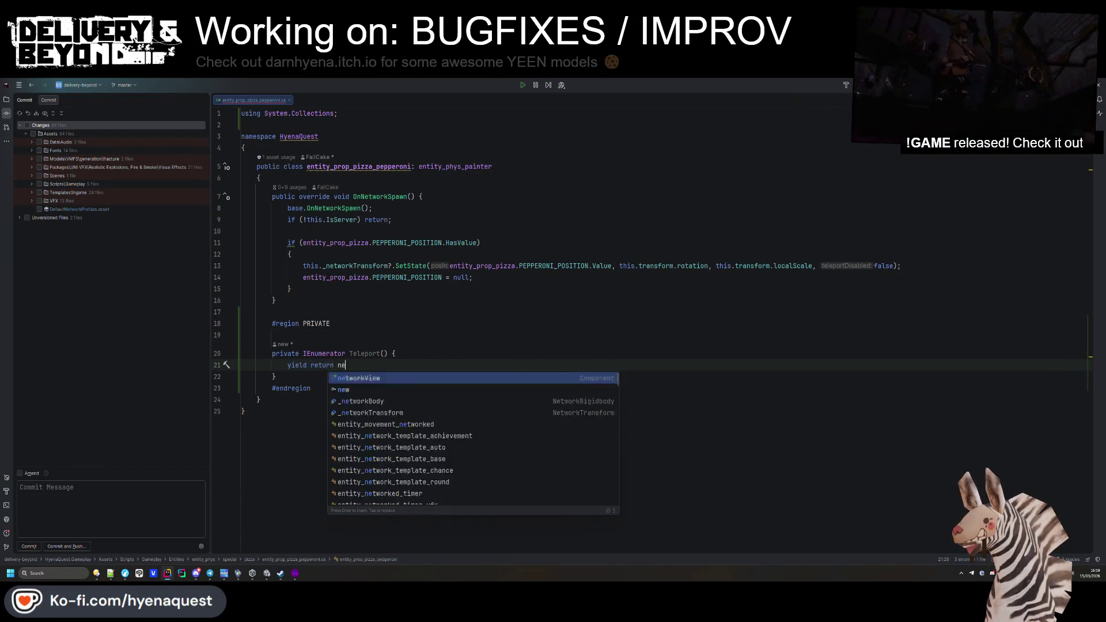
pyautogui.write('w Waitfor')
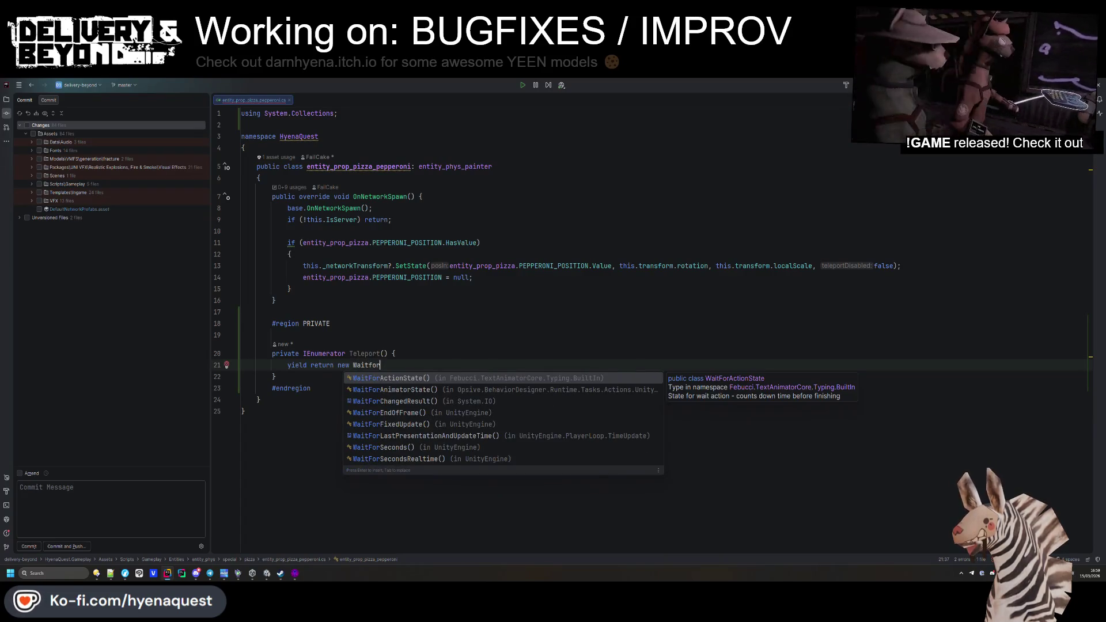
pyautogui.press('Down')
pyautogui.press('Down')
pyautogui.press('Down')
pyautogui.press('Return')
pyautogui.write('1);')
pyautogui.press('Return')
pyautogui.moveTo(494, 297); pyautogui.dragTo(392, 231)
pyautogui.hotkey('ctrl', 'c')
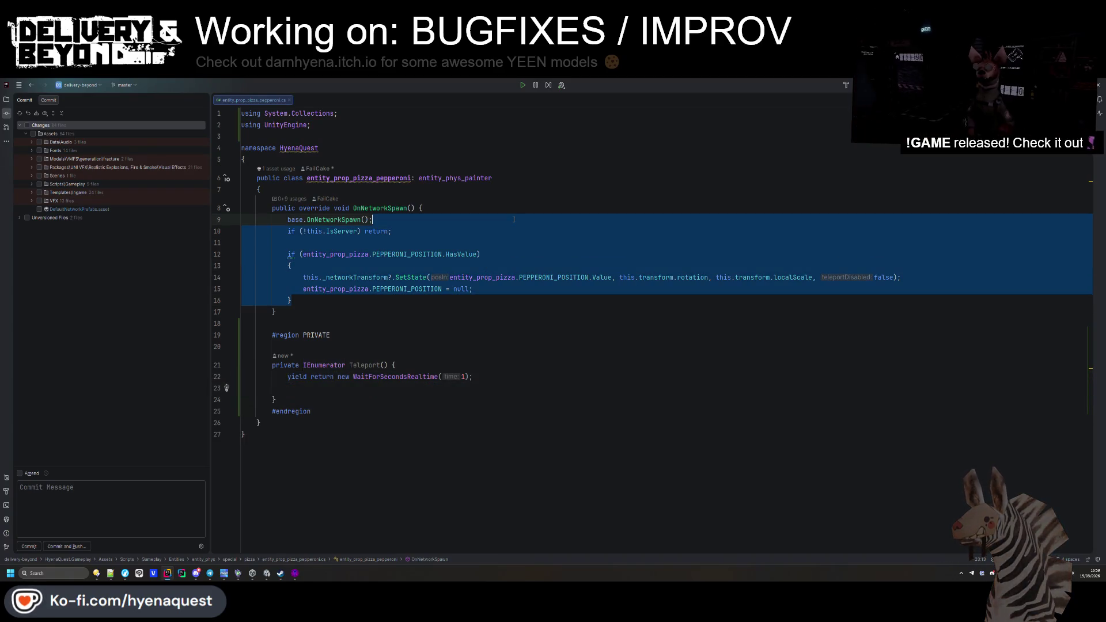
# Step: Move the PEPPERONI_POSITION if-block from OnNetworkSpawn into the Teleport coroutine
pyautogui.press('BackSpace')
pyautogui.click(336, 313)
pyautogui.hotkey('ctrl', 'v')
# Step: Call StartCoroutine(this.Teleport()) after the server check in OnNetworkSpawn
pyautogui.click(397, 231)
pyautogui.press('Return')
pyautogui.write('STartco')
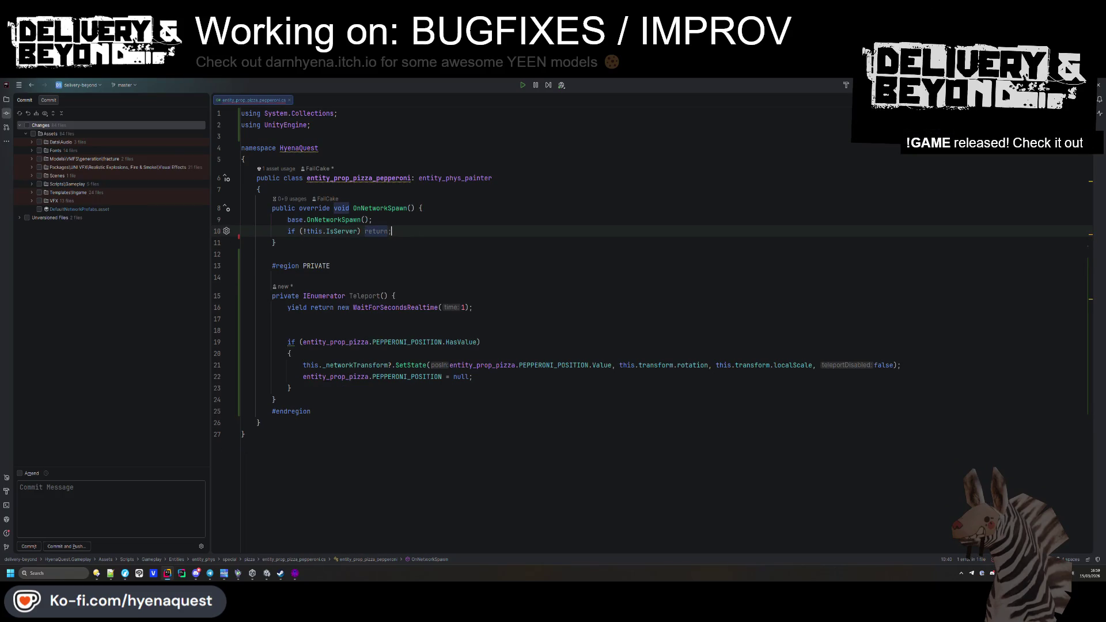
pyautogui.write('u')
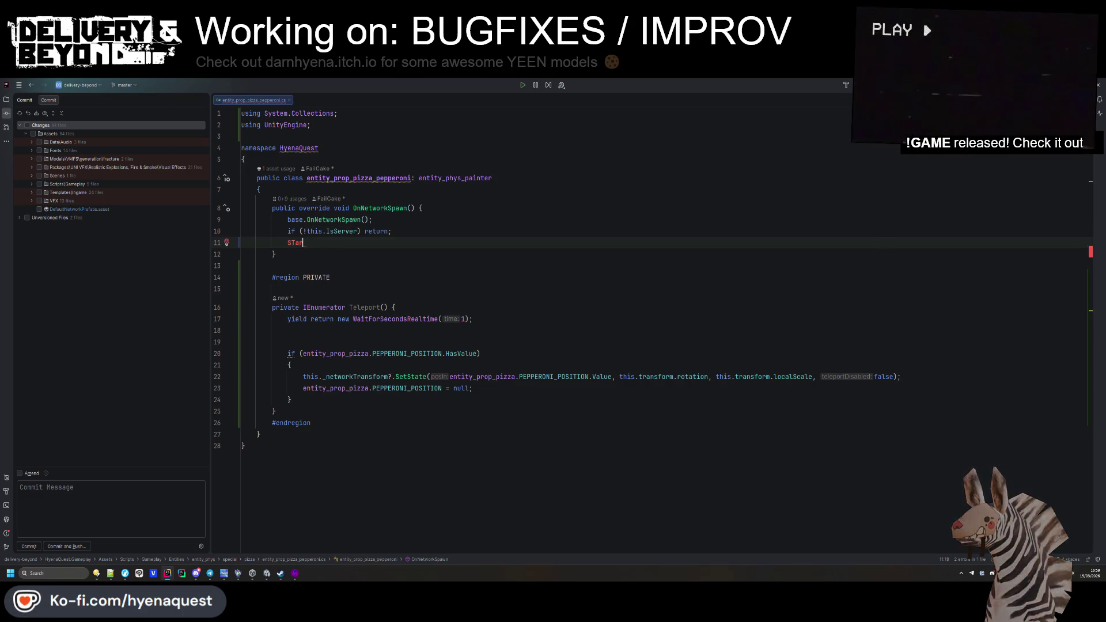
pyautogui.hotkey('ctrl', 'space')
pyautogui.press('Return')
pyautogui.write('this.')
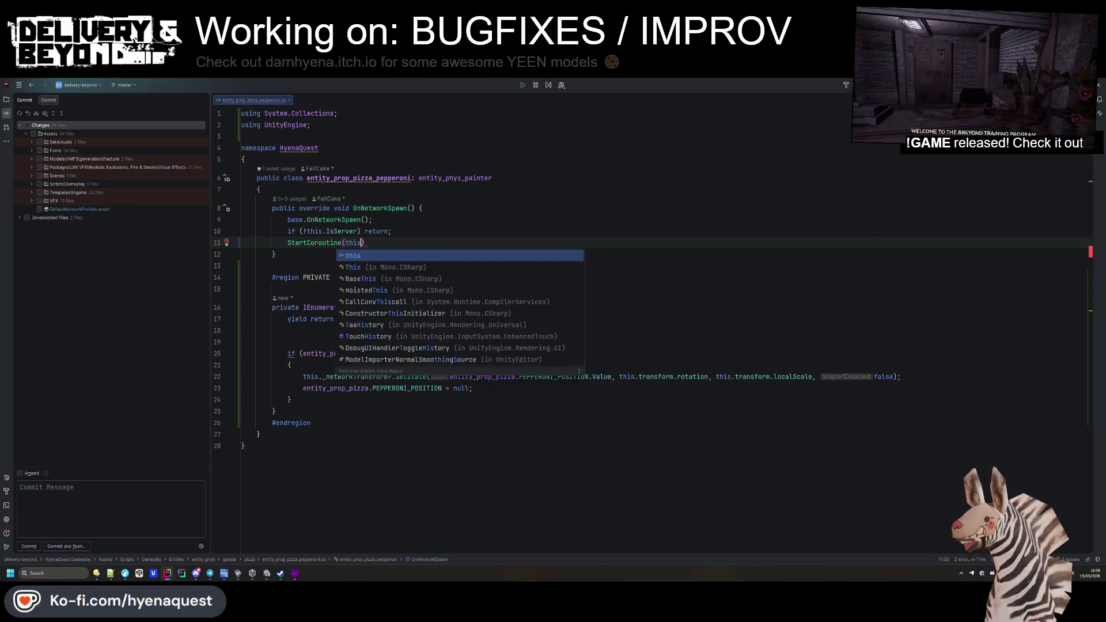
pyautogui.write('Tel')
pyautogui.press('Return')
pyautogui.click(416, 232)
pyautogui.press('Return')
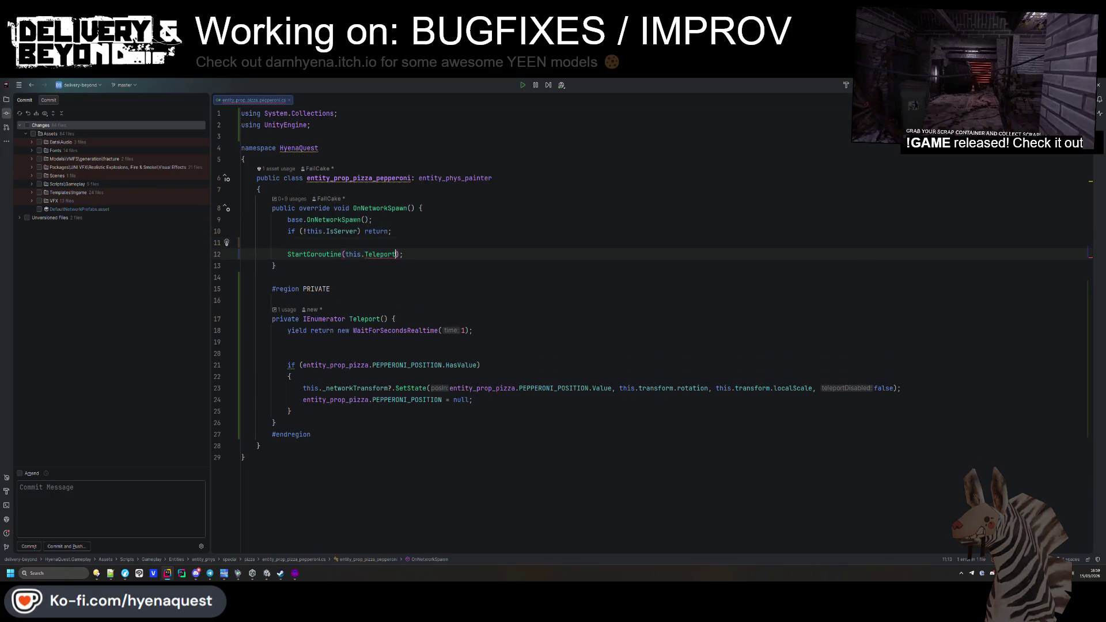
pyautogui.click(397, 254)
pyautogui.write('(')
pyautogui.press('Escape')
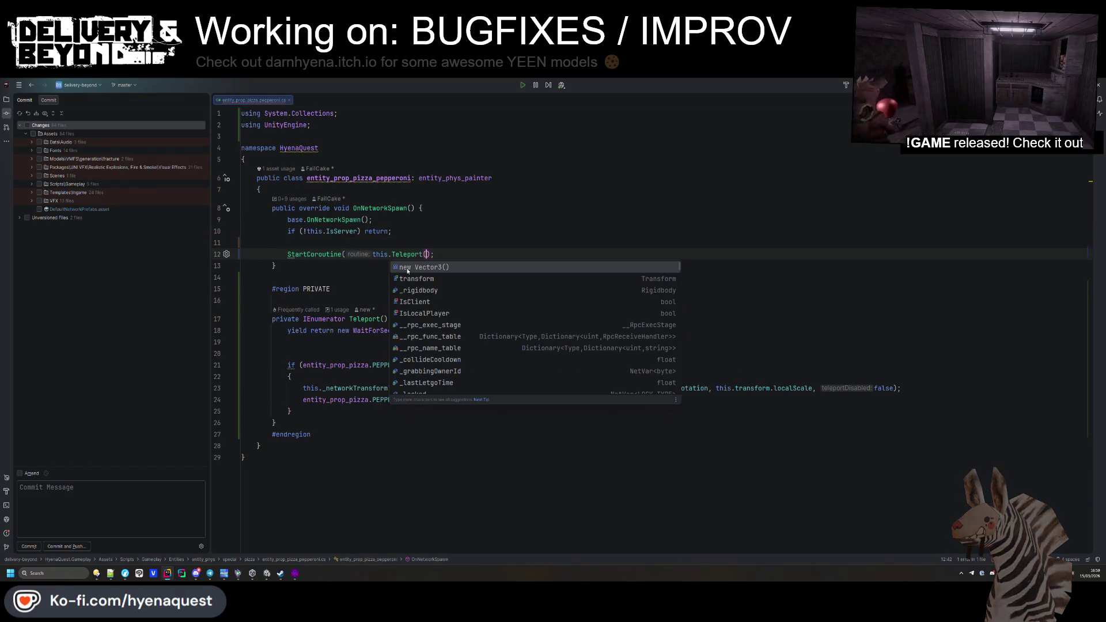
pyautogui.write('))')
# Step: Remove Teleport's extra blank line and add a public override OnNetworkDespawn method
pyautogui.press('Down')
pyautogui.press('Down')
pyautogui.press('Down')
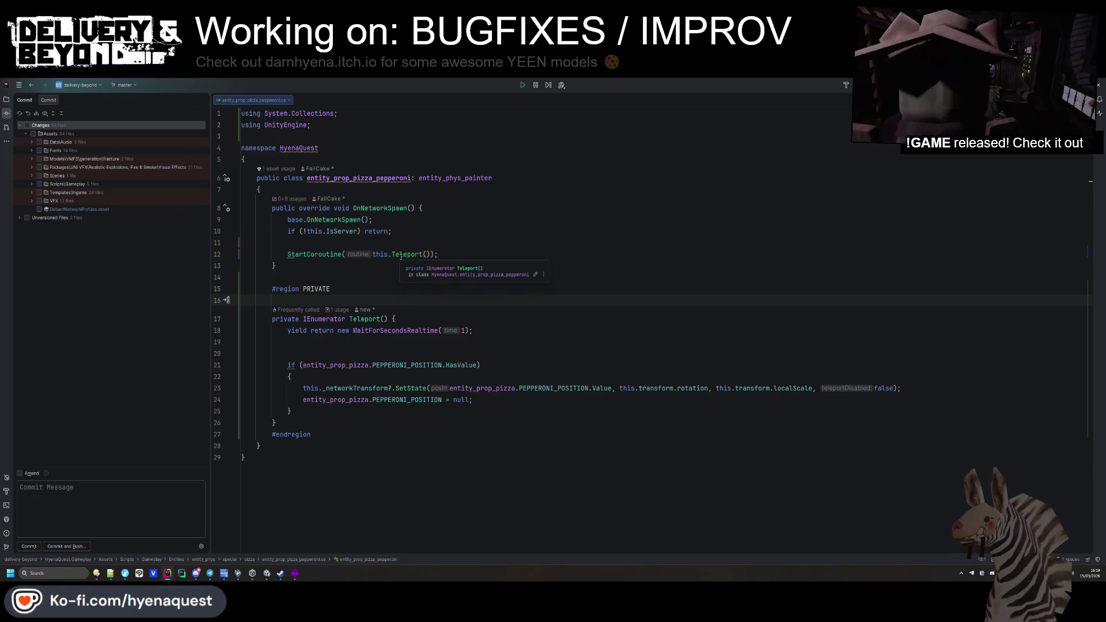
pyautogui.click(290, 354)
pyautogui.press('Delete')
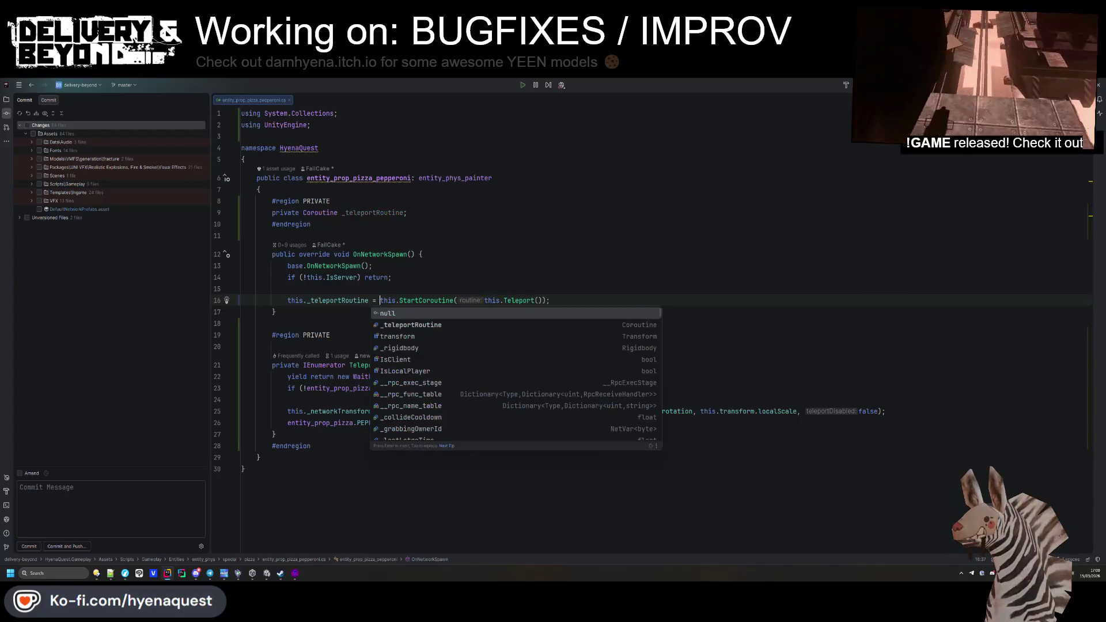
pyautogui.press('Escape')
pyautogui.press('Down')
pyautogui.press('End')
pyautogui.press('Return')
pyautogui.press('Return')
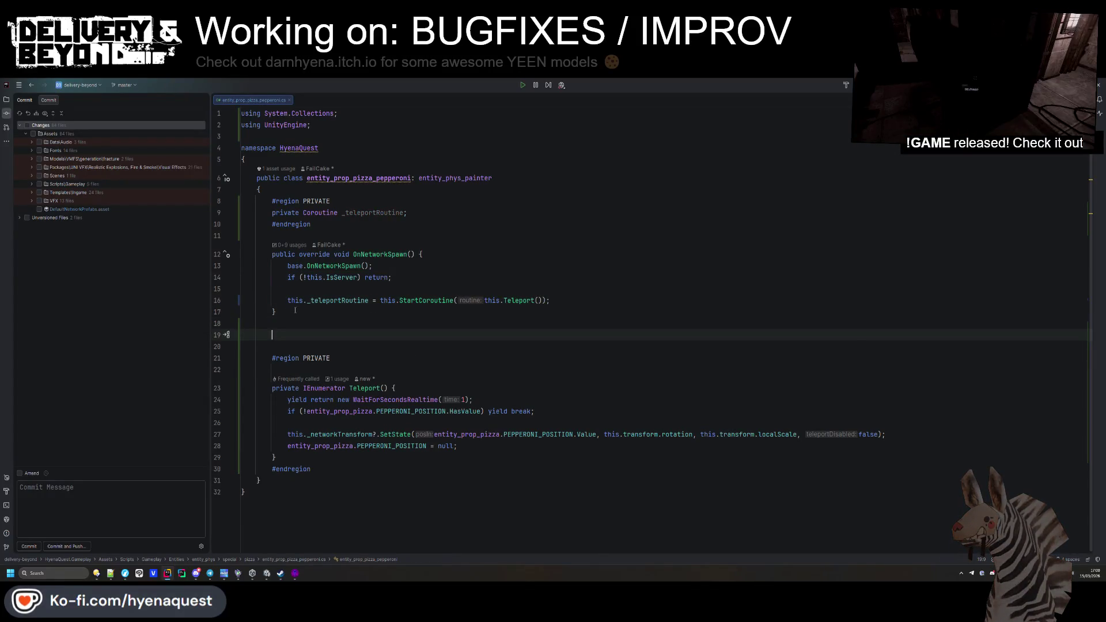
pyautogui.write('public override ')
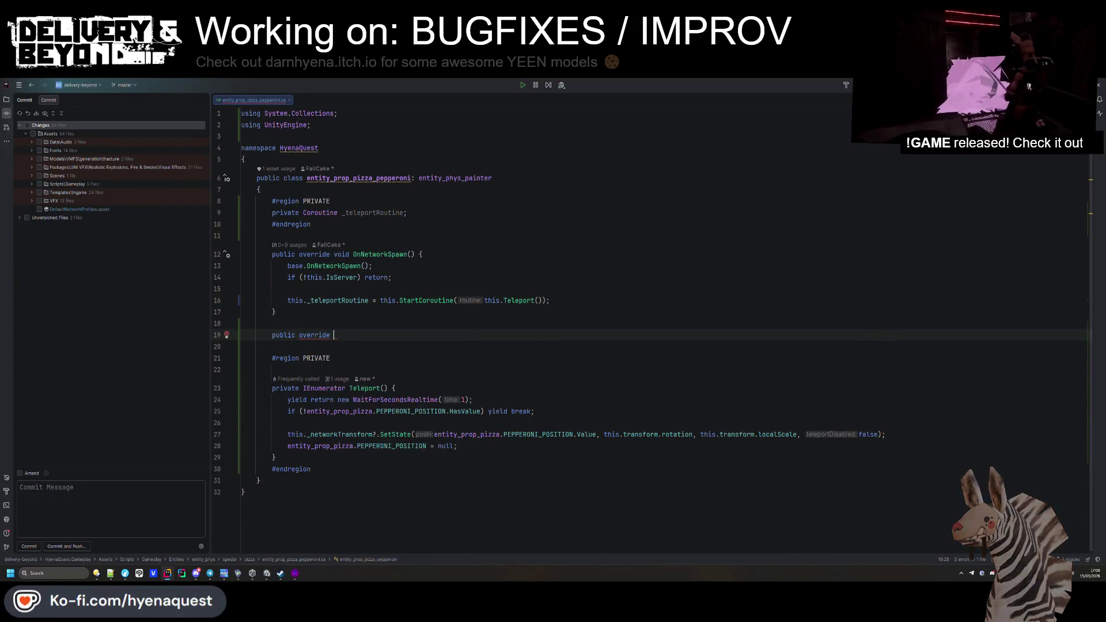
pyautogui.write('void onnetnw')
pyautogui.press('Return')
pyautogui.press('Tab')
# Step: Make OnNetworkDespawn return when not server, then stop the _teleportRoutine coroutine
pyautogui.hotkey('ctrl', 'alt', 'Return')
pyautogui.write('f(!this.IsServer) return;')
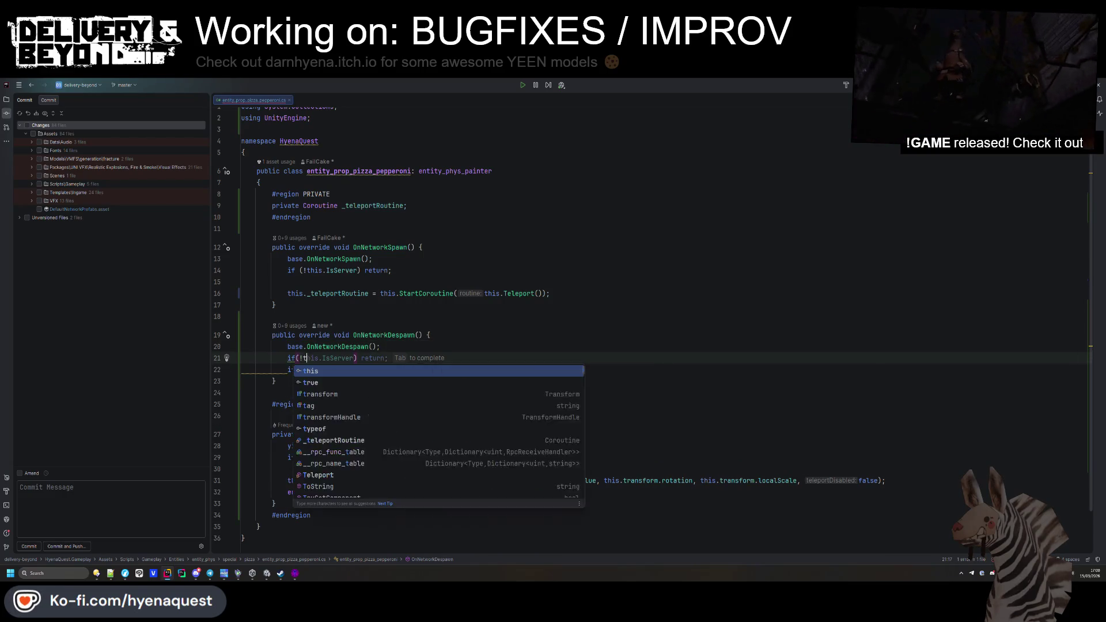
pyautogui.press('Return')
pyautogui.press('Up')
pyautogui.press('Up')
pyautogui.press('Up')
pyautogui.click(422, 381)
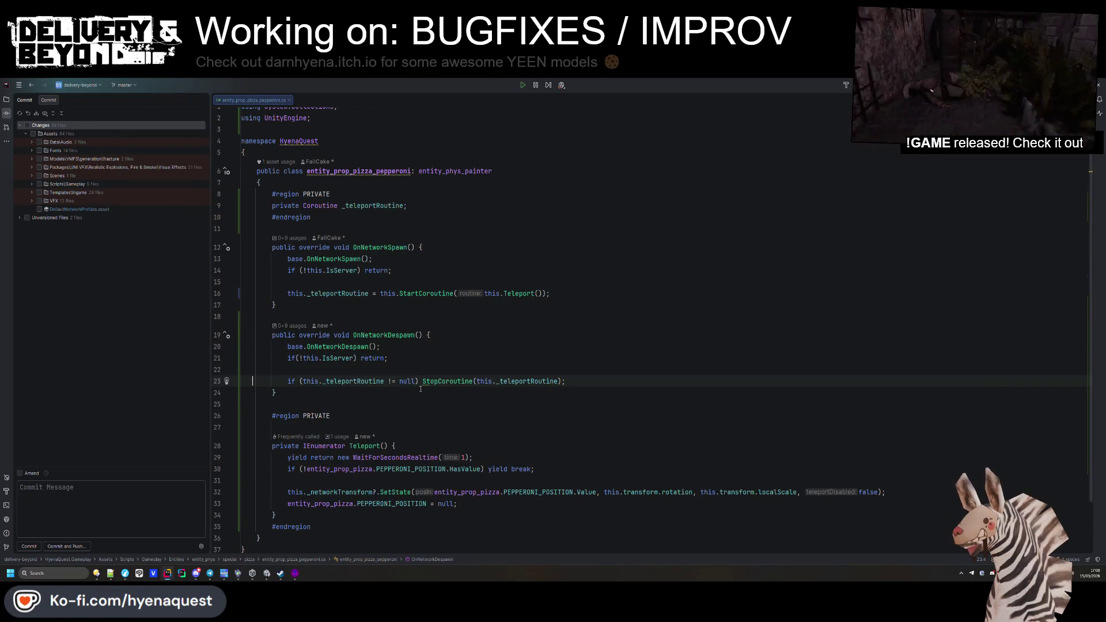
pyautogui.write('this.')
pyautogui.press('Up')
pyautogui.press('Up')
pyautogui.press('Up')
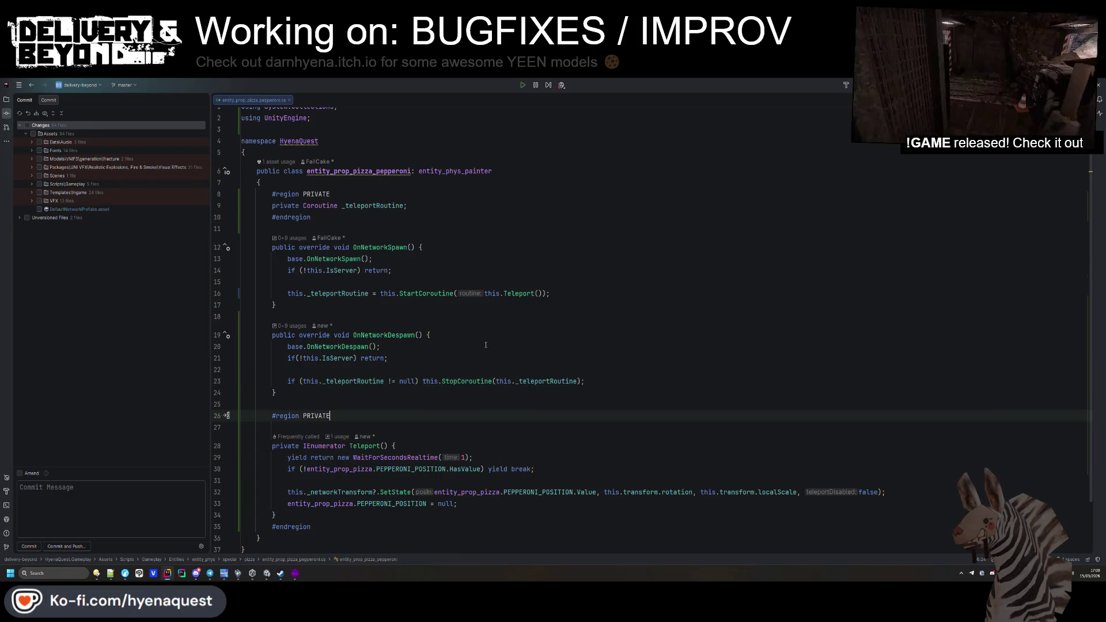
pyautogui.press('shift')
pyautogui.press('shift')
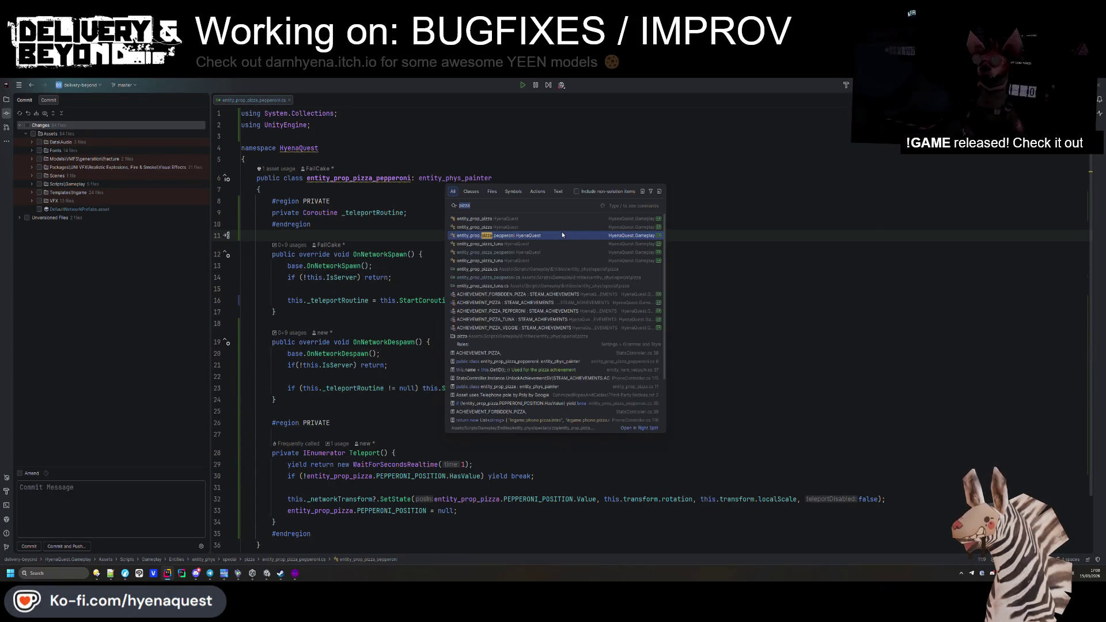
# Step: Open entity_prop_pizza_tuna.cs from a project search for 'pizza'
pyautogui.write('pizza')
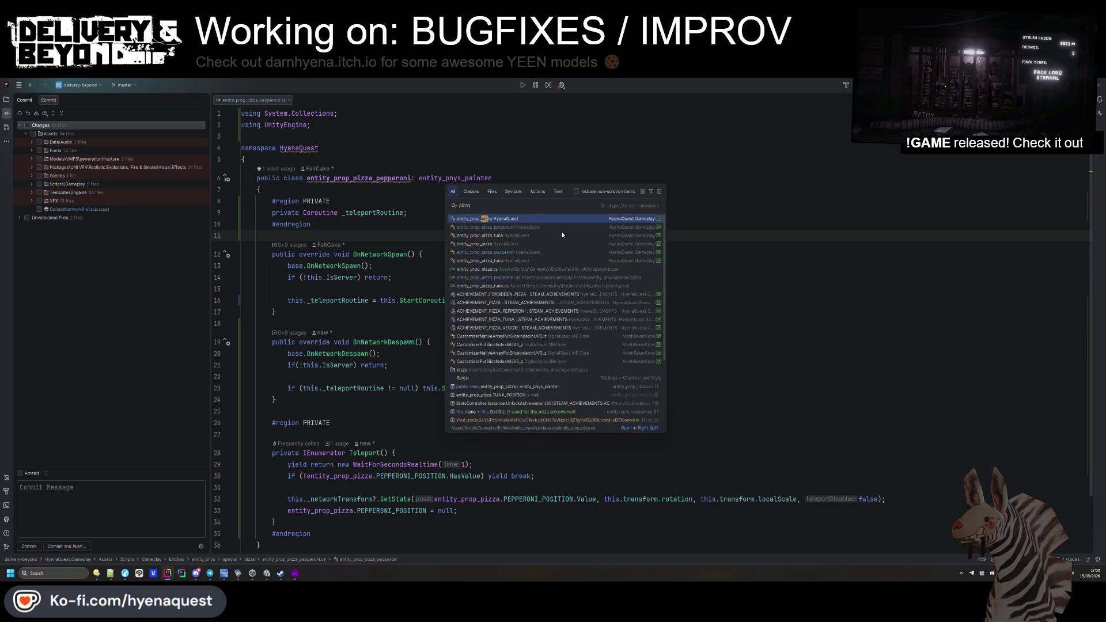
pyautogui.click(524, 244)
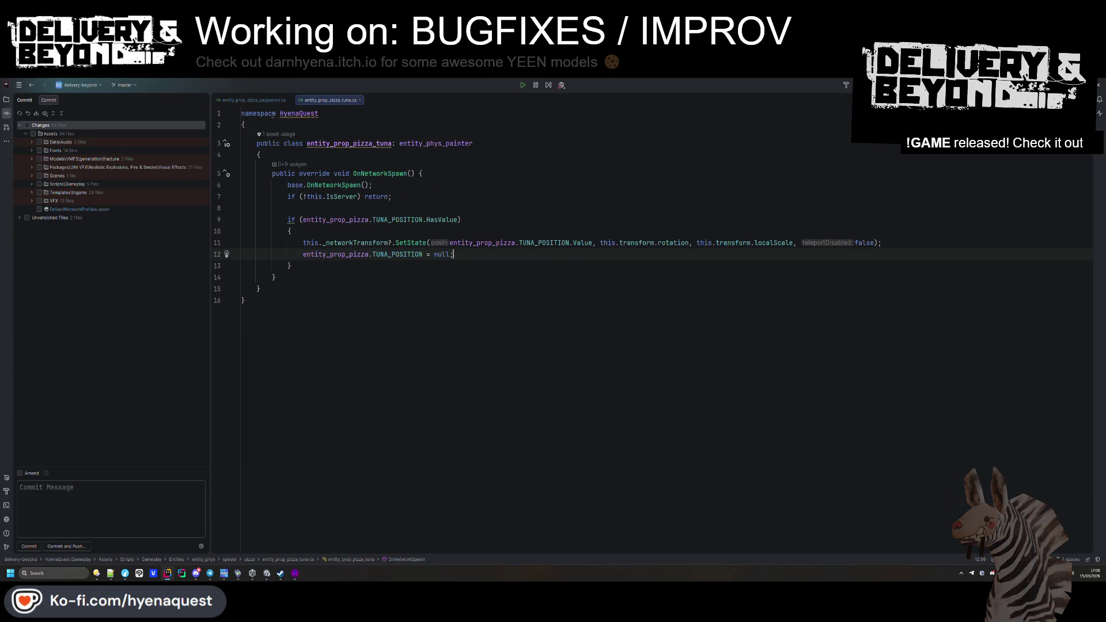
pyautogui.hotkey('ctrl', 'Tab')
# Step: Try pasting the private region into the tuna class, undo it, and show the Project tree
pyautogui.moveTo(324, 235); pyautogui.dragTo(272, 201)
pyautogui.hotkey('ctrl', 'c')
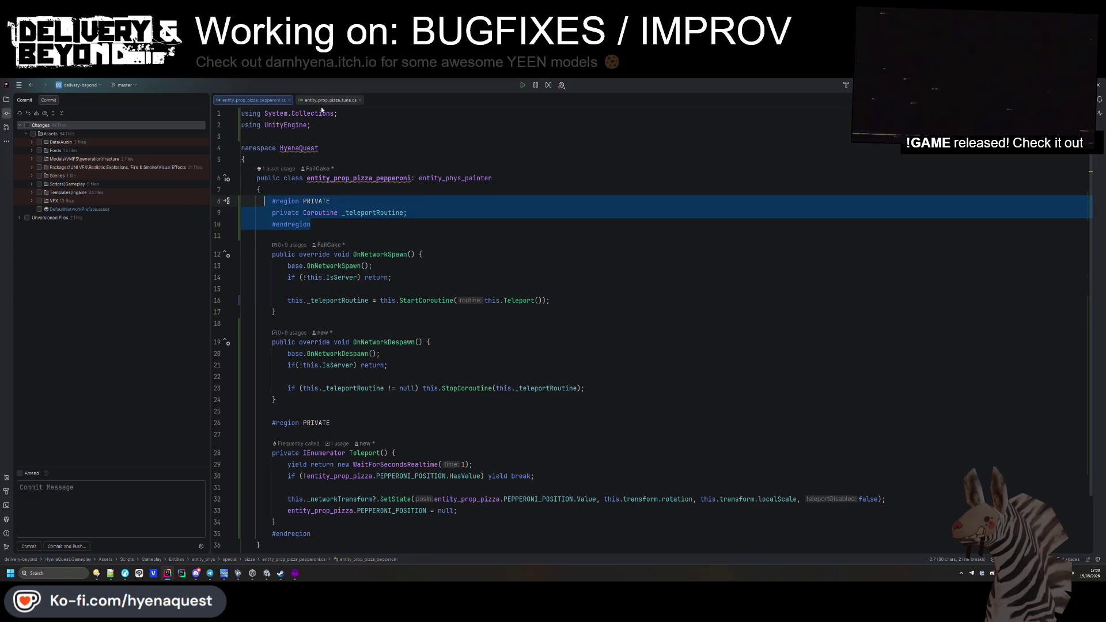
pyautogui.click(321, 100)
pyautogui.click(337, 157)
pyautogui.press('Return')
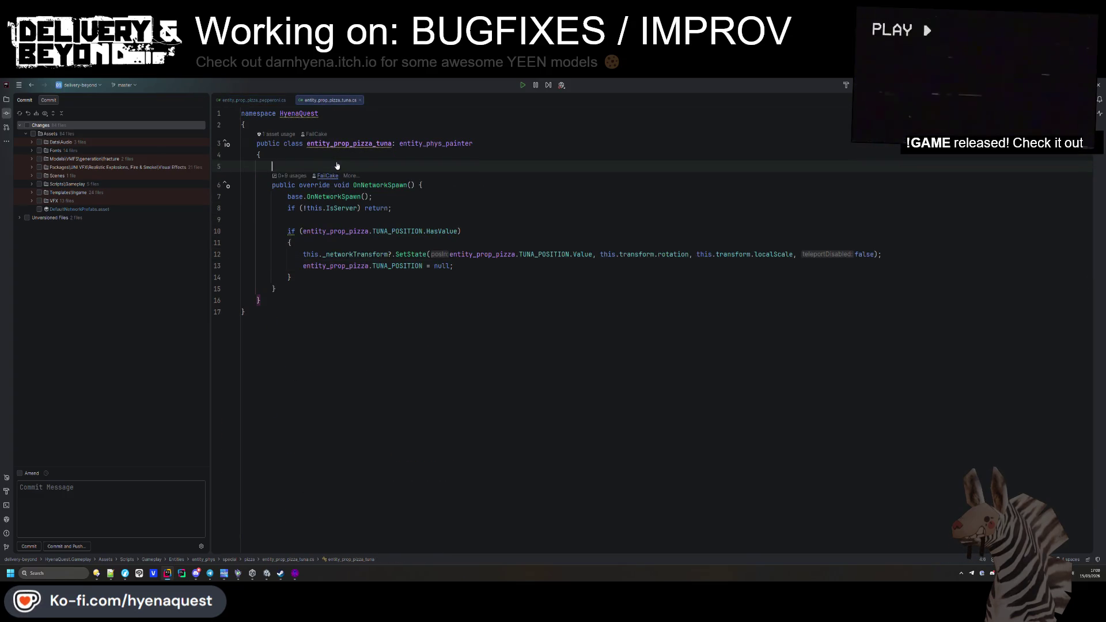
pyautogui.hotkey('ctrl', 'v')
pyautogui.click(330, 178)
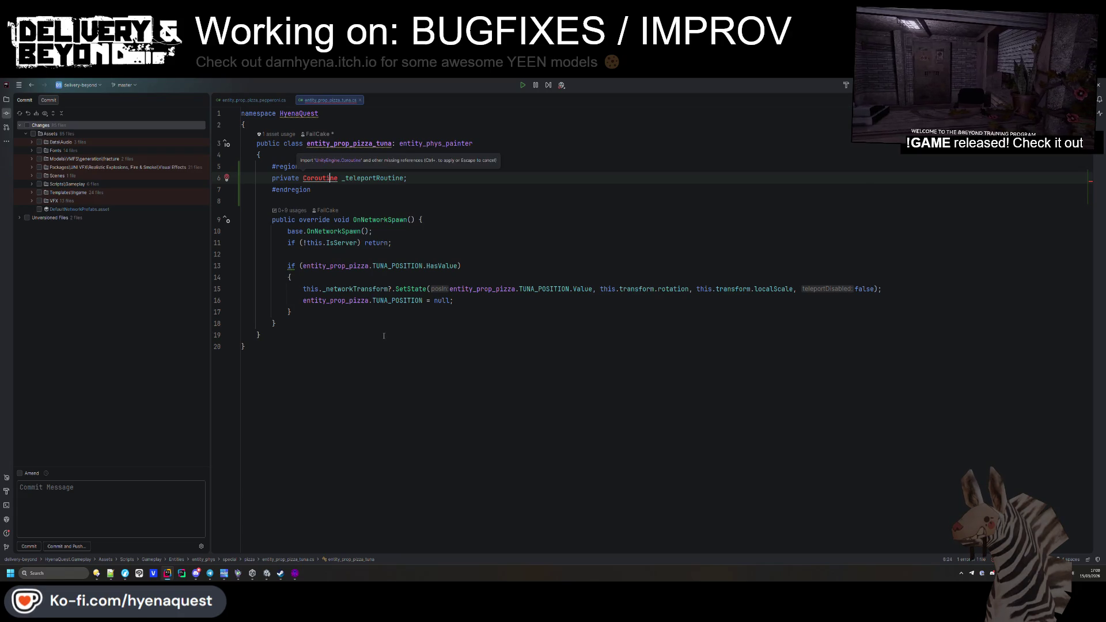
pyautogui.hotkey('ctrl', 'z')
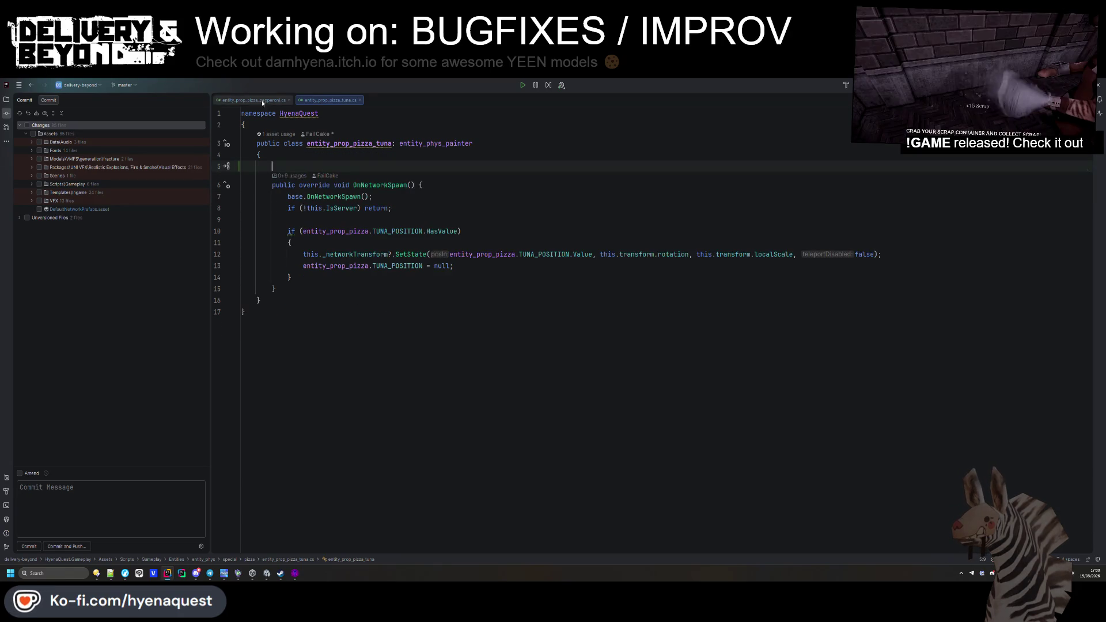
pyautogui.click(257, 101)
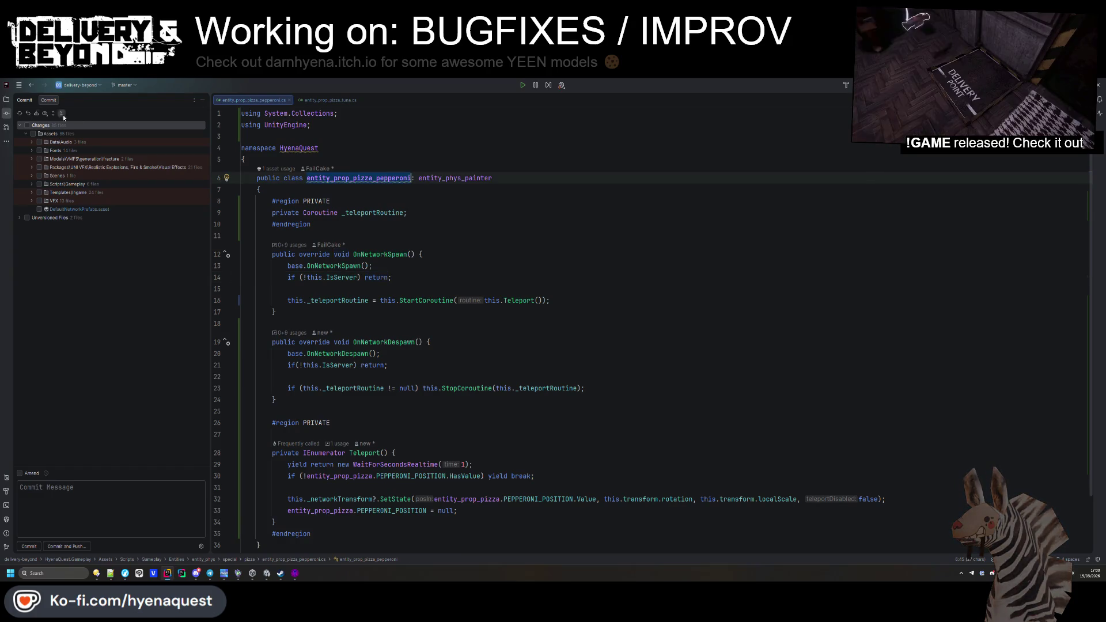
pyautogui.hotkey('alt', '1')
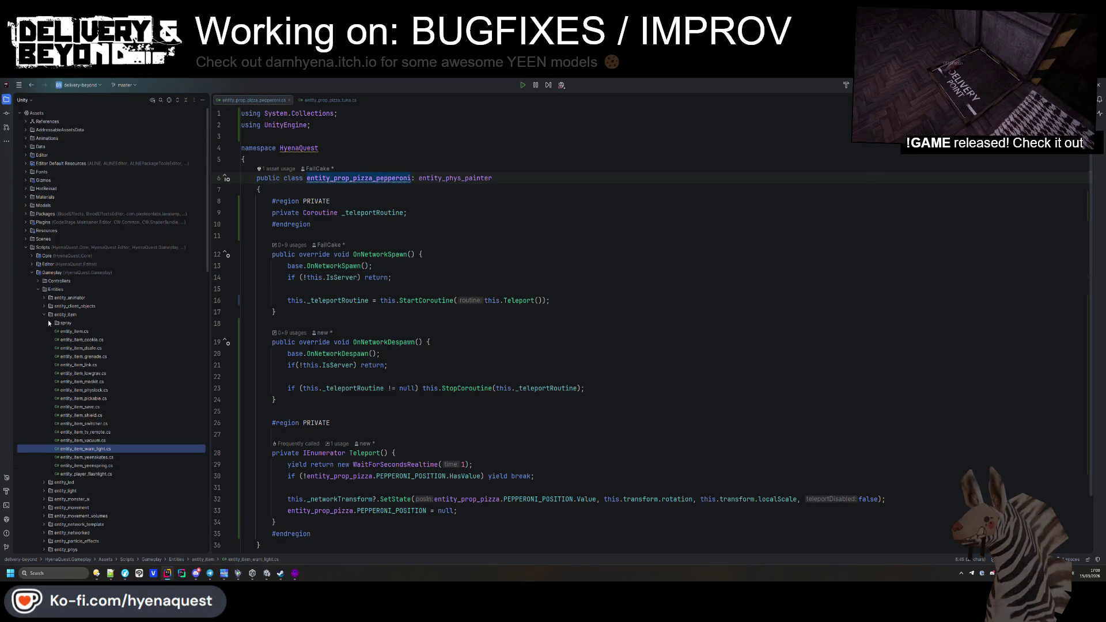
# Step: Create a new entity_prop_pizza_teleport class in the pizza scripts folder
pyautogui.click(44, 315)
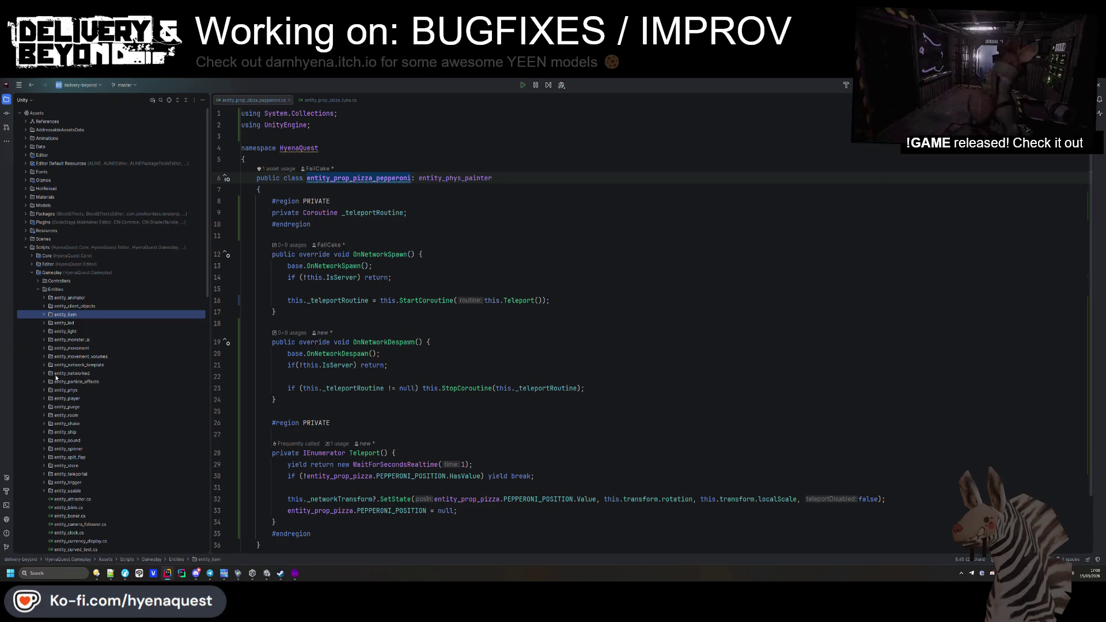
pyautogui.click(375, 180)
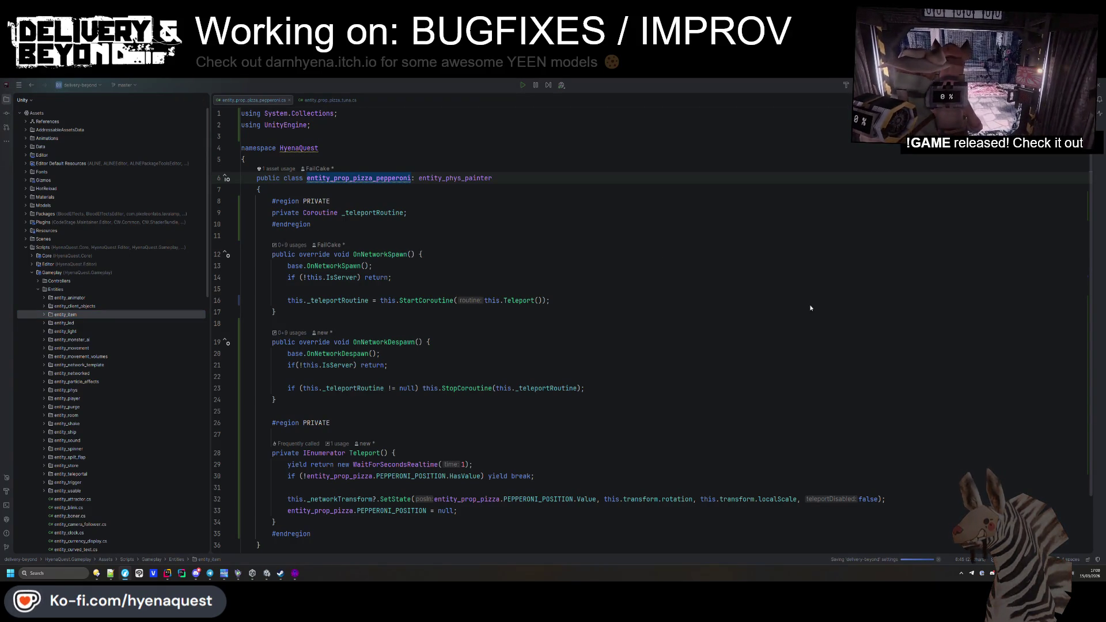
pyautogui.click(430, 226)
pyautogui.scroll(-3, 60, 321)
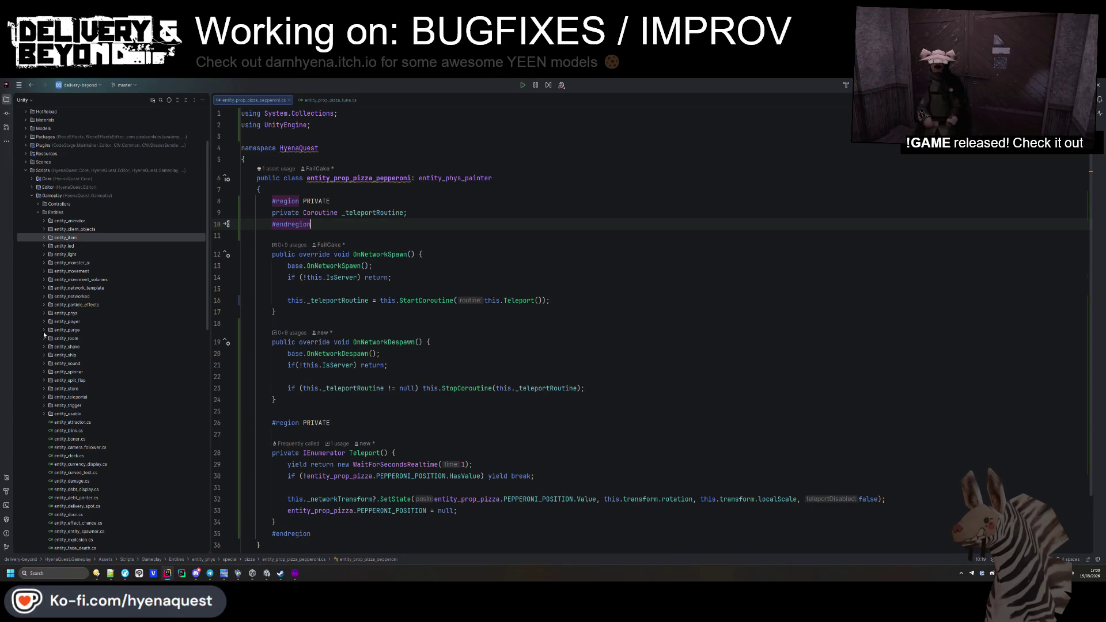
pyautogui.click(44, 313)
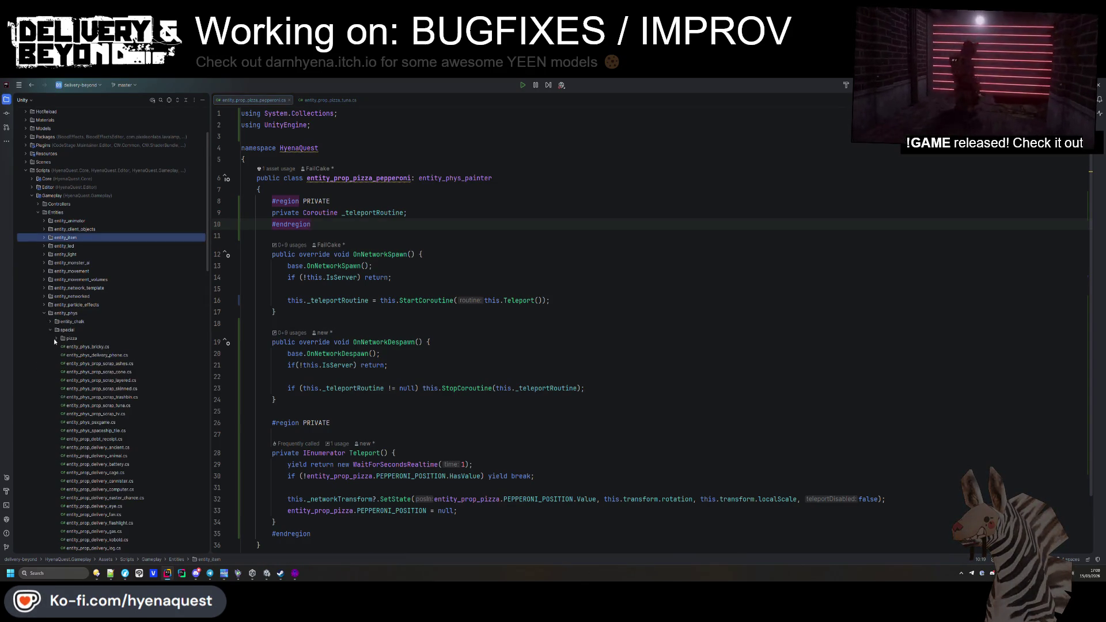
pyautogui.click(61, 340)
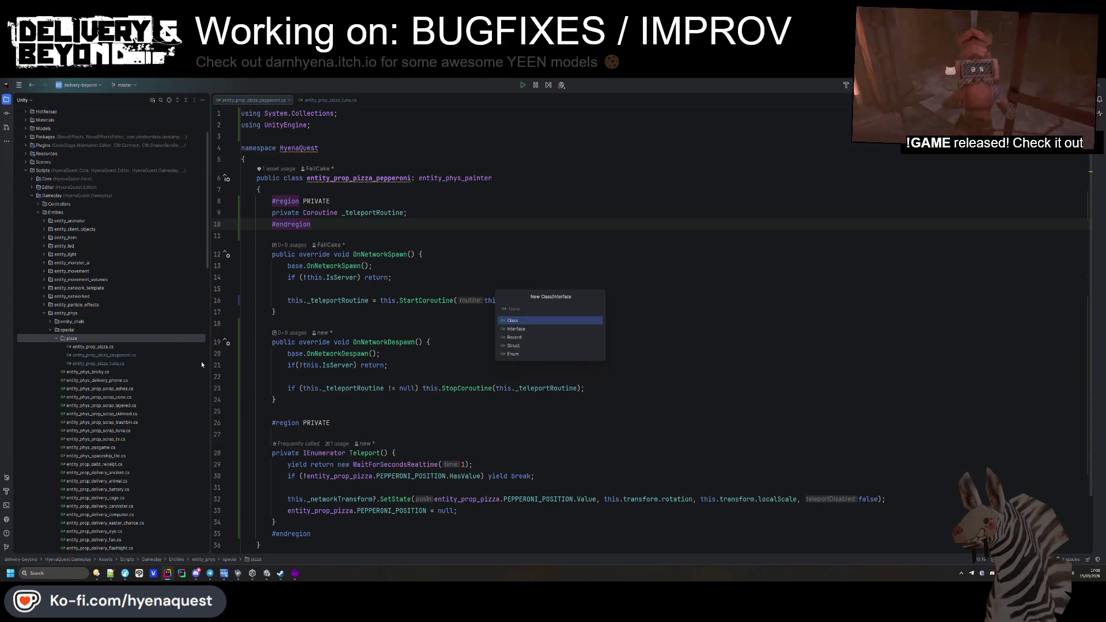
pyautogui.write('entity_')
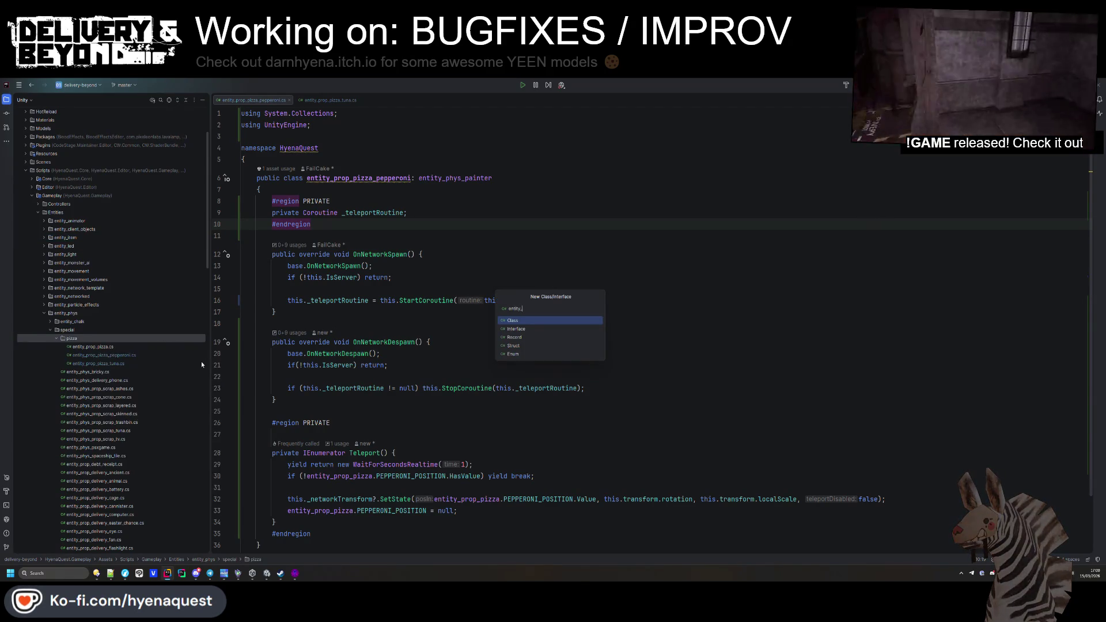
pyautogui.write('prop_pizza_teleport')
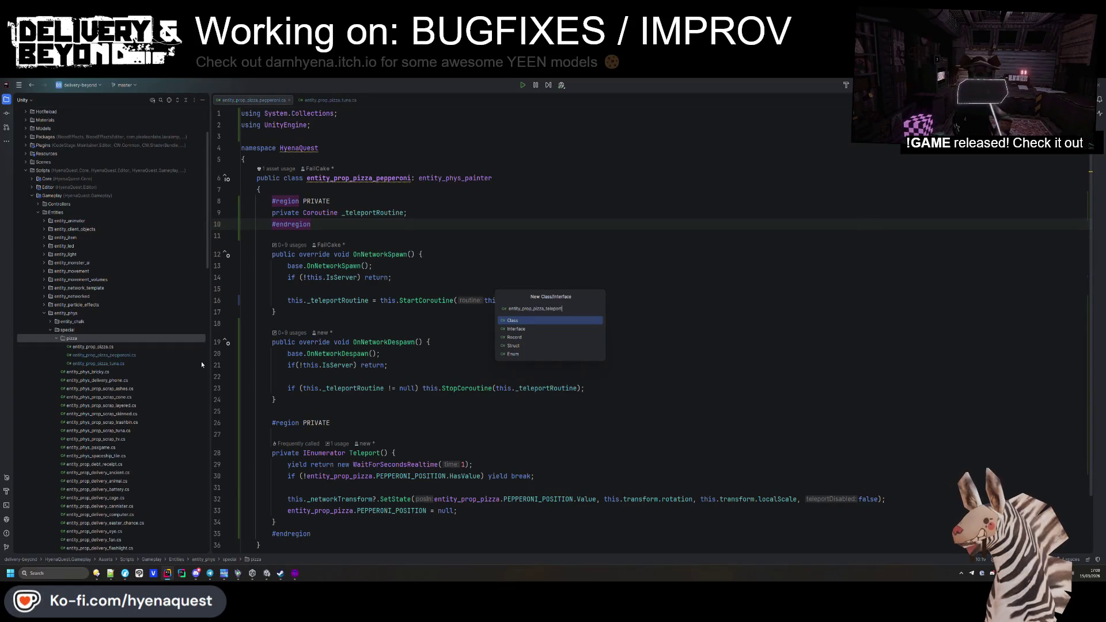
pyautogui.press('Return')
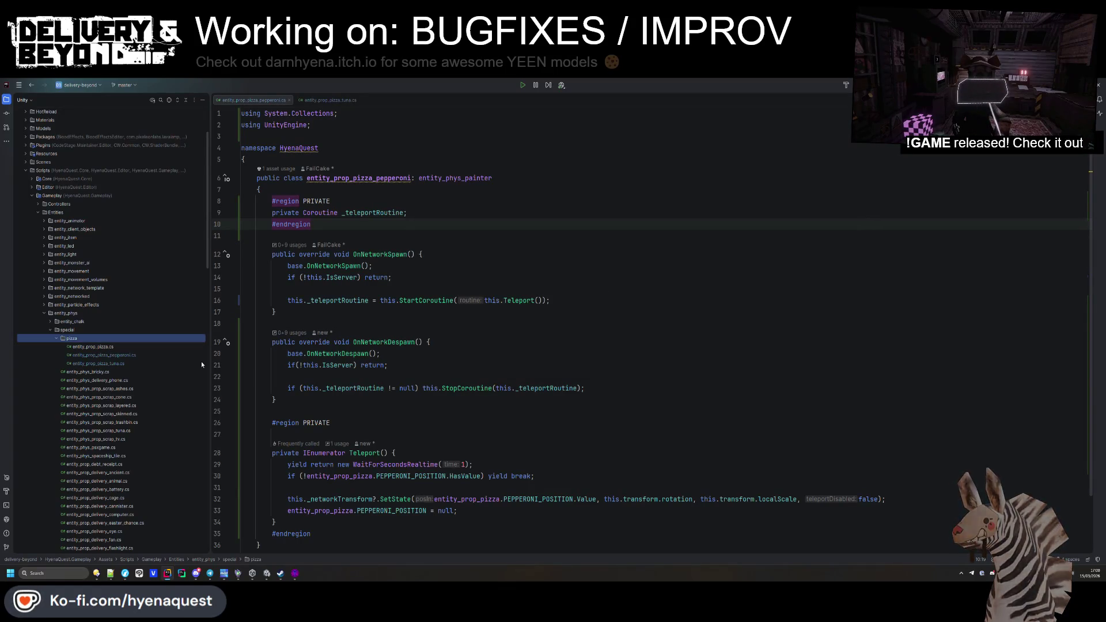
# Step: Make entity_prop_pizza_teleport inherit entity_phys_painter and begin a 'private virtual' member
pyautogui.click(405, 100)
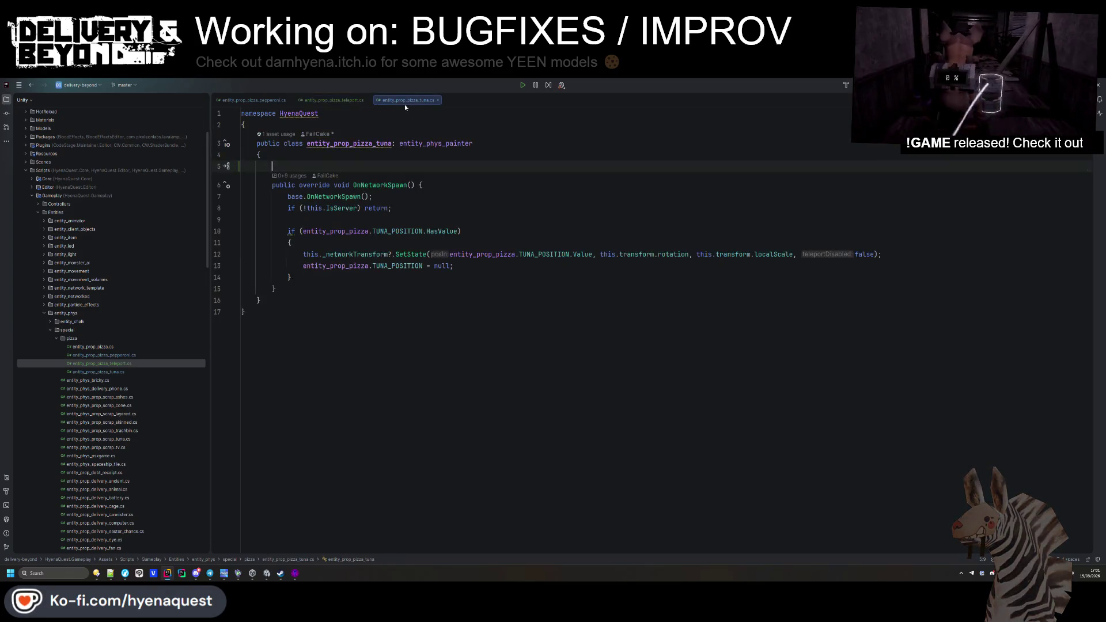
pyautogui.click(333, 101)
pyautogui.write(': entity_phys_painter')
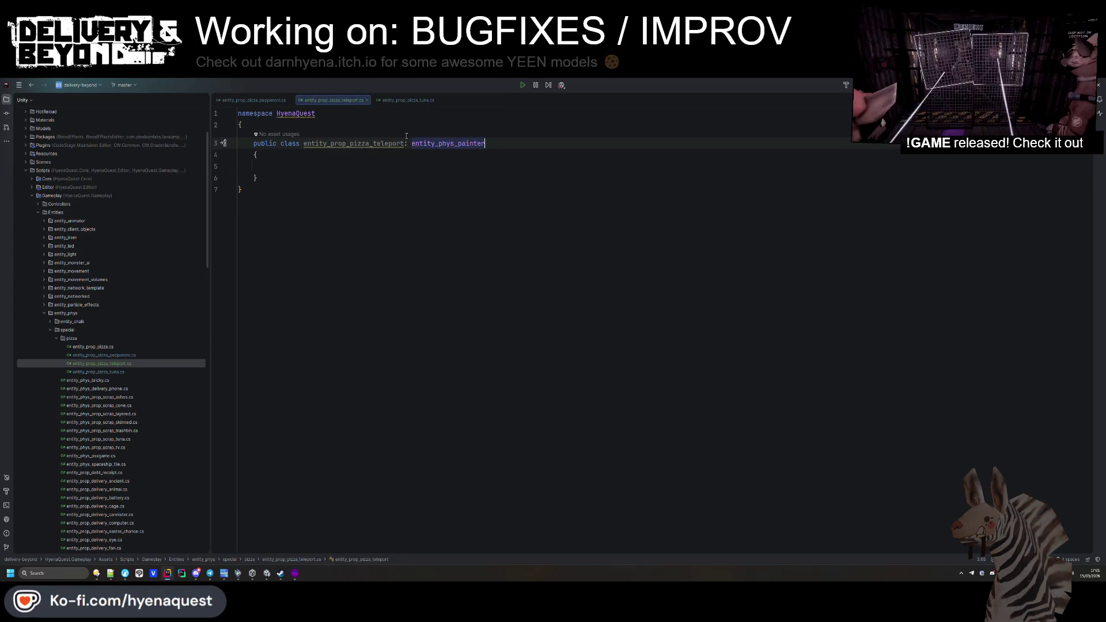
pyautogui.press('Down')
pyautogui.press('Down')
pyautogui.write('priva')
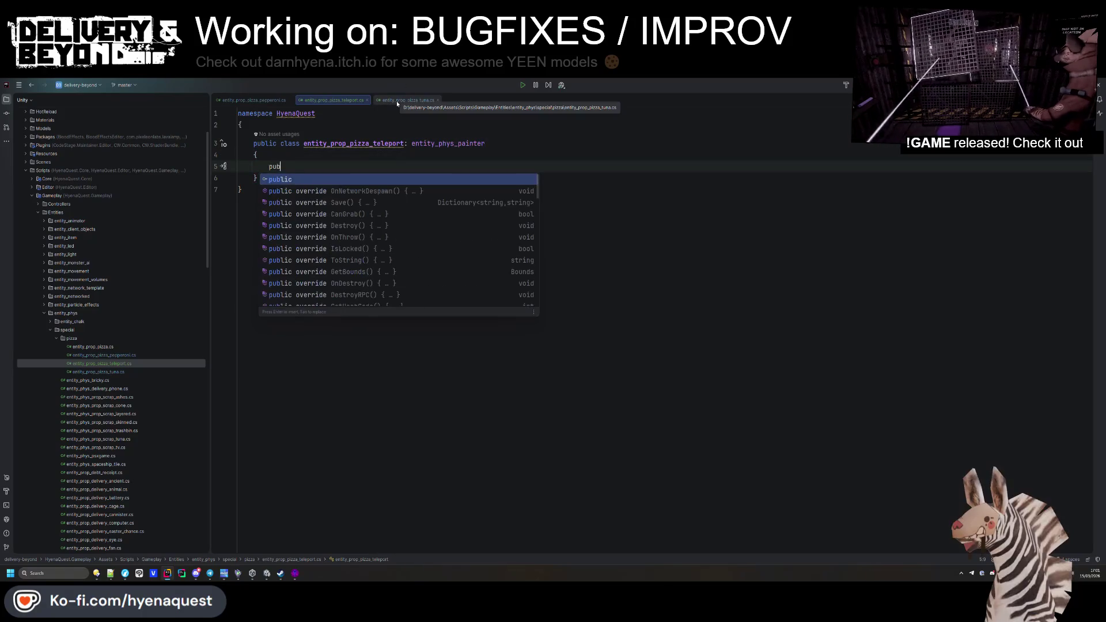
pyautogui.press('Return')
pyautogui.write('virtua')
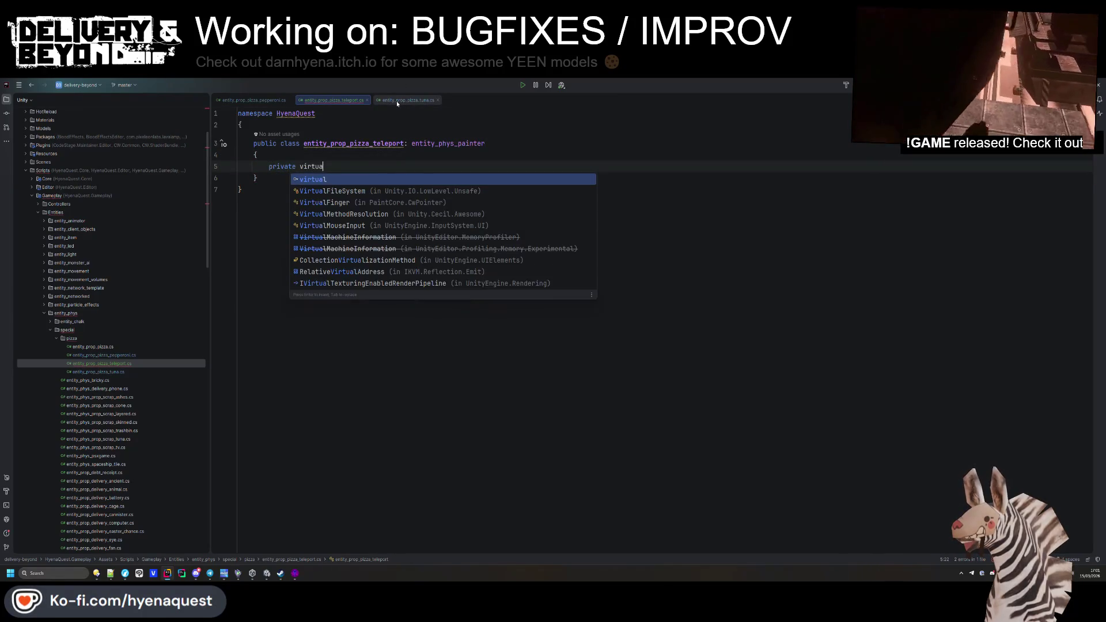
pyautogui.press('Return')
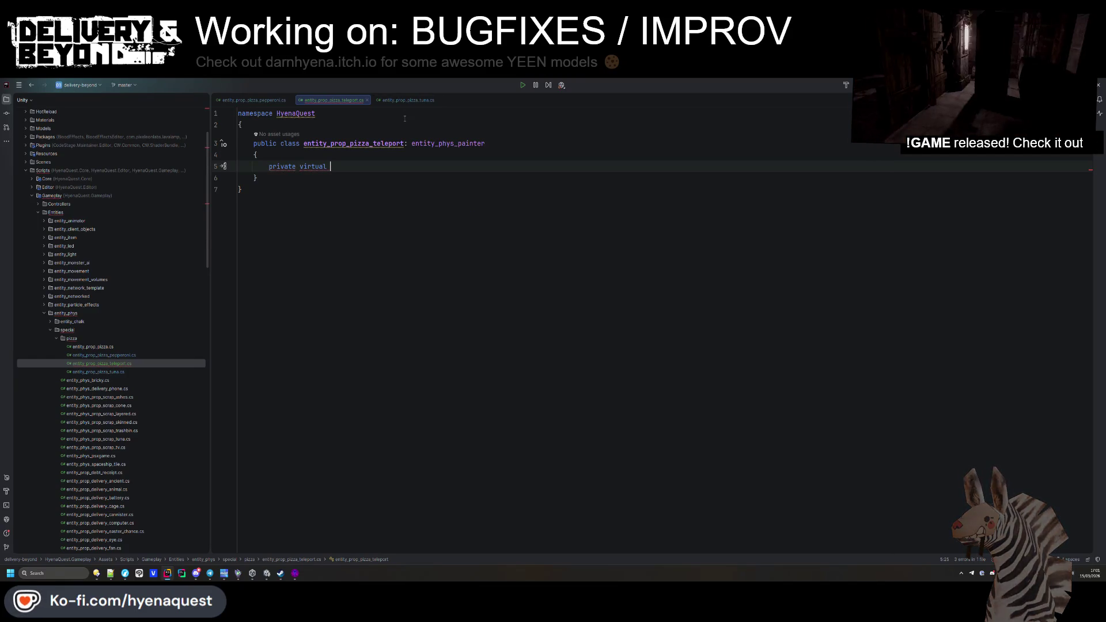
# Step: Add a Vector3 GetTeleportPos() stub that throws NotImplementedException, importing Vector3 from System.Numerics
pyautogui.write('Vector3 Get')
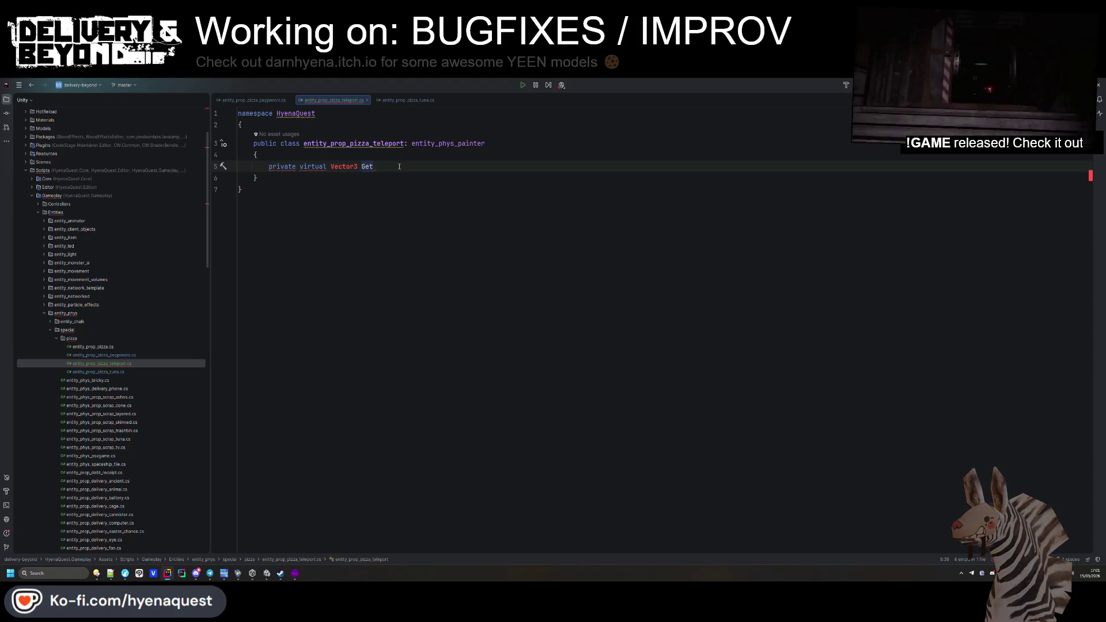
pyautogui.write('TeleportPo')
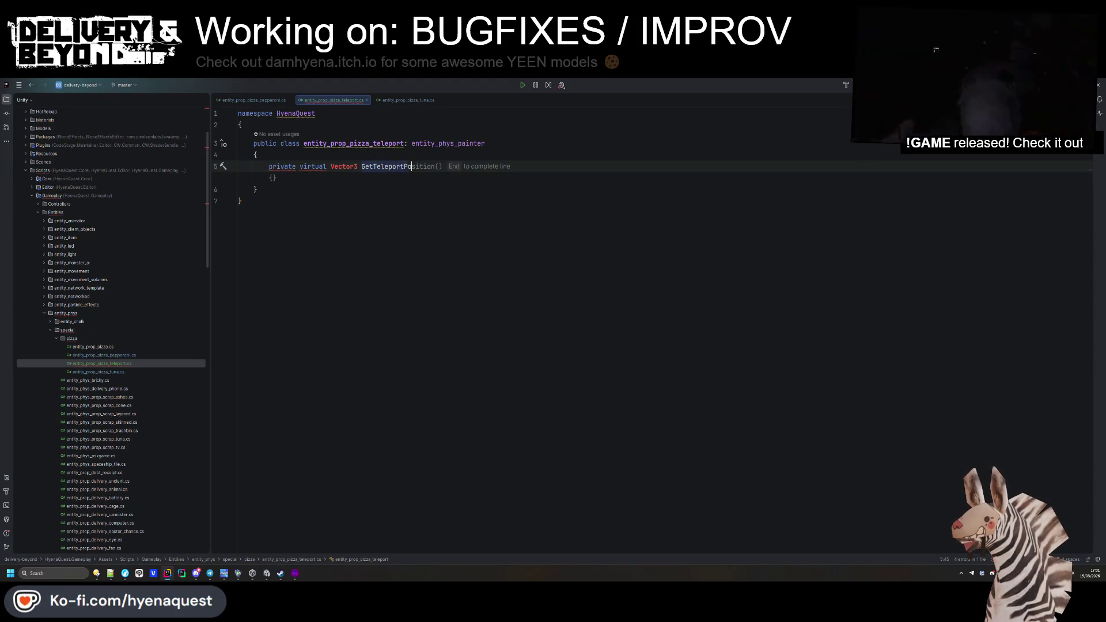
pyautogui.write('s(){thro')
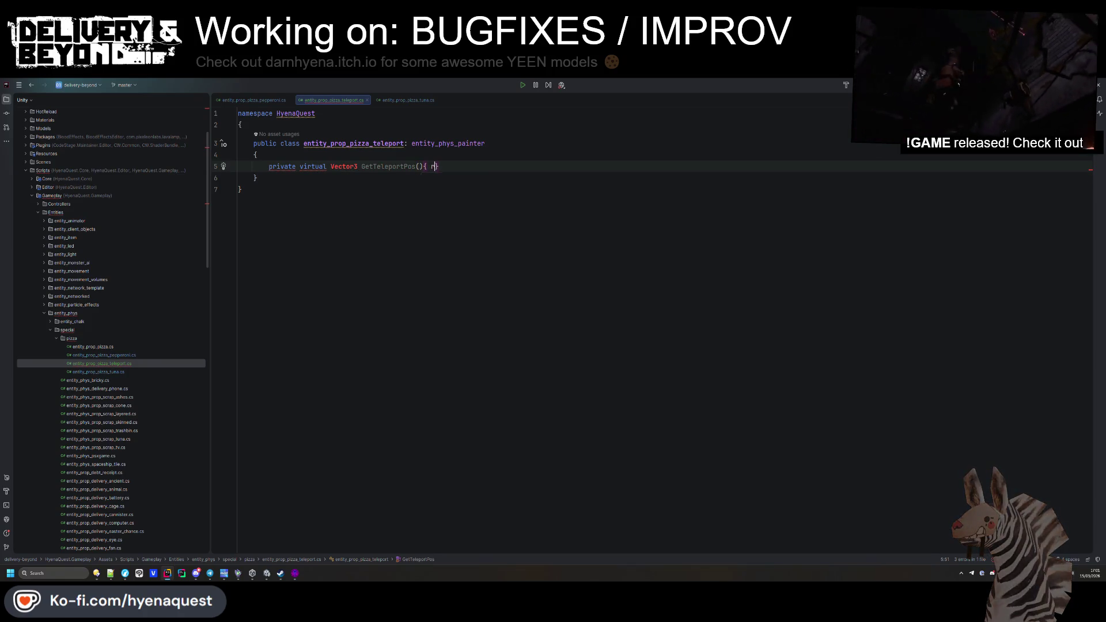
pyautogui.press('Return')
pyautogui.press('Return')
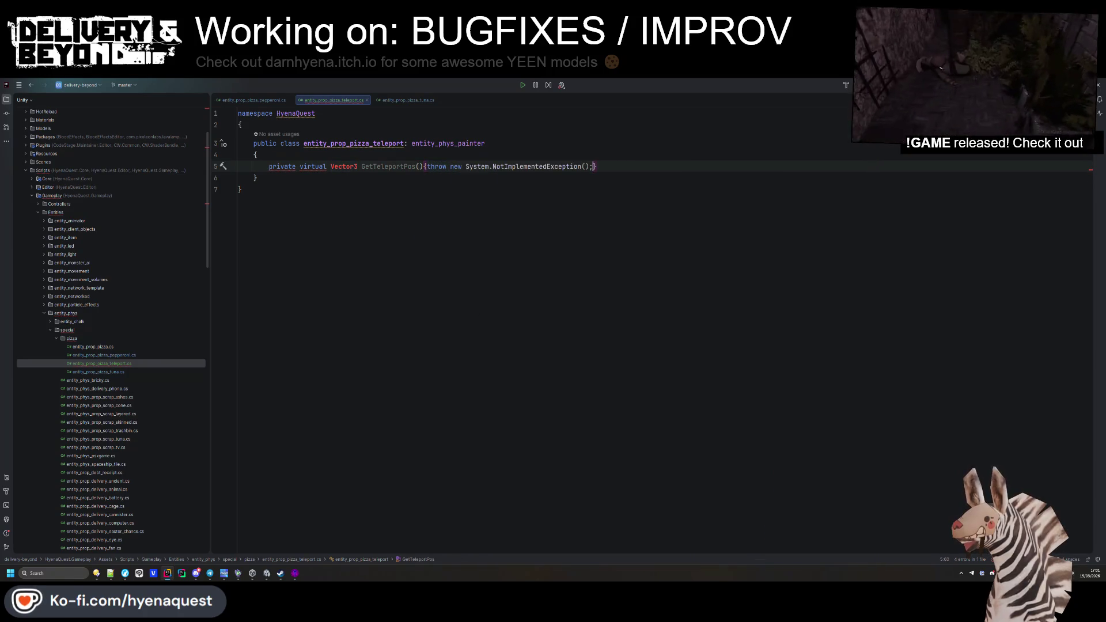
pyautogui.click(349, 167)
pyautogui.hotkey('alt', 'Return')
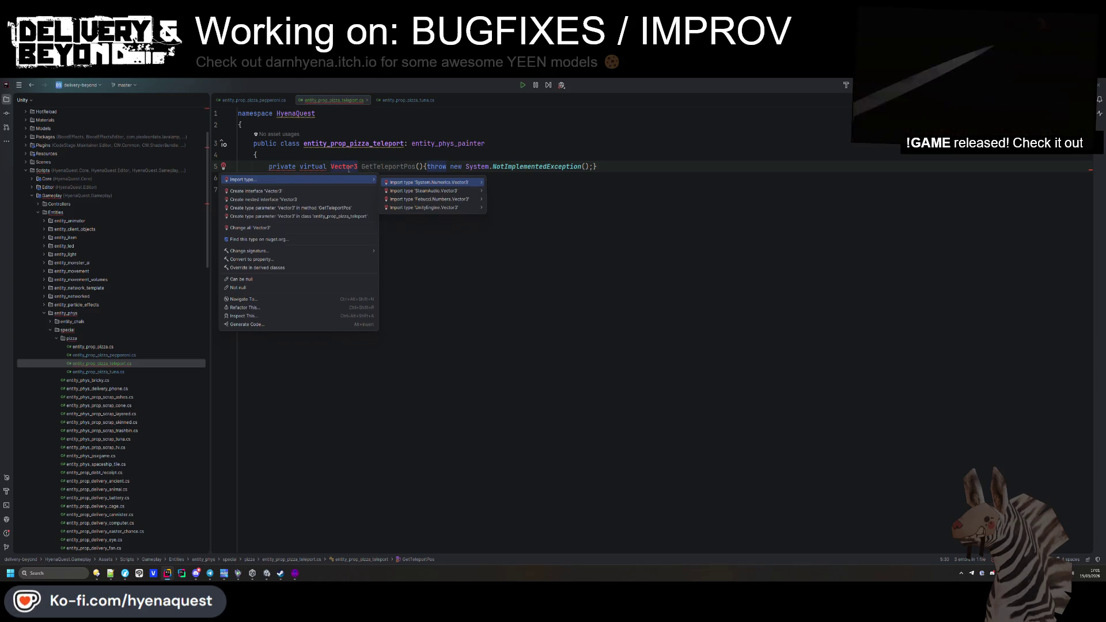
pyautogui.press('Return')
# Step: Make GetTeleportPos protected and reformat it, then select pepperoni's OnNetworkDespawn method
pyautogui.doubleClick(282, 189)
pyautogui.write('prot')
pyautogui.press('Return')
pyautogui.click(492, 233)
pyautogui.click(436, 189)
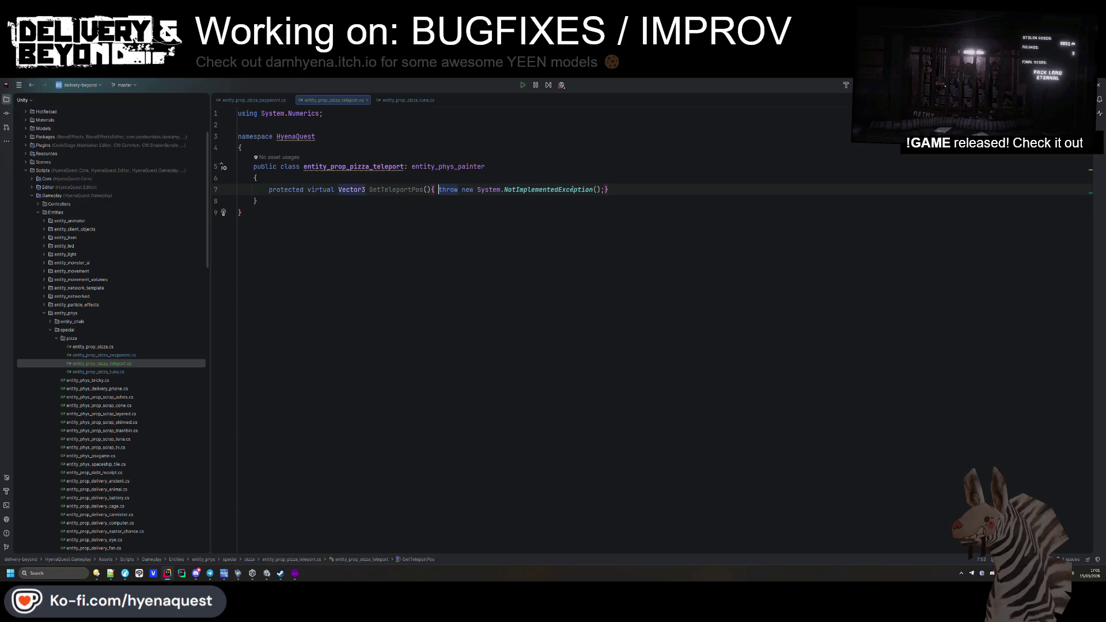
pyautogui.hotkey('ctrl', 'shift', 'Return')
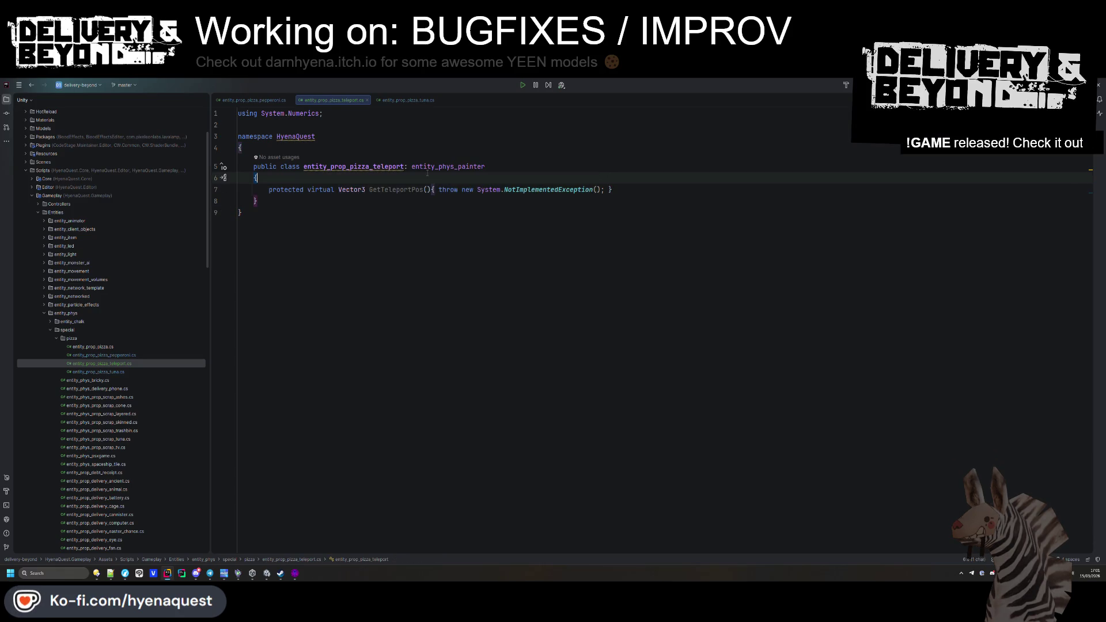
pyautogui.press('Return')
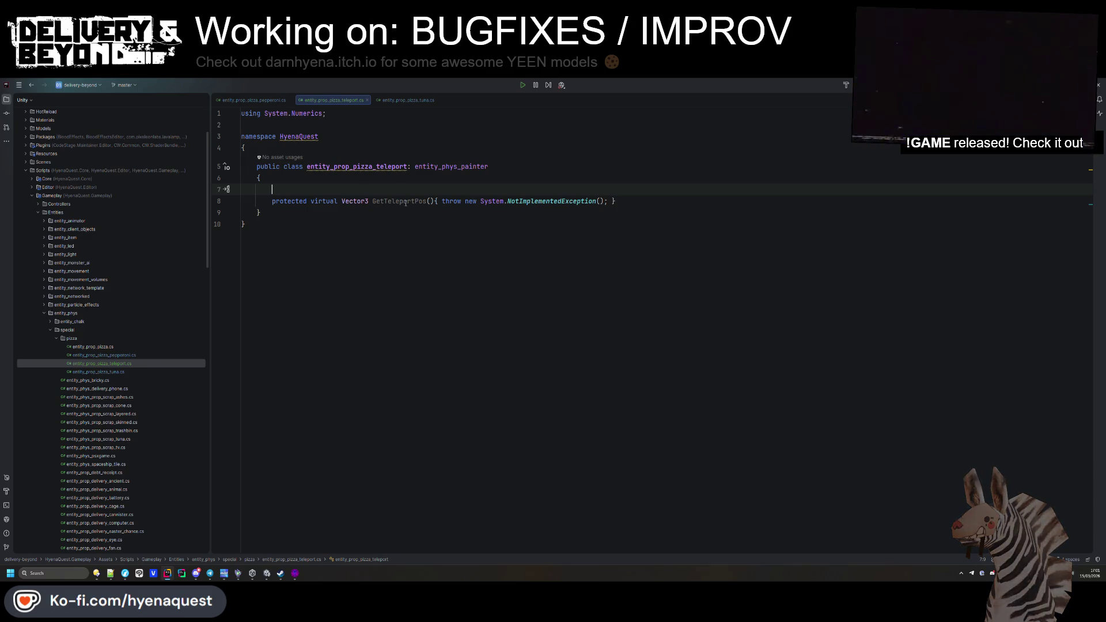
pyautogui.hotkey('ctrl', 'alt', 'l')
pyautogui.click(254, 99)
pyautogui.moveTo(276, 366); pyautogui.dragTo(241, 307)
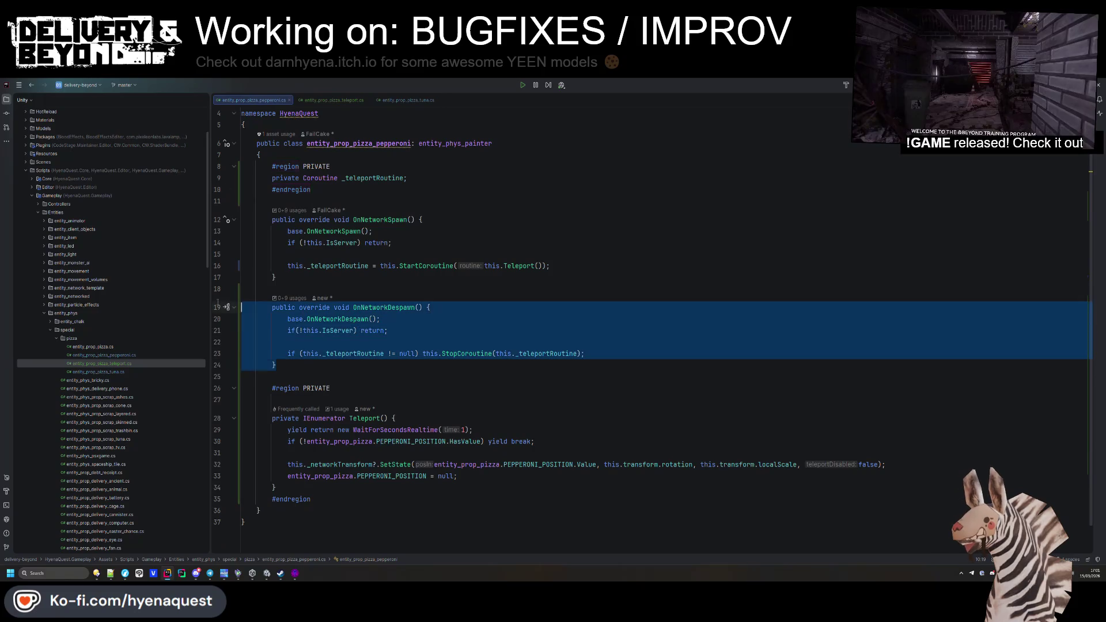
# Step: Copy pepperoni's OnNetworkDespawn method into the tuna class and reformat it
pyautogui.hotkey('ctrl', 'c')
pyautogui.click(406, 99)
pyautogui.hotkey('ctrl', 'v')
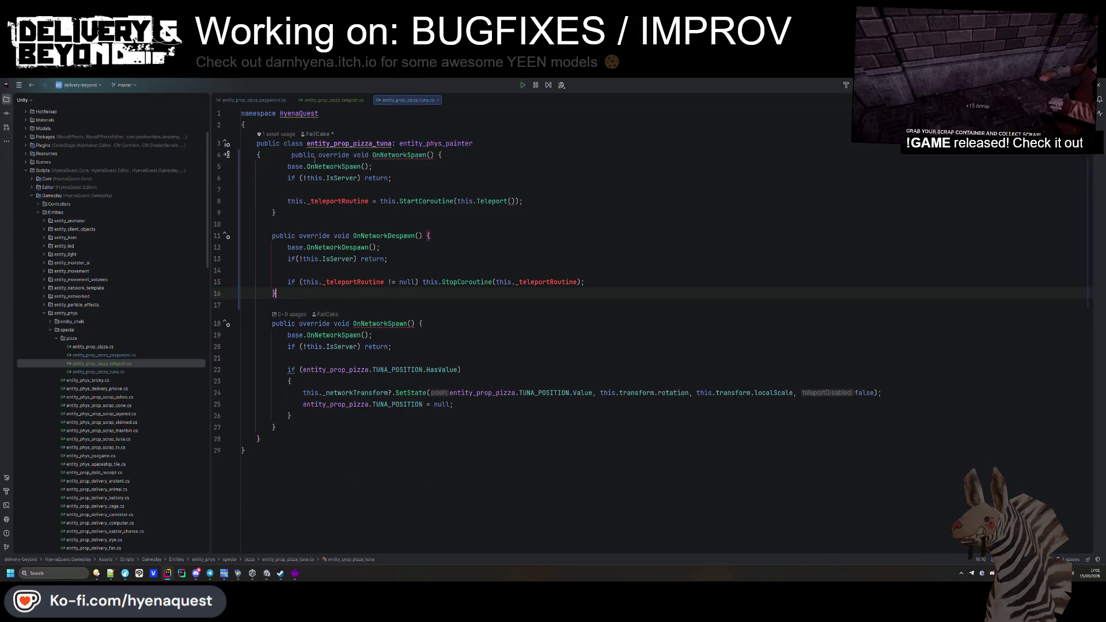
pyautogui.hotkey('ctrl', 'alt', 'l')
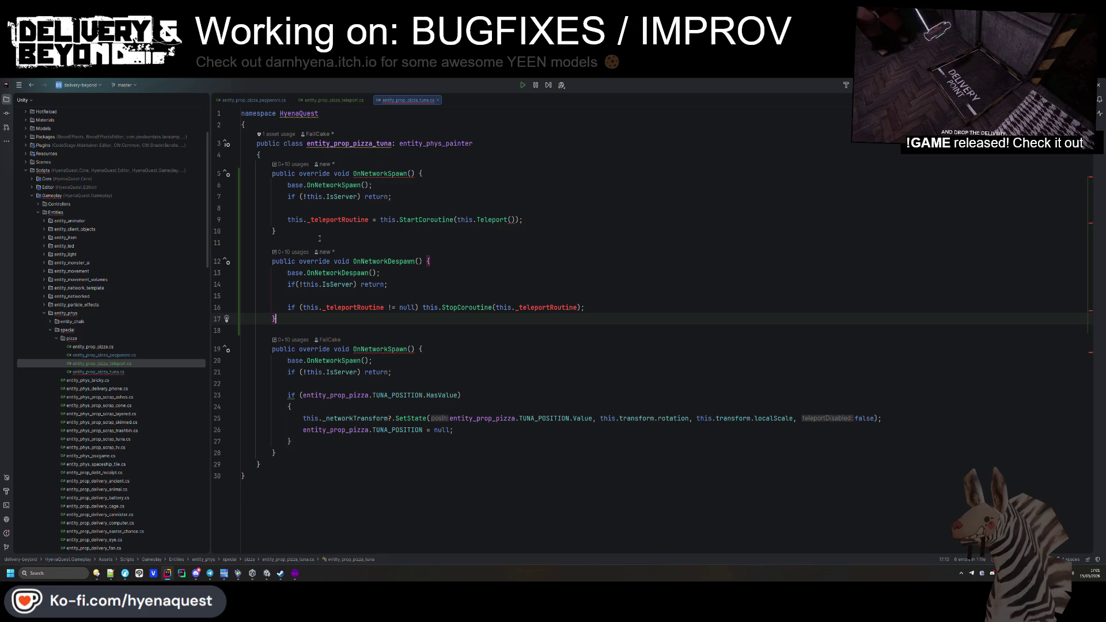
# Step: Paste the OnNetworkSpawn and OnNetworkDespawn overrides into the teleport base class
pyautogui.click(333, 100)
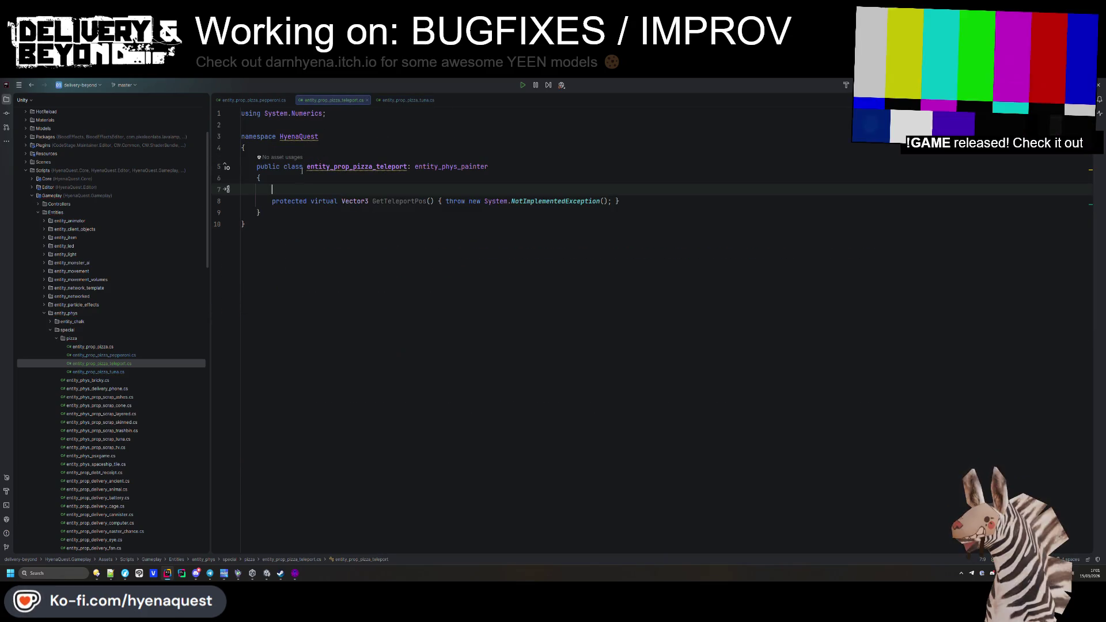
pyautogui.hotkey('ctrl', 'v')
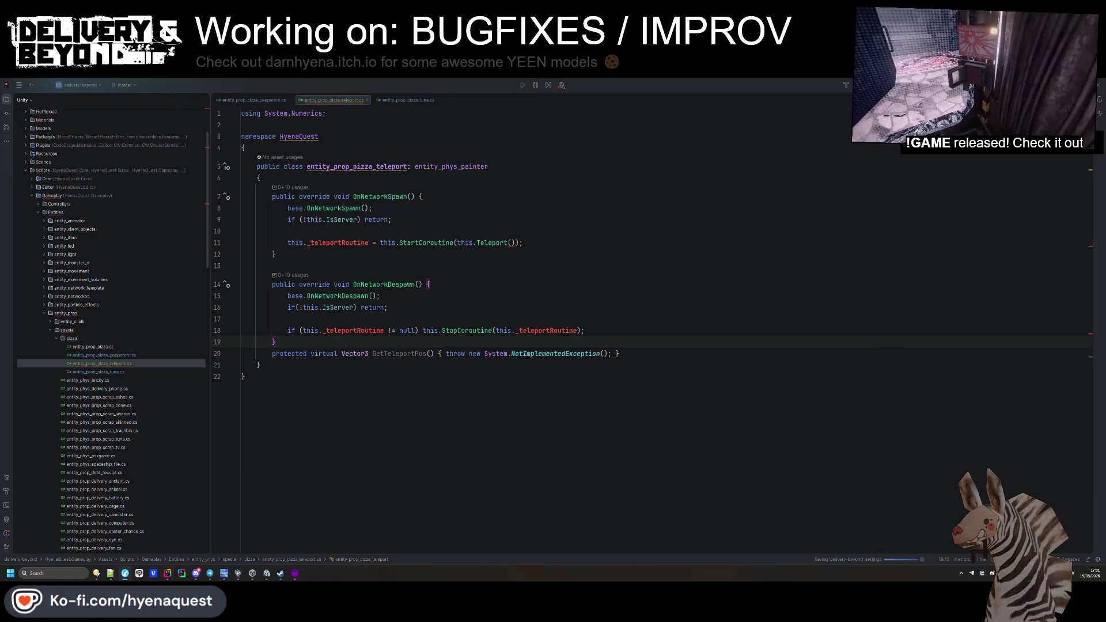
pyautogui.click(849, 310)
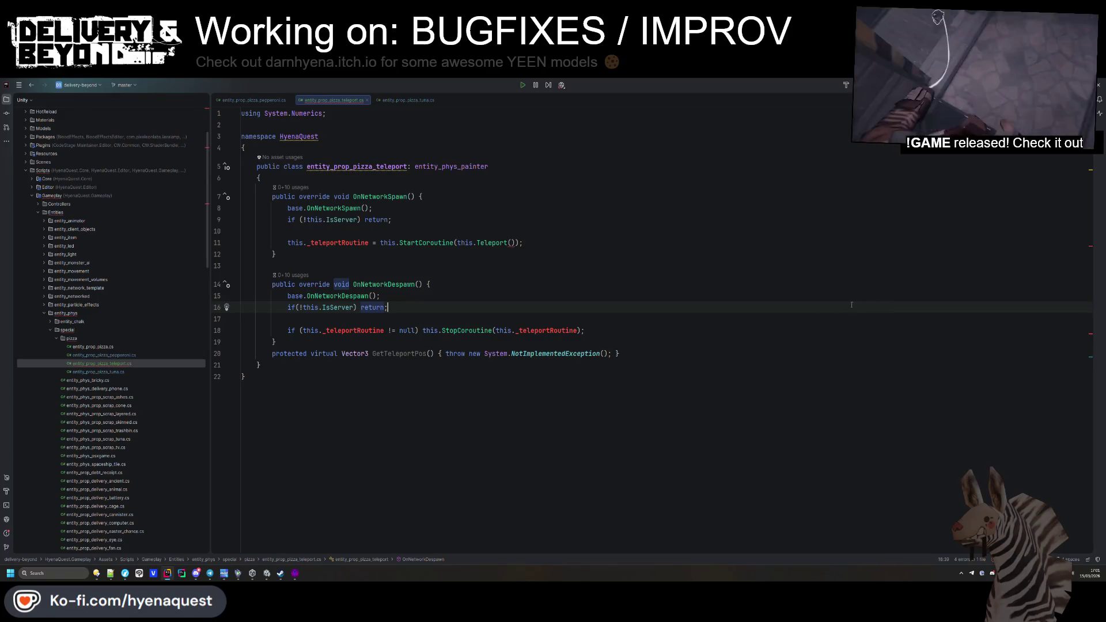
pyautogui.click(543, 329)
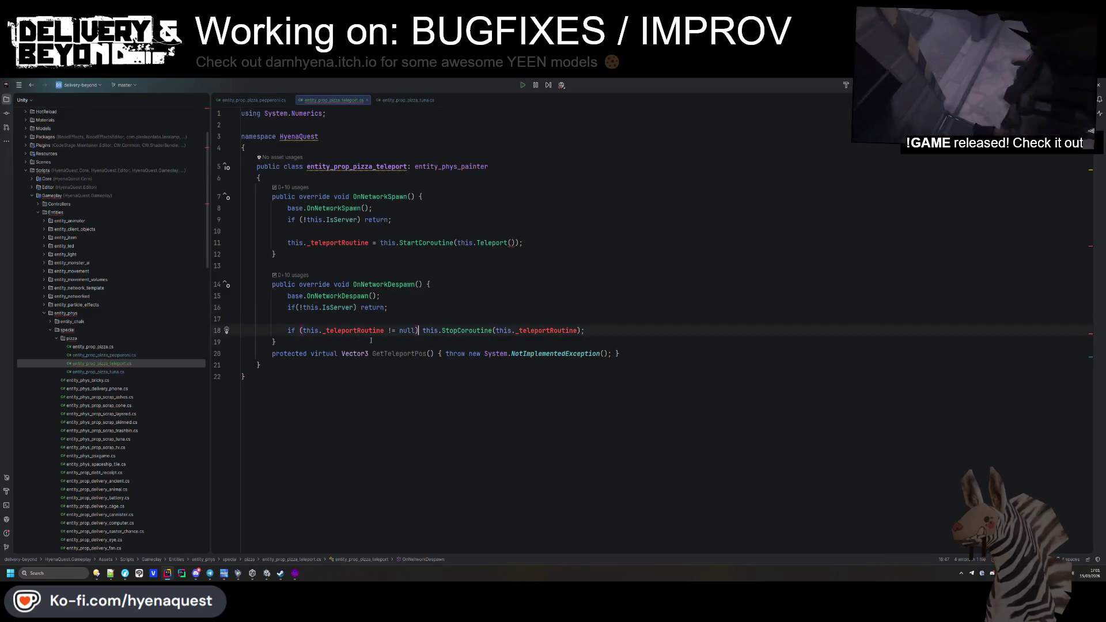
# Step: Copy pepperoni's #region PRIVATE _teleportRoutine field into the teleport class, importing UnityEngine for Coroutine
pyautogui.click(403, 101)
pyautogui.click(251, 100)
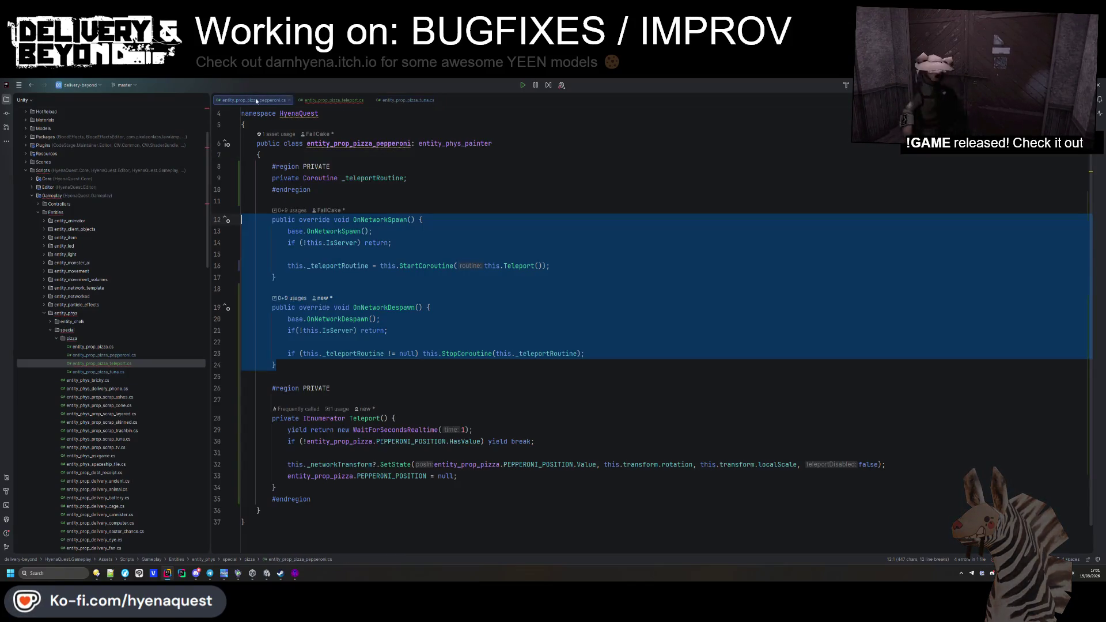
pyautogui.click(362, 199)
pyautogui.moveTo(362, 198); pyautogui.dragTo(242, 166)
pyautogui.click(352, 99)
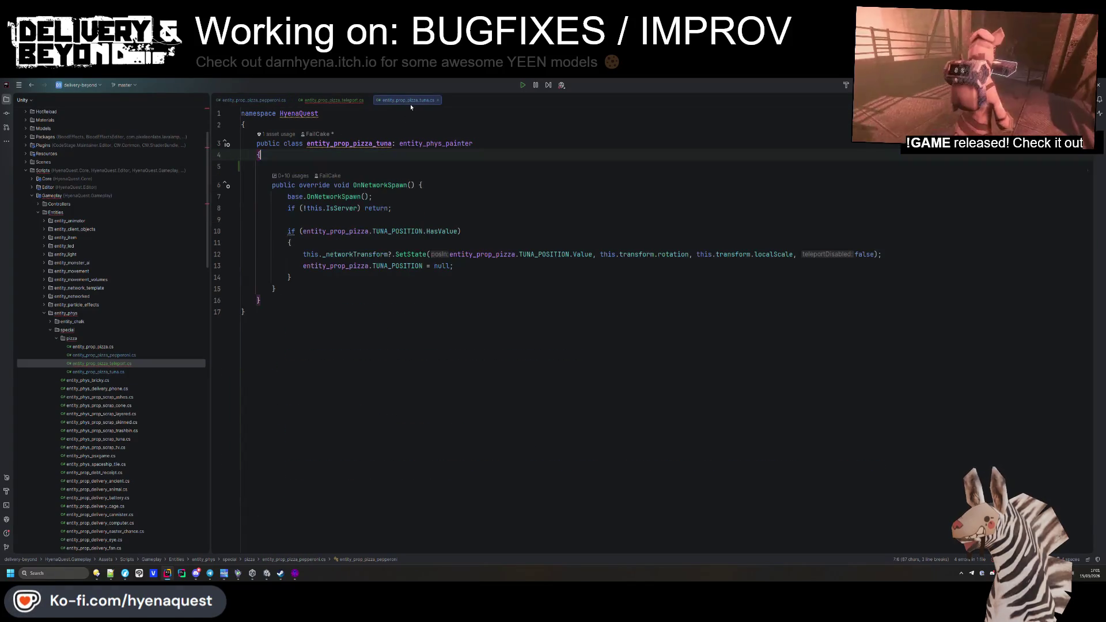
pyautogui.click(271, 178)
pyautogui.hotkey('ctrl', 'v')
pyautogui.click(330, 201)
pyautogui.hotkey('alt', 'Return')
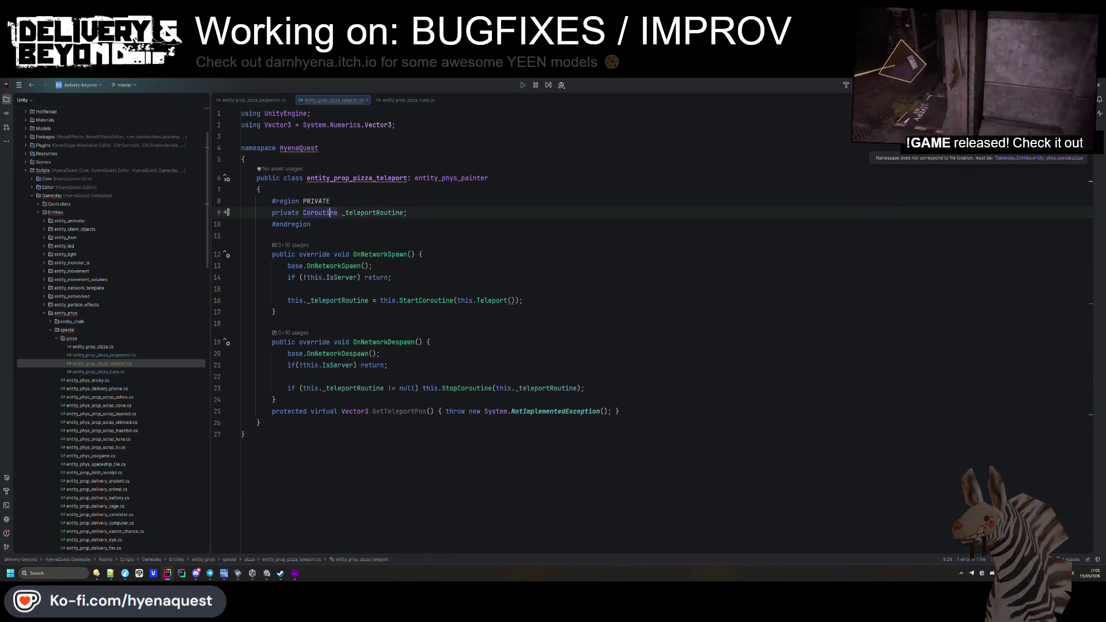
# Step: Tidy the blank lines in the spawn and despawn methods and before GetTeleportPos
pyautogui.click(611, 301)
pyautogui.click(375, 212)
pyautogui.click(369, 300)
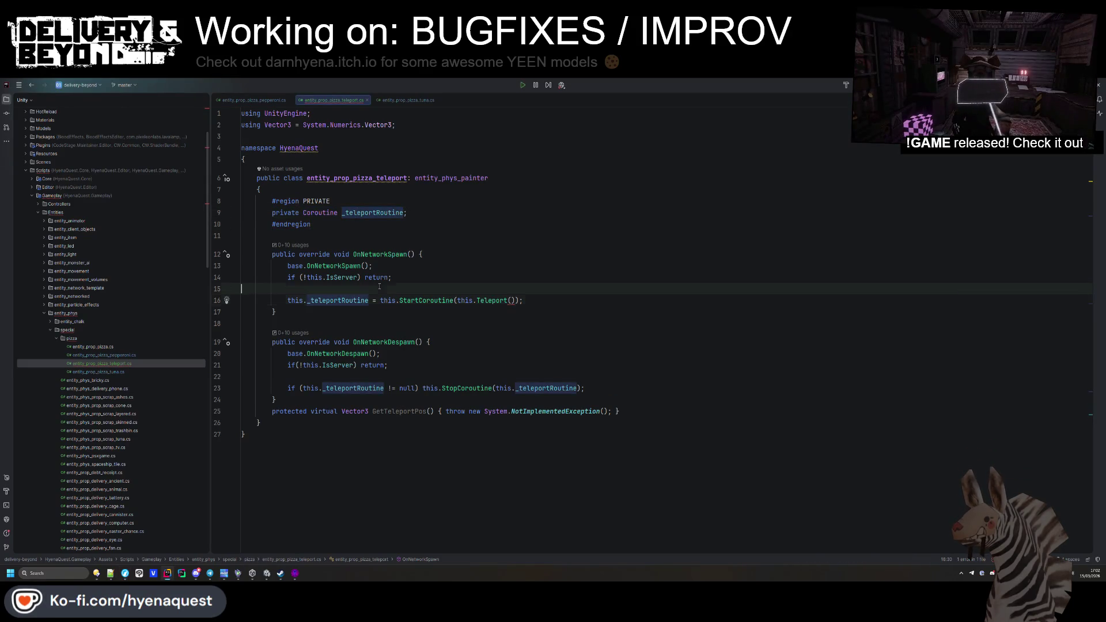
pyautogui.click(379, 286)
pyautogui.press('BackSpace')
pyautogui.press('Down')
pyautogui.press('Down')
pyautogui.press('Down')
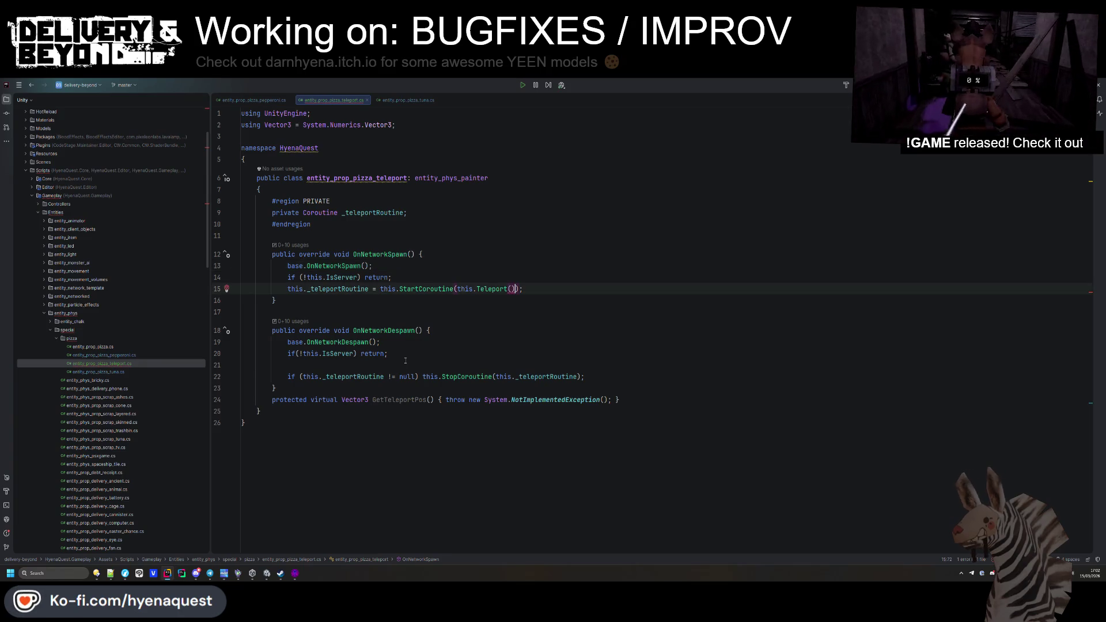
pyautogui.press('BackSpace')
pyautogui.press('Down')
pyautogui.press('Down')
pyautogui.press('Return')
pyautogui.press('Return')
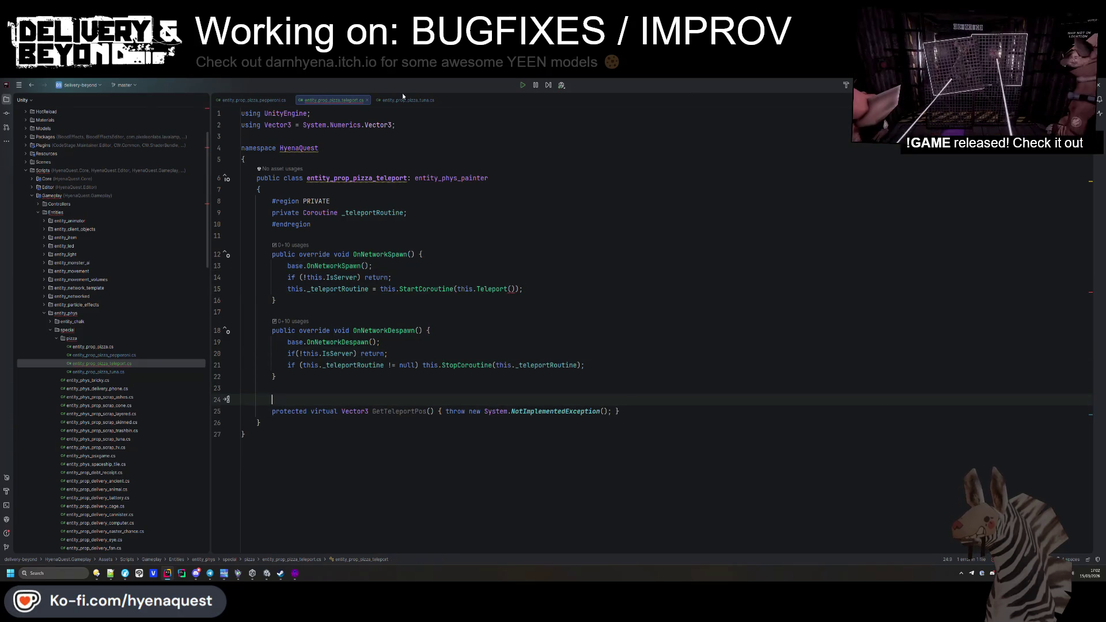
pyautogui.click(254, 101)
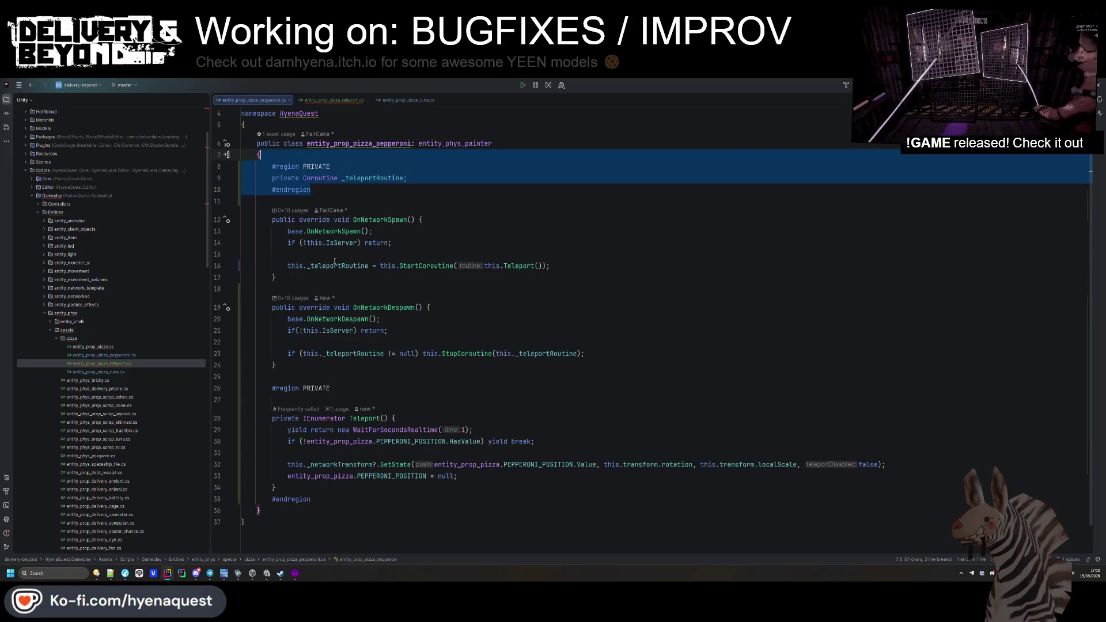
# Step: Paste pepperoni's #region PRIVATE Teleport coroutine into the teleport base class
pyautogui.moveTo(311, 499); pyautogui.dragTo(272, 418)
pyautogui.moveTo(311, 499); pyautogui.dragTo(241, 387)
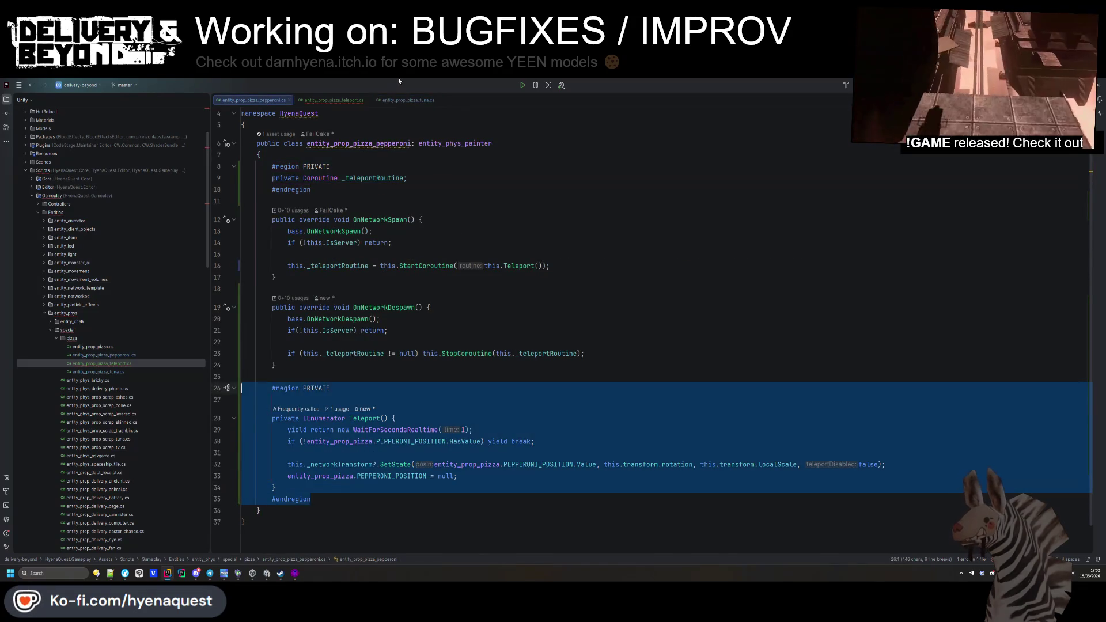
pyautogui.click(400, 101)
pyautogui.click(333, 101)
pyautogui.click(619, 412)
pyautogui.hotkey('ctrl', 'v')
pyautogui.click(620, 413)
pyautogui.press('Home')
pyautogui.press('Return')
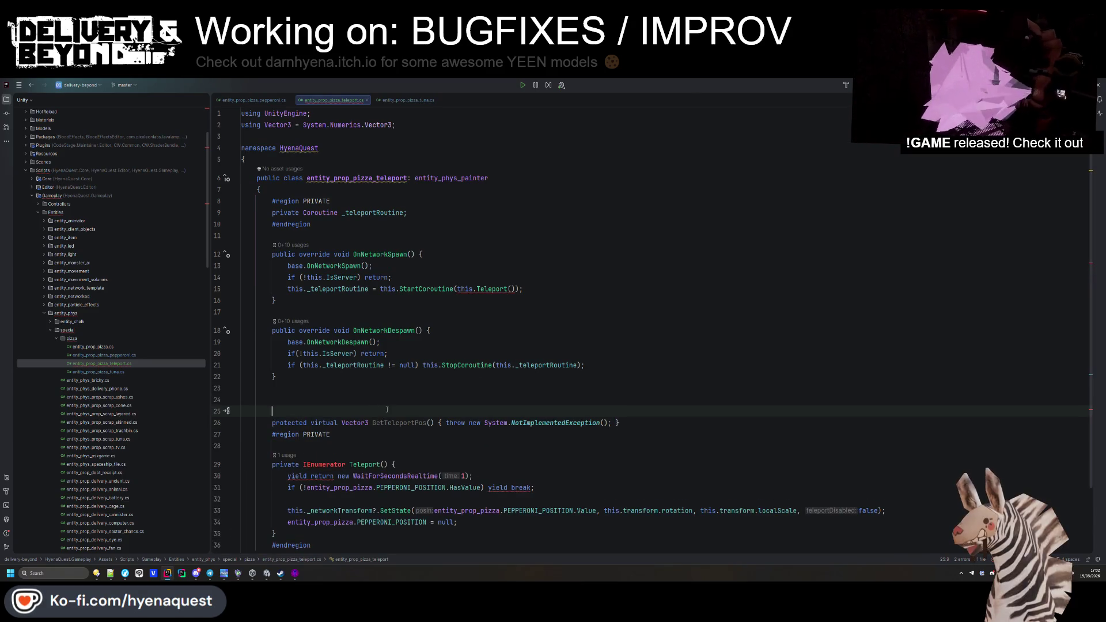
pyautogui.hotkey('alt', 'shift', 'Down')
pyautogui.hotkey('alt', 'shift', 'Down')
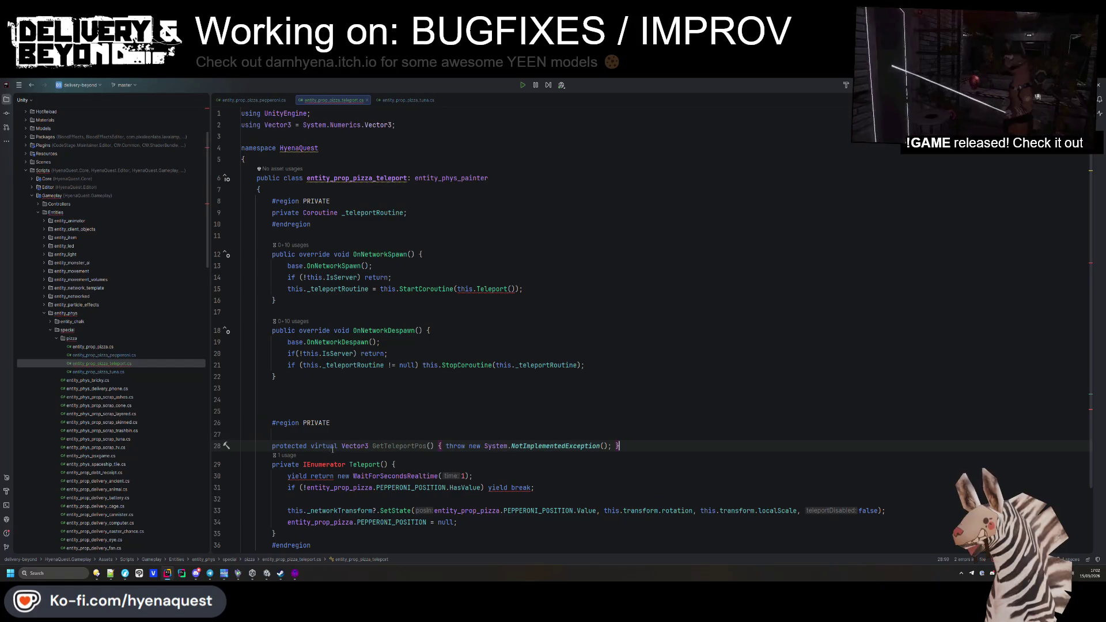
# Step: Make Teleport protected virtual and import System.Collections for IEnumerator
pyautogui.doubleClick(284, 464)
pyautogui.write('protected virtual')
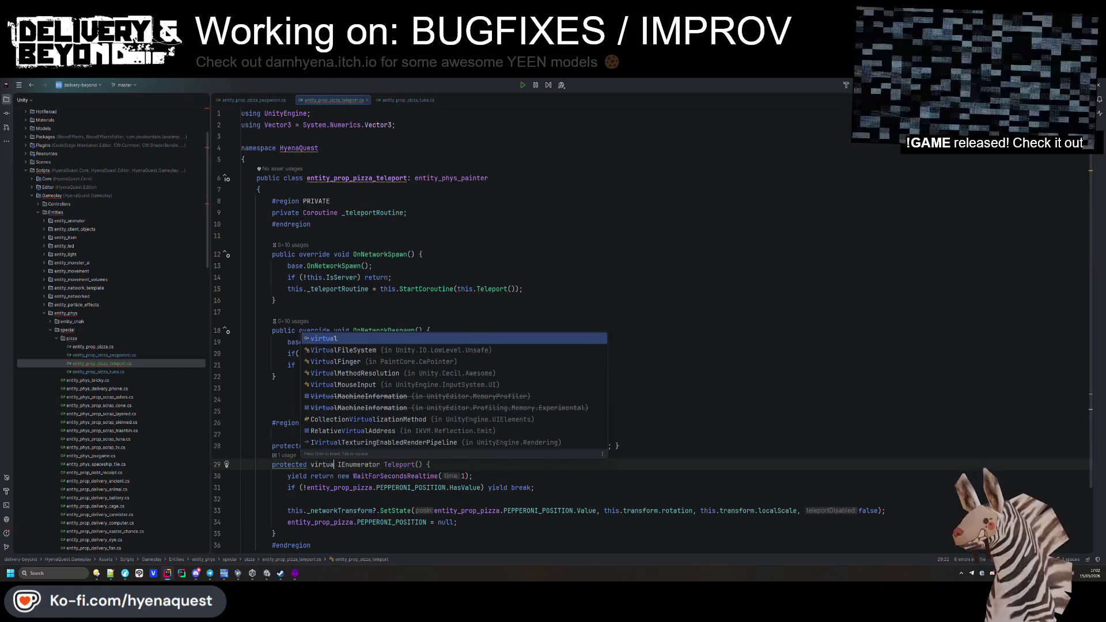
pyautogui.press('Escape')
pyautogui.click(375, 453)
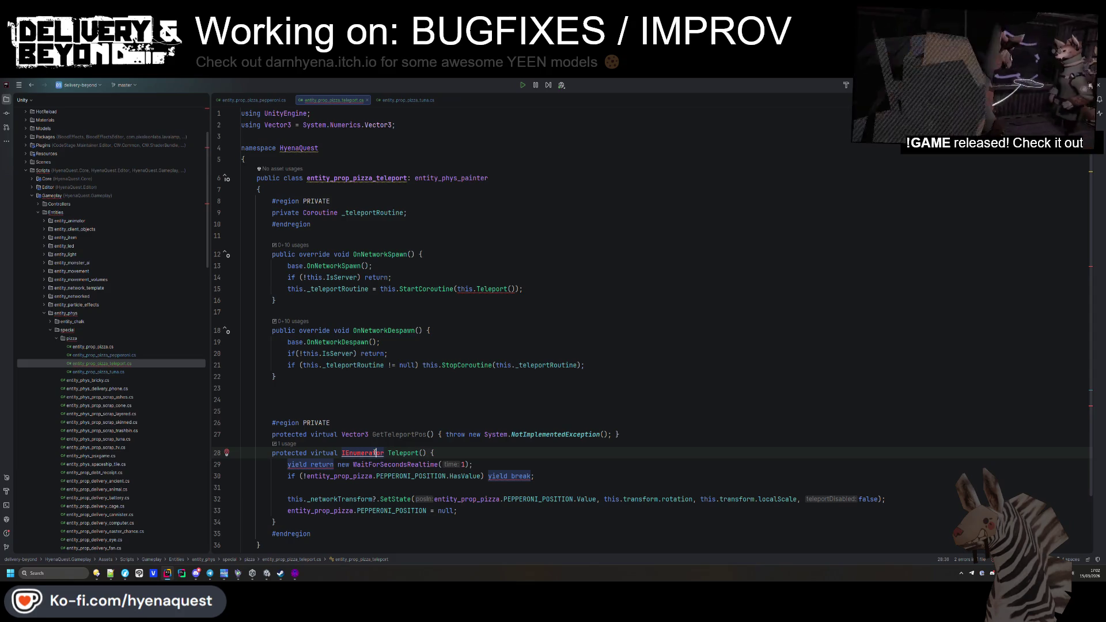
pyautogui.hotkey('alt', 'Return')
pyautogui.press('Up')
pyautogui.press('Return')
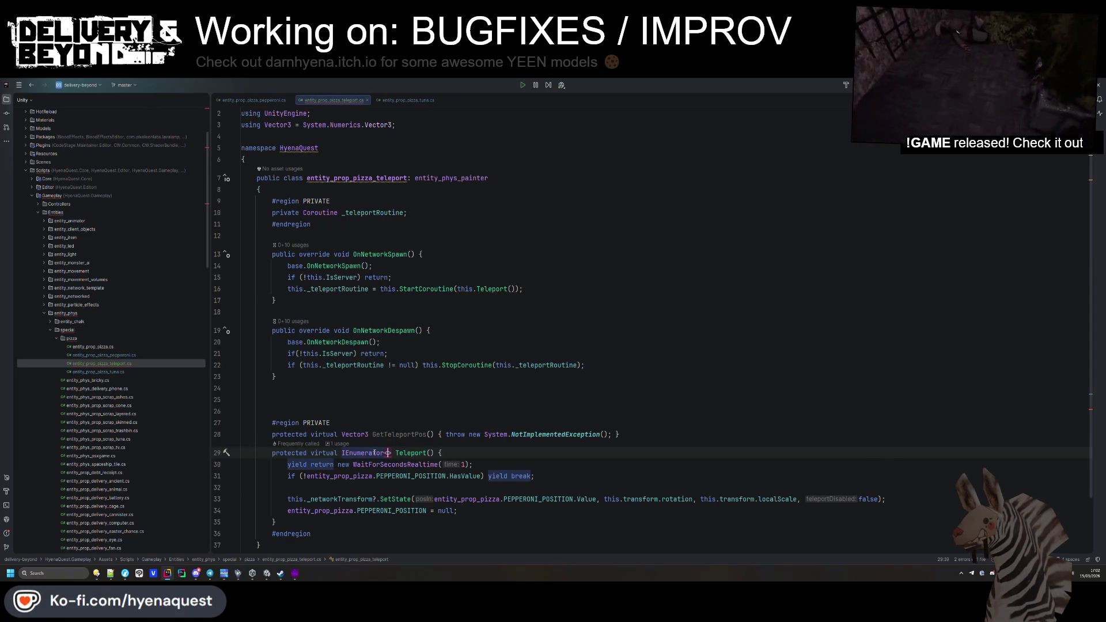
pyautogui.hotkey('ctrl', 'z')
pyautogui.hotkey('alt', 'Return')
pyautogui.press('Return')
# Step: Tidy the blank lines around the private region and GetTeleportPos
pyautogui.click(458, 365)
pyautogui.click(653, 422)
pyautogui.press('Return')
pyautogui.click(553, 411)
pyautogui.press('Return')
pyautogui.click(507, 387)
pyautogui.press('BackSpace')
pyautogui.press('BackSpace')
# Step: Insert blank lines after the server checks in OnNetworkSpawn and OnNetworkDespawn
pyautogui.scroll(-1, 470, 331)
pyautogui.click(471, 307)
pyautogui.press('Return')
pyautogui.scroll(-1, 470, 288)
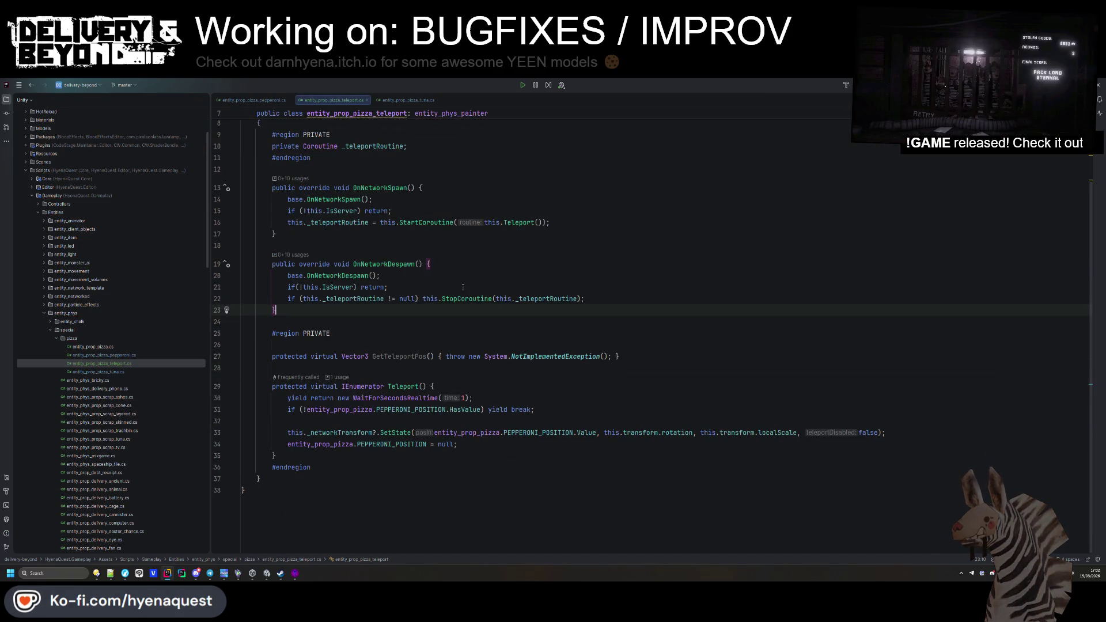
pyautogui.click(458, 210)
pyautogui.press('Return')
pyautogui.scroll(3, 484, 219)
pyautogui.click(504, 228)
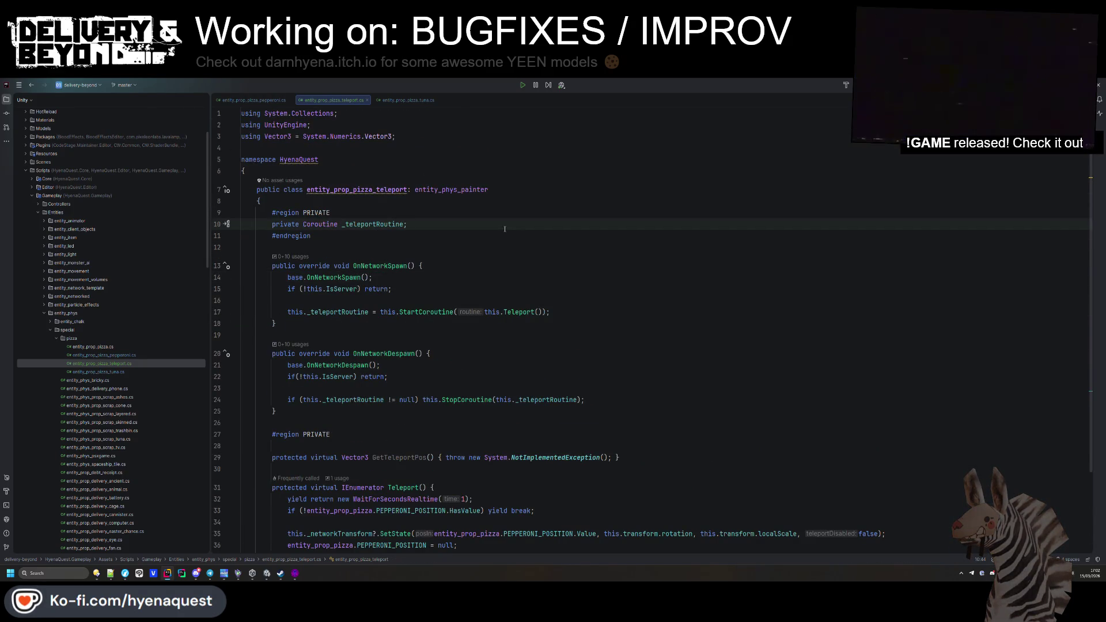
pyautogui.scroll(-3, 519, 259)
pyautogui.click(275, 456)
# Step: Delete the GetTeleportPos stub and copy the entity_prop_pizza_teleport class name
pyautogui.click(572, 433)
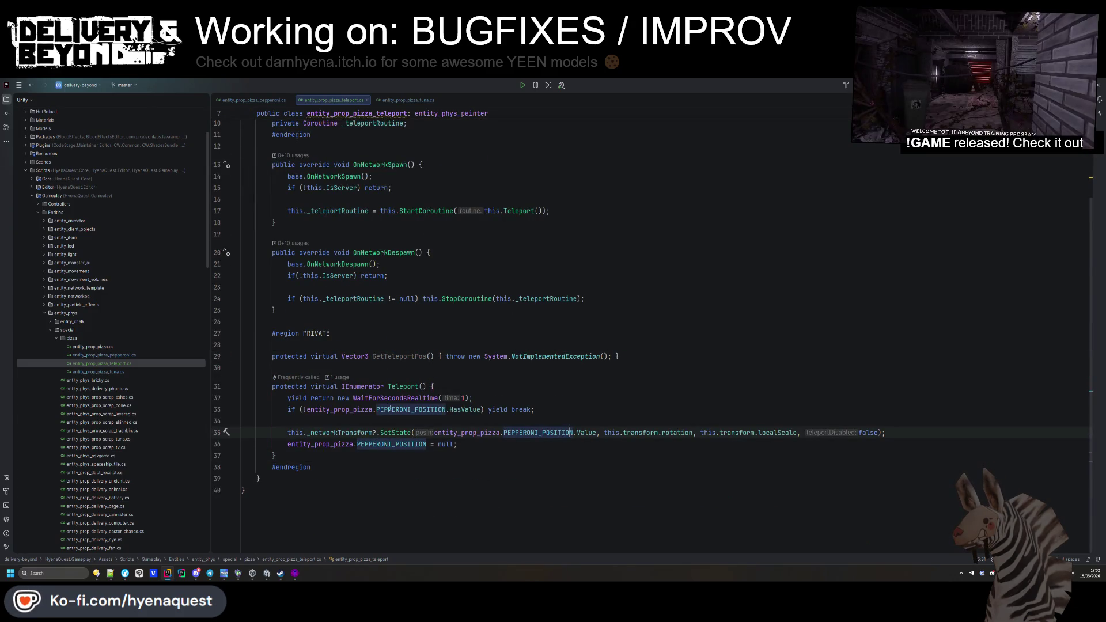
pyautogui.moveTo(233, 369); pyautogui.dragTo(233, 347)
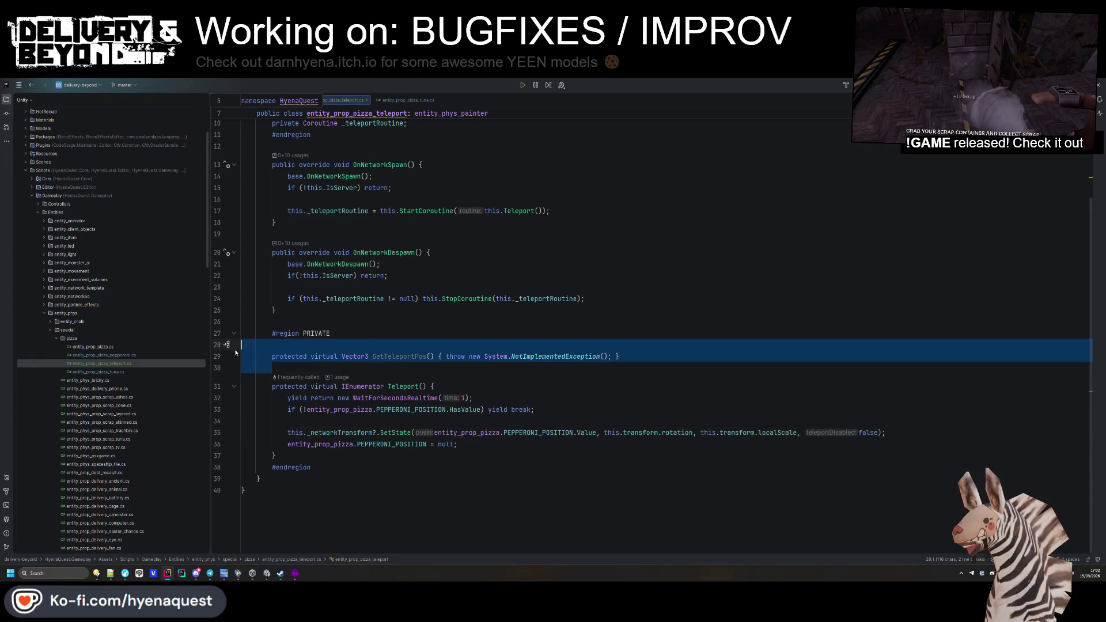
pyautogui.press('Delete')
pyautogui.moveTo(276, 456)
pyautogui.mouseDown()
pyautogui.moveTo(242, 433)
pyautogui.moveTo(241, 372)
pyautogui.mouseUp()
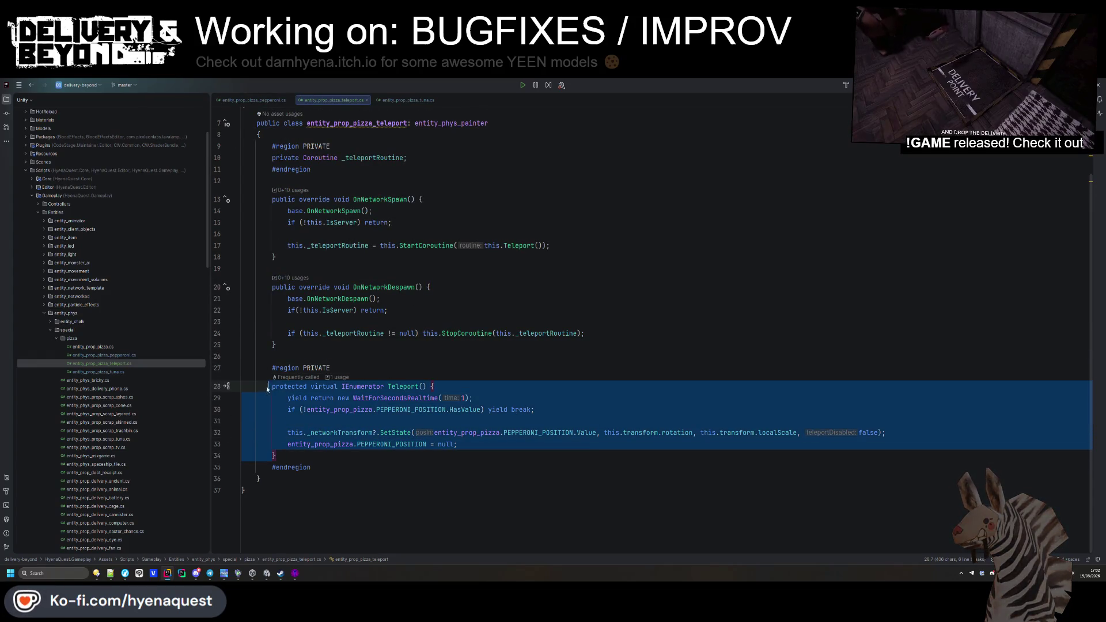
pyautogui.click(408, 99)
pyautogui.click(333, 100)
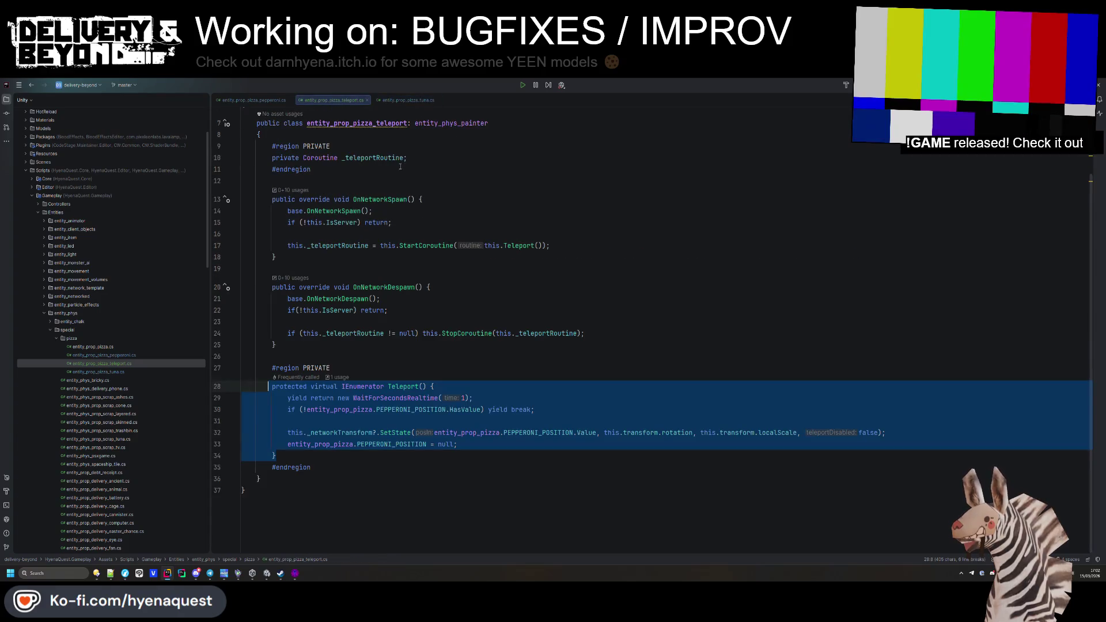
pyautogui.doubleClick(389, 124)
pyautogui.hotkey('ctrl', 'c')
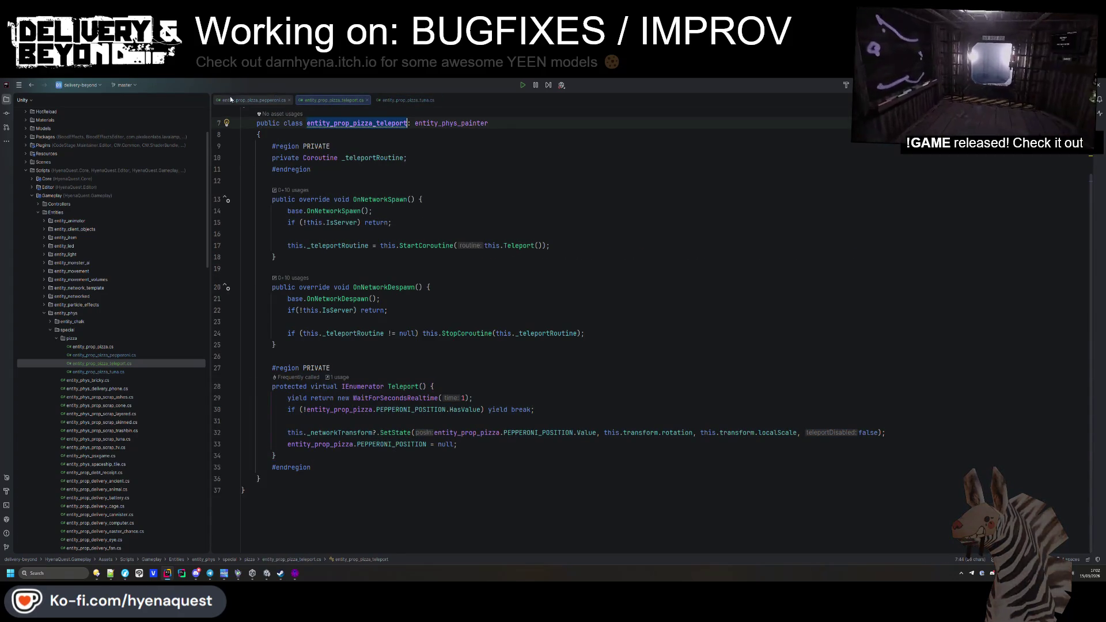
pyautogui.click(248, 100)
# Step: Make pepperoni inherit entity_prop_pizza_teleport and delete its duplicated routine field and spawn/despawn methods
pyautogui.doubleClick(455, 144)
pyautogui.hotkey('ctrl', 'v')
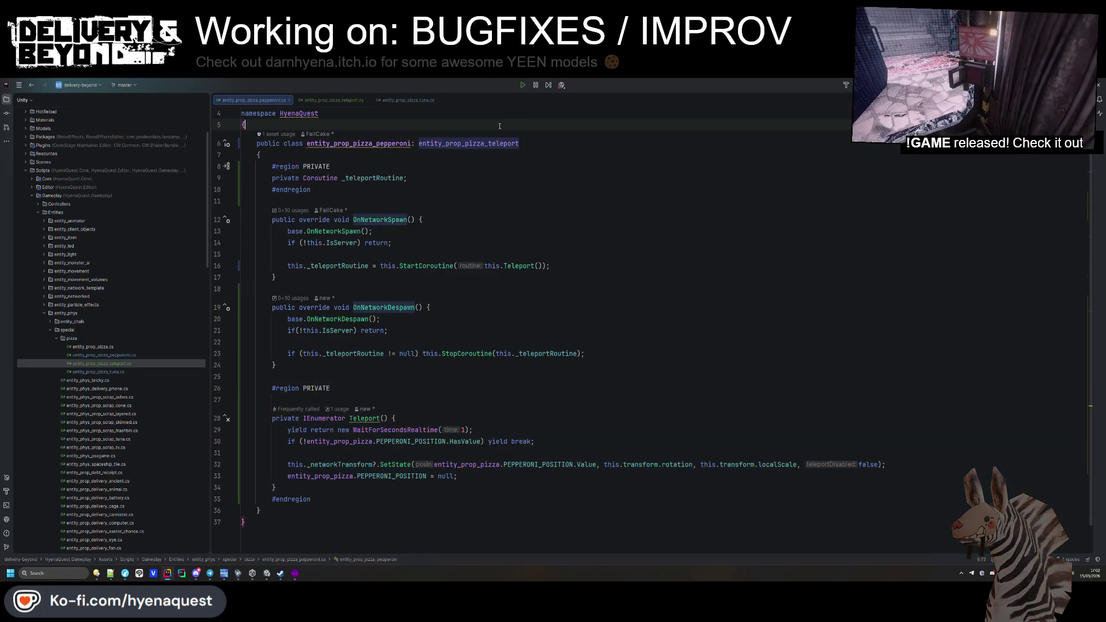
pyautogui.moveTo(311, 189); pyautogui.dragTo(255, 179)
pyautogui.press('Delete')
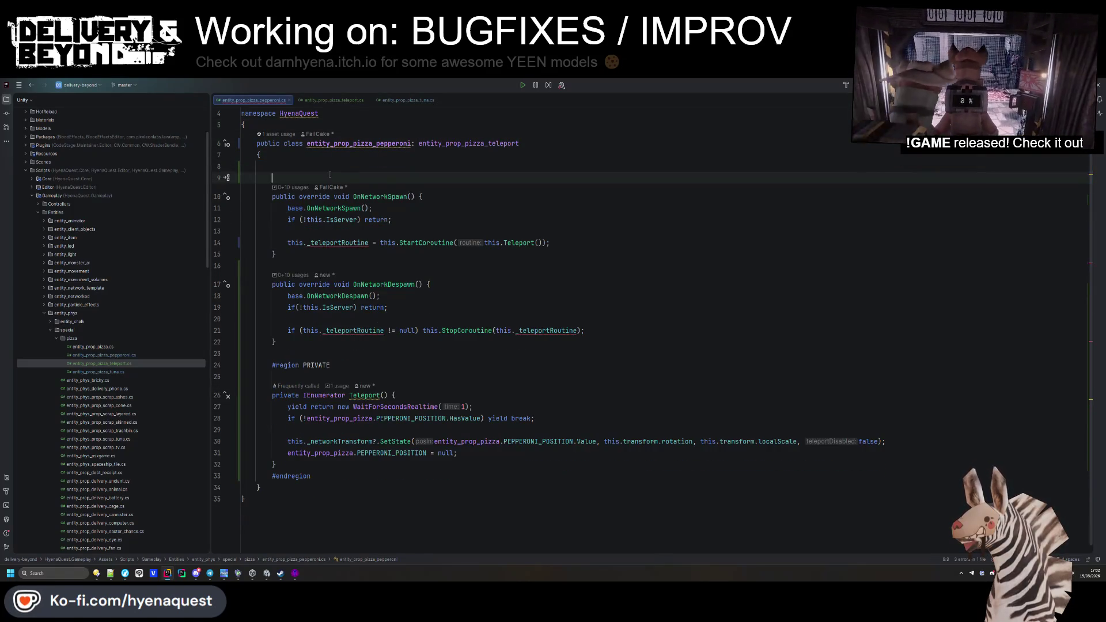
pyautogui.hotkey('ctrl', 'y')
pyautogui.moveTo(276, 245); pyautogui.dragTo(232, 179)
pyautogui.press('Delete')
pyautogui.moveTo(276, 291); pyautogui.dragTo(272, 224)
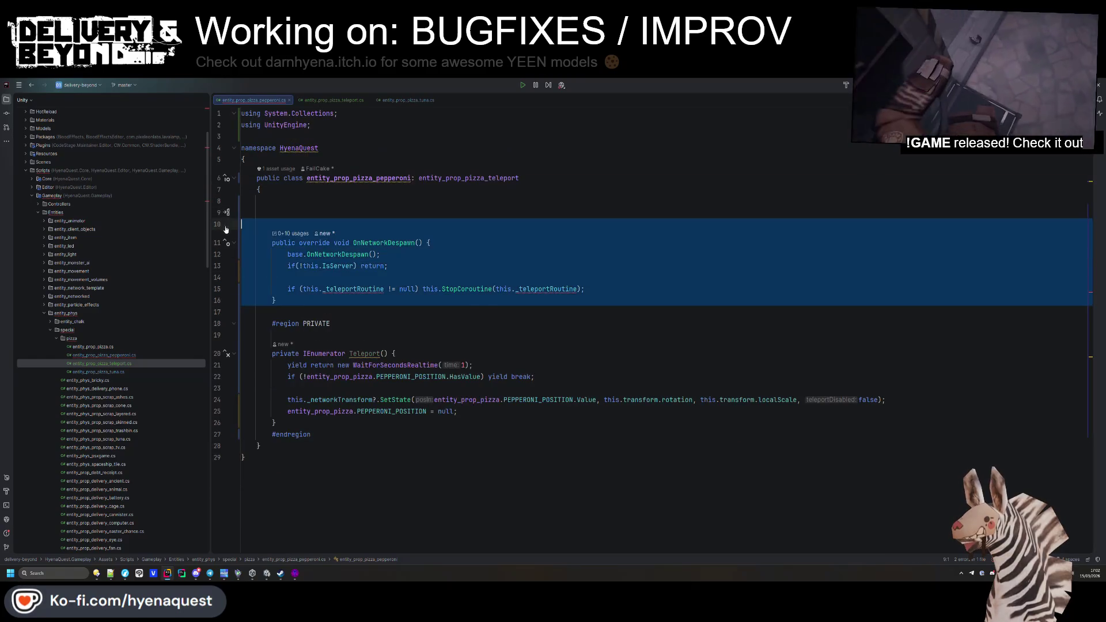
pyautogui.press('Delete')
pyautogui.press('Delete')
pyautogui.hotkey('ctrl', 'y')
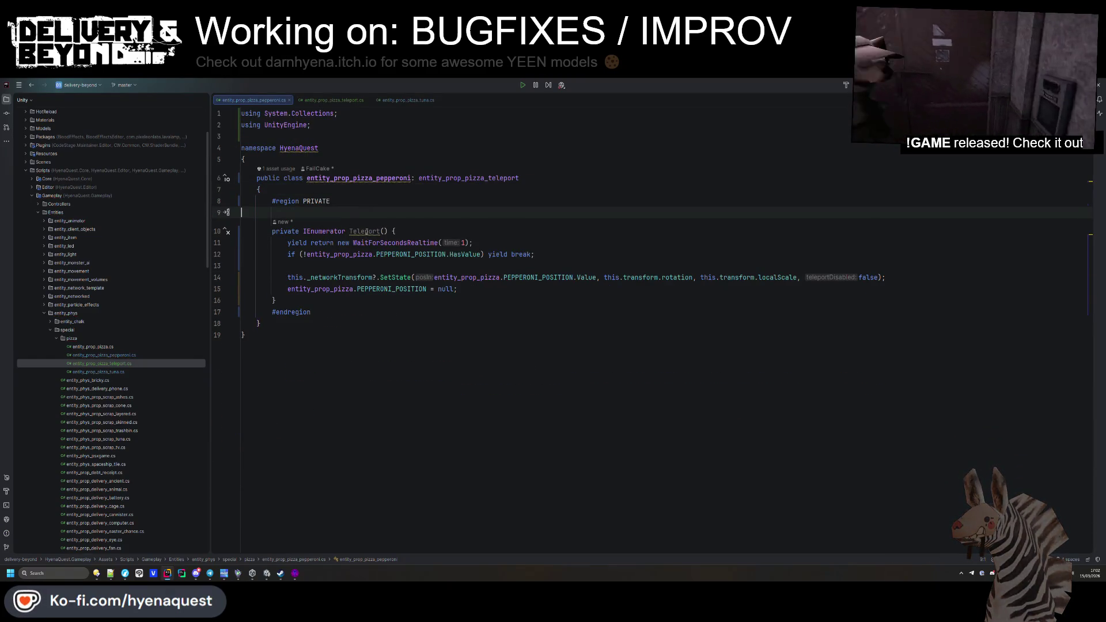
# Step: Change pepperoni's Teleport coroutine to protected override and remove the empty line above it
pyautogui.click(311, 289)
pyautogui.click(297, 231)
pyautogui.doubleClick(298, 231)
pyautogui.write('protected overrid')
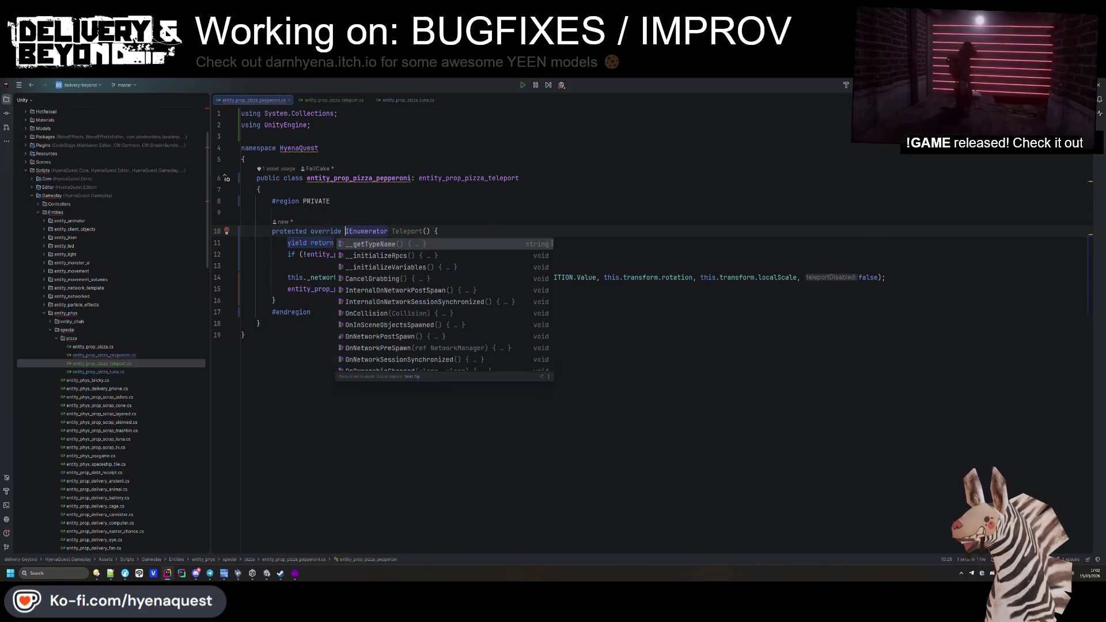
pyautogui.press('Return')
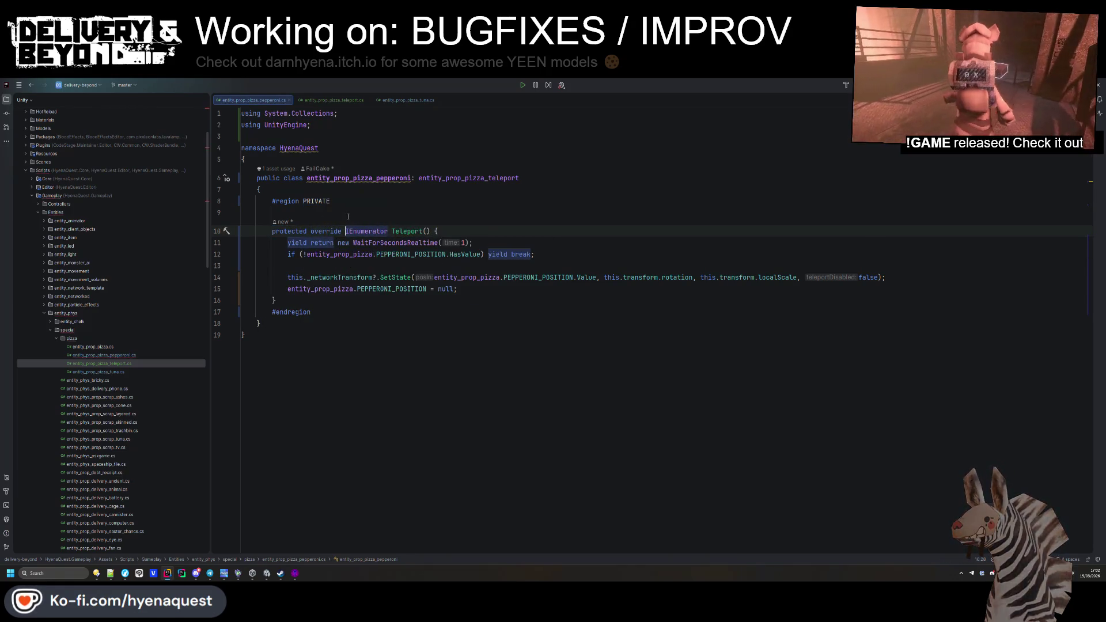
pyautogui.click(498, 329)
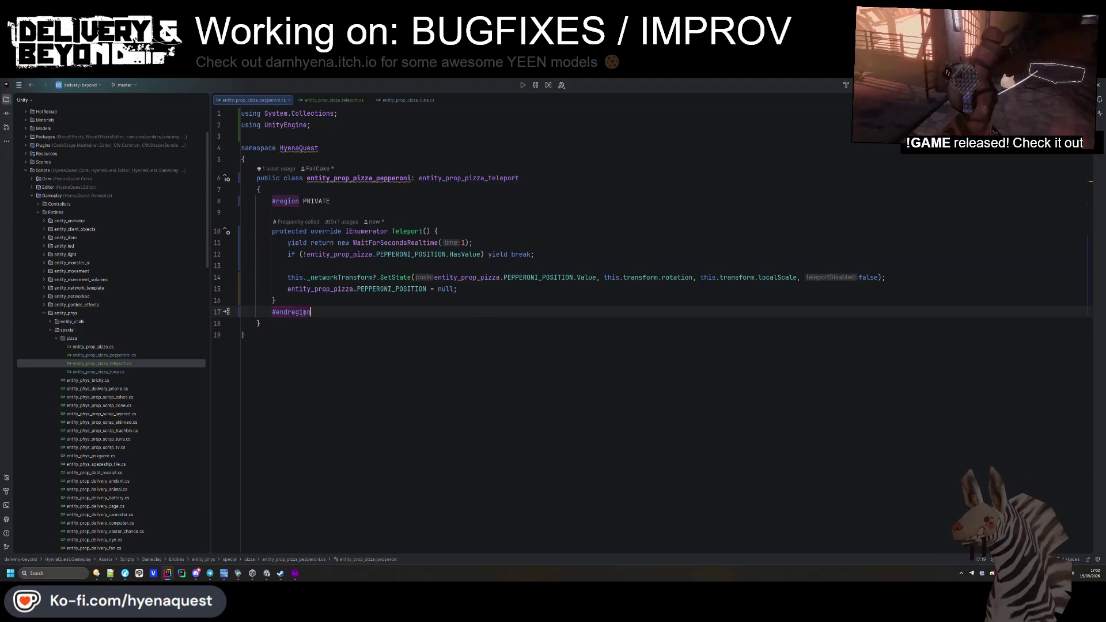
pyautogui.click(300, 210)
pyautogui.press('BackSpace')
pyautogui.click(458, 277)
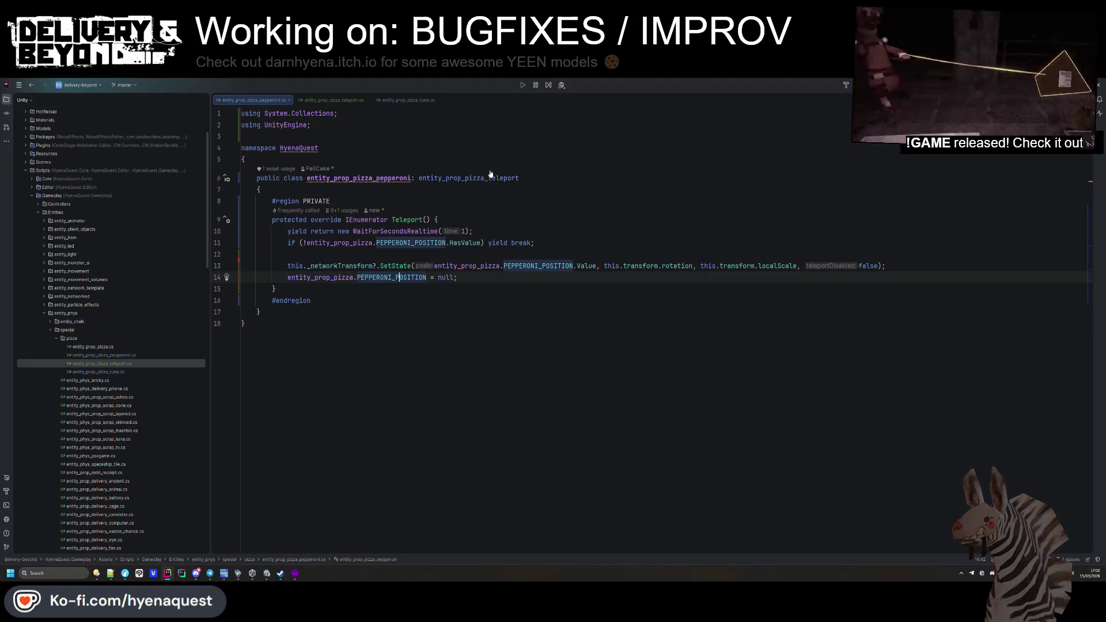
# Step: Make the tuna class inherit entity_prop_pizza_teleport in place of its old base class
pyautogui.moveTo(520, 178); pyautogui.dragTo(412, 178)
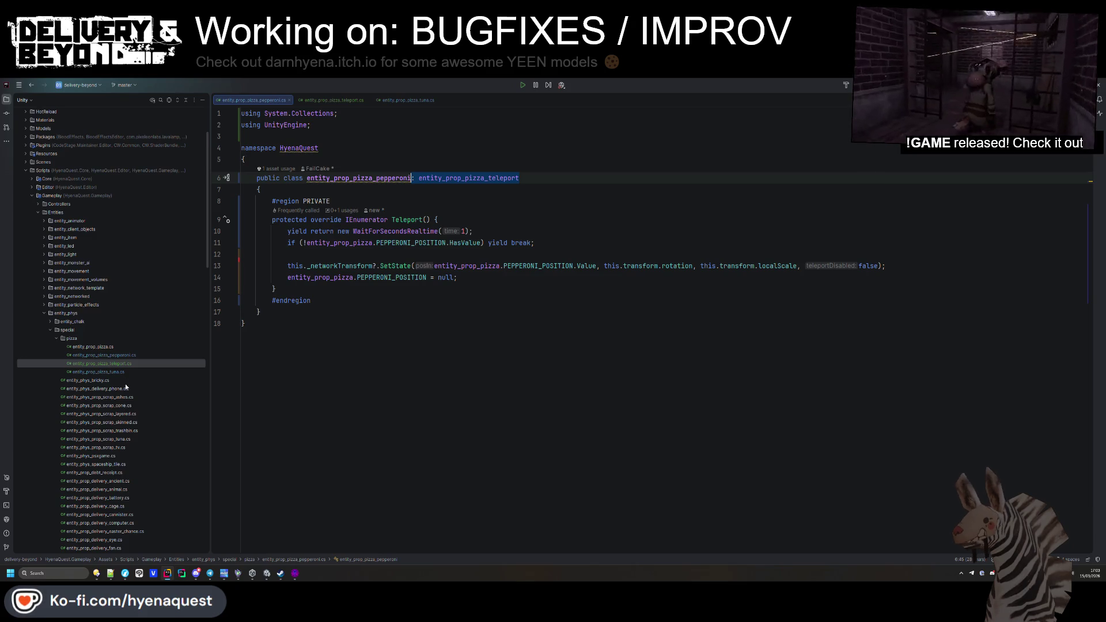
pyautogui.doubleClick(98, 371)
pyautogui.moveTo(537, 144); pyautogui.dragTo(397, 144)
pyautogui.hotkey('ctrl', 'v')
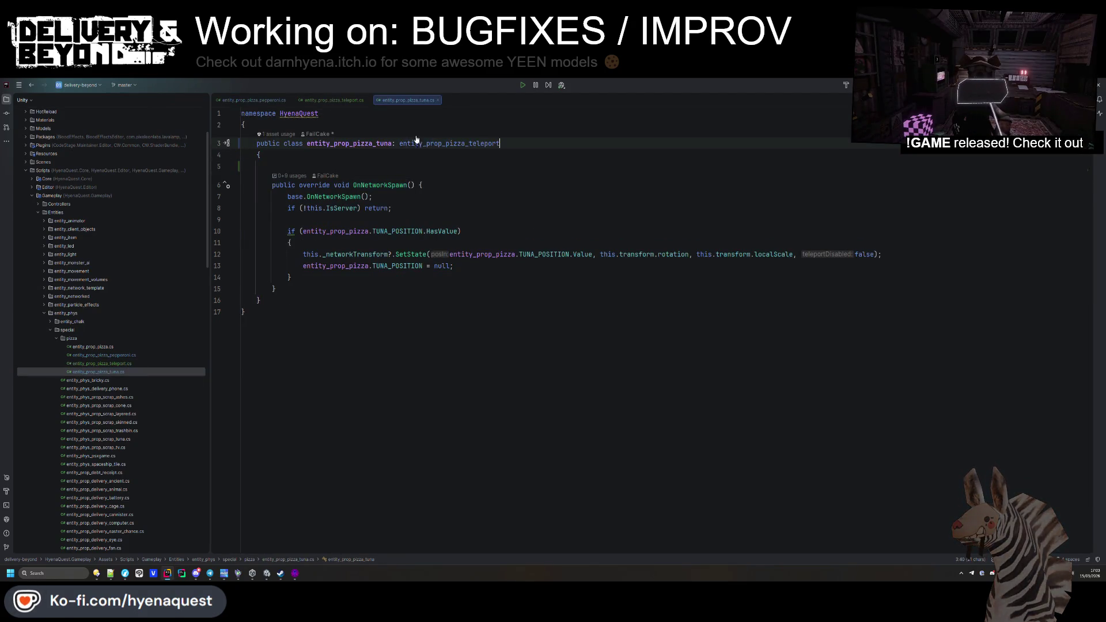
pyautogui.click(333, 100)
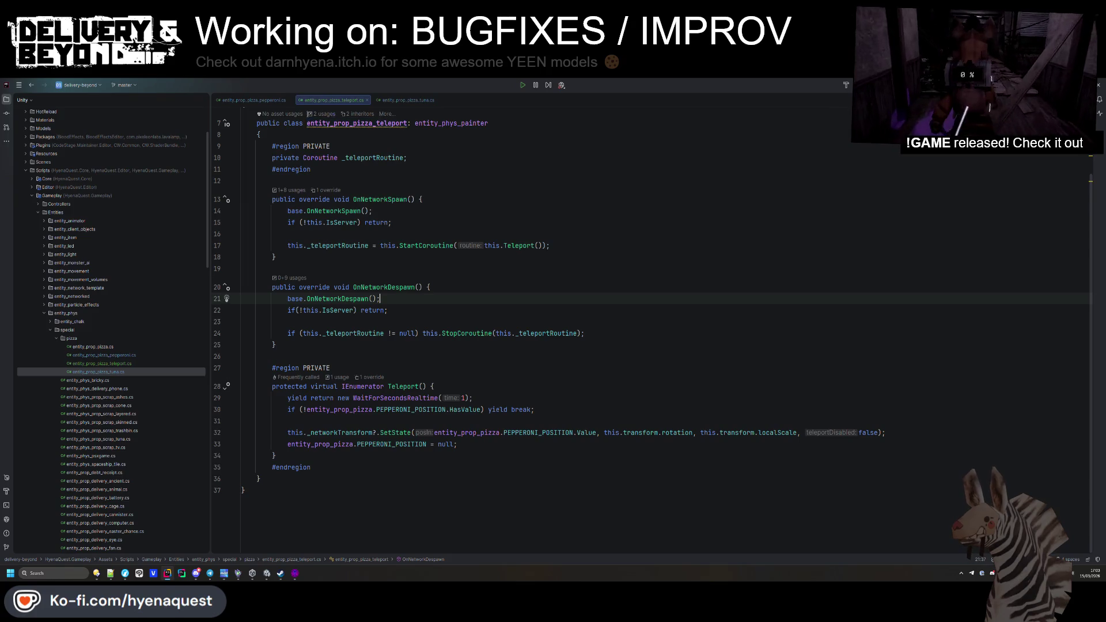
pyautogui.keyDown('ctrl'); pyautogui.click(308, 120); pyautogui.keyUp('ctrl')
# Step: Replace tuna's OnNetworkSpawn header with the protected override Teleport coroutine, resolving IEnumerator
pyautogui.moveTo(439, 219); pyautogui.dragTo(282, 219)
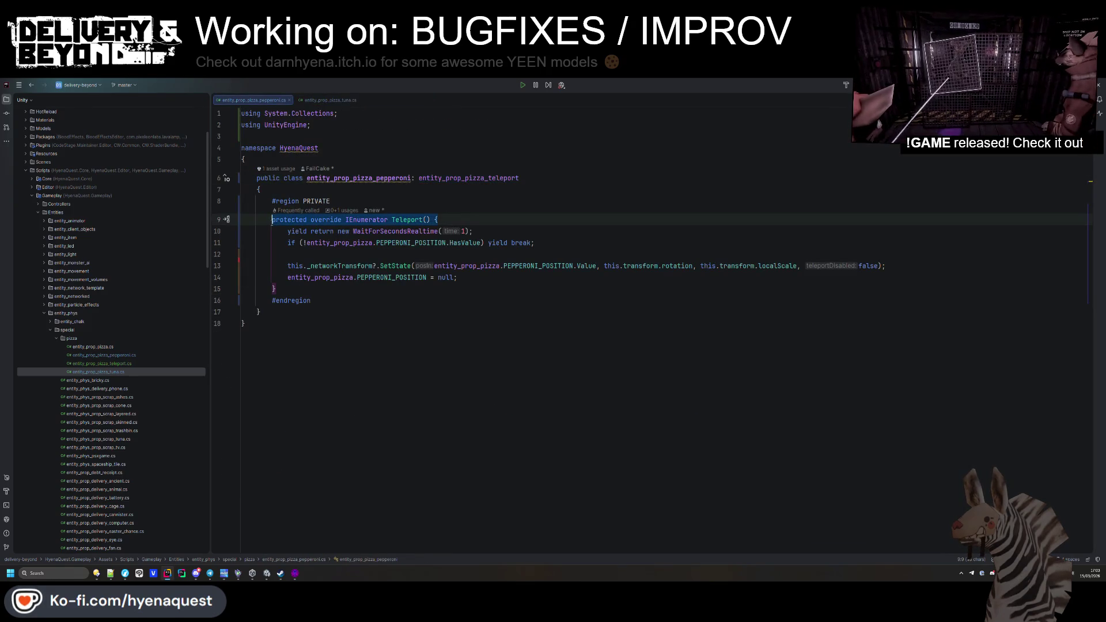
pyautogui.click(330, 99)
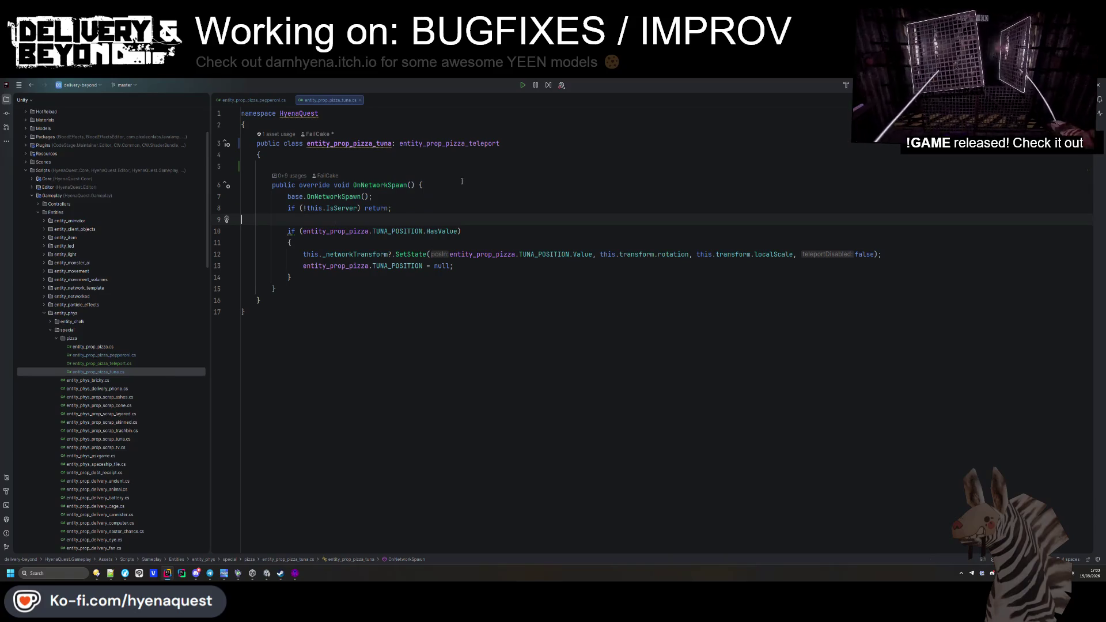
pyautogui.moveTo(424, 185); pyautogui.dragTo(268, 184)
pyautogui.hotkey('ctrl', 'v')
pyautogui.hotkey('shift', 'Down')
pyautogui.hotkey('shift', 'Down')
pyautogui.press('Delete')
pyautogui.hotkey('ctrl', 'Delete')
pyautogui.hotkey('ctrl', 'Delete')
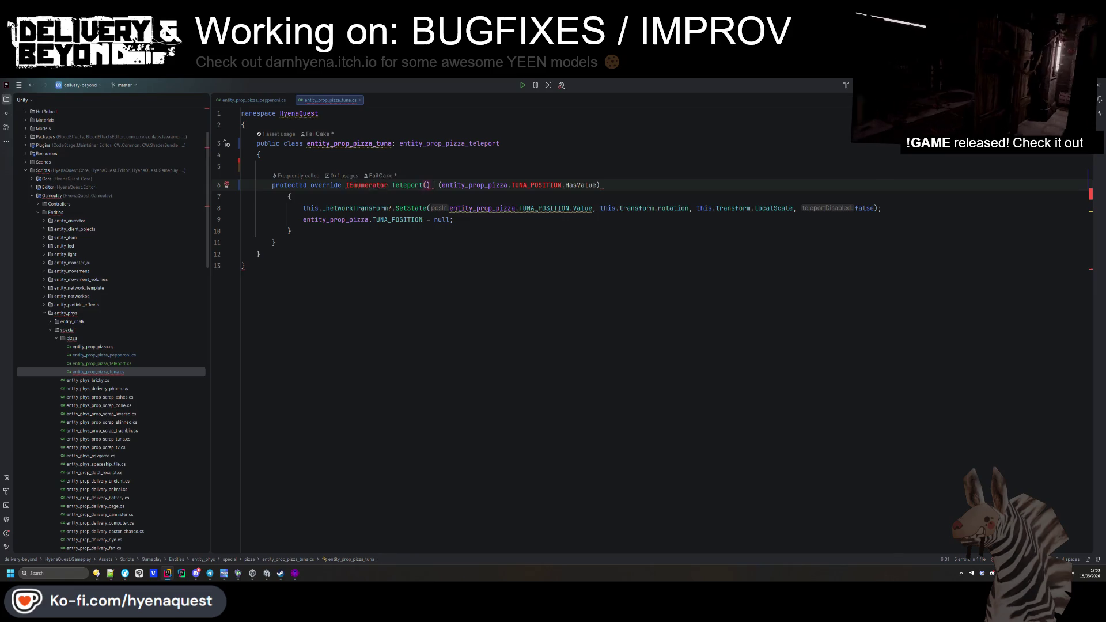
pyautogui.hotkey('ctrl', 'z')
pyautogui.hotkey('alt', 'Return')
pyautogui.press('End')
pyautogui.press('Delete')
# Step: Go back to the teleport base class and move to the end of its Teleport coroutine
pyautogui.click(257, 99)
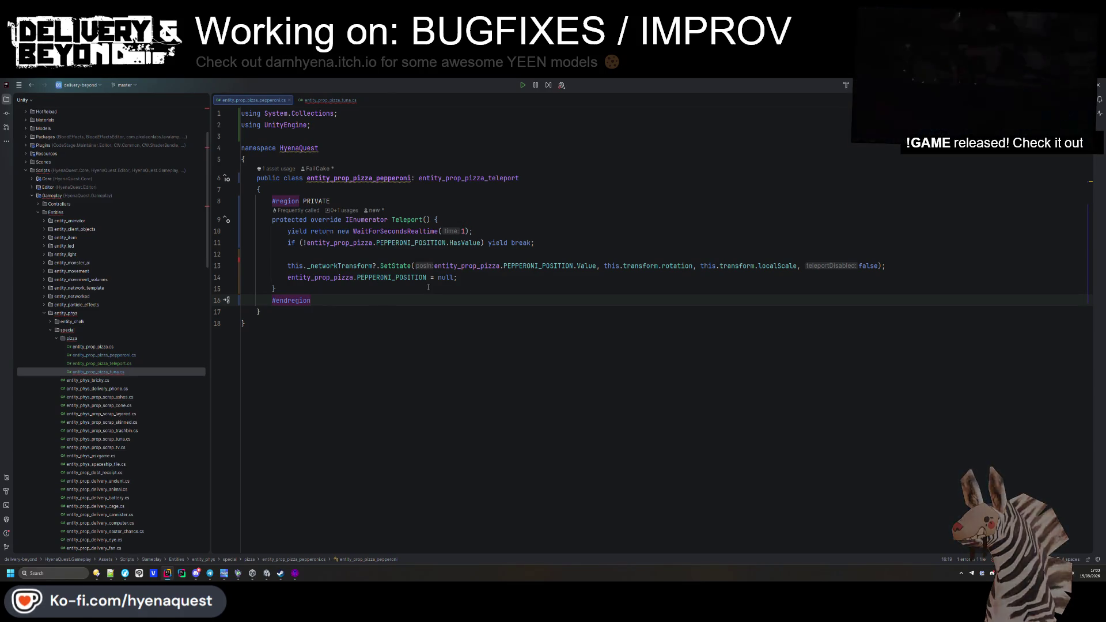
pyautogui.click(330, 100)
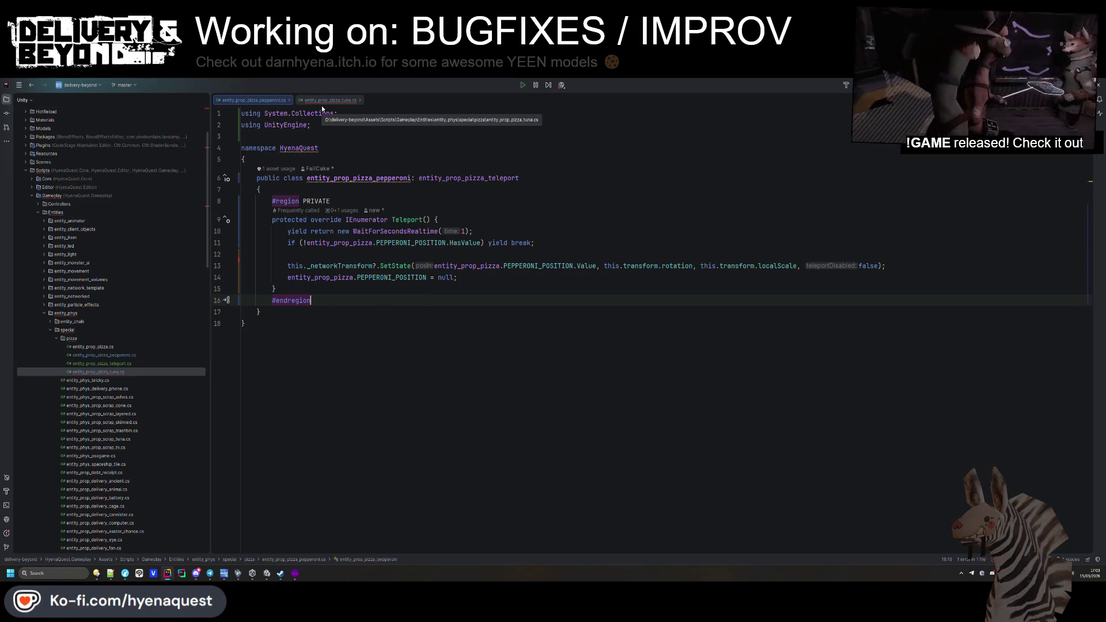
pyautogui.hotkey('ctrl', 'b')
pyautogui.scroll(-2, 386, 270)
pyautogui.click(303, 452)
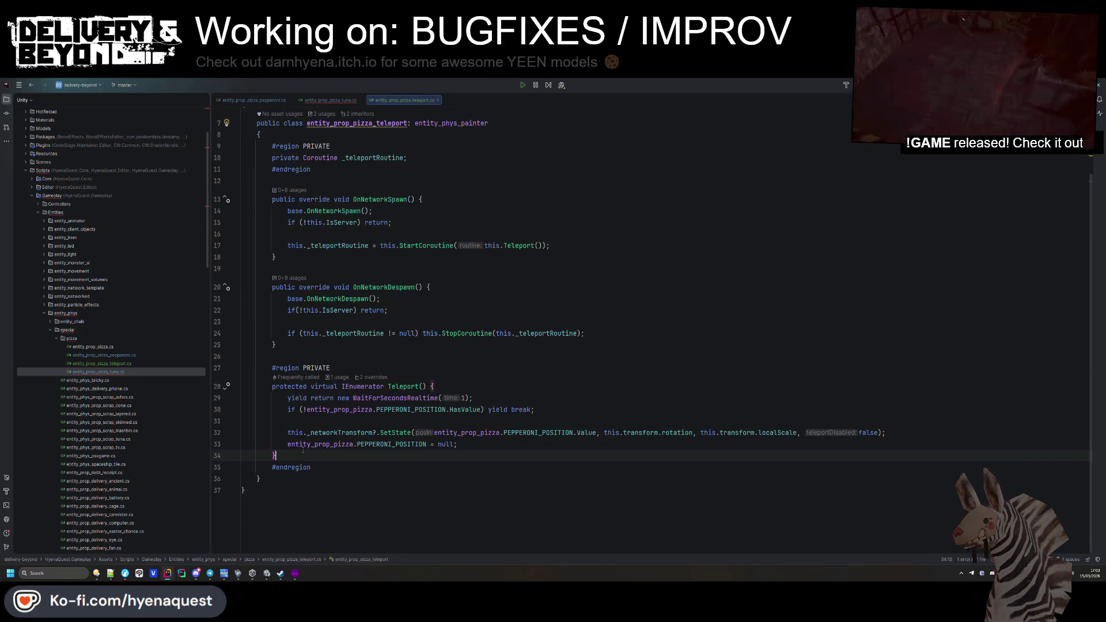
# Step: Add a protected virtual OnTeleport() method and delete the leftover teleport logic from Teleport
pyautogui.press('Return')
pyautogui.press('Return')
pyautogui.write('protected v')
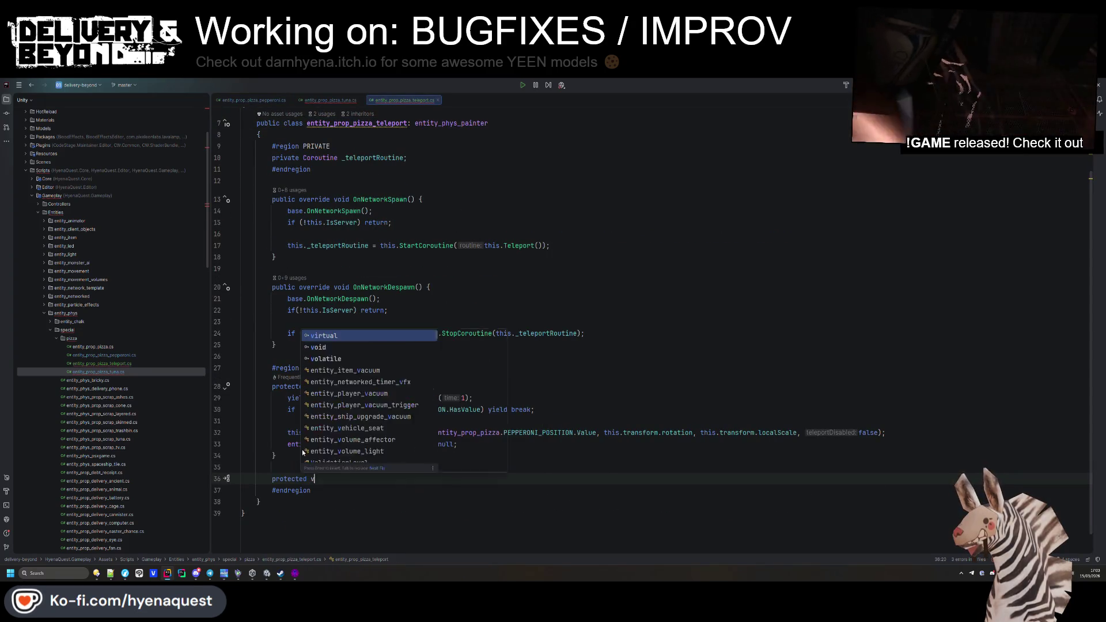
pyautogui.write('irtual void ')
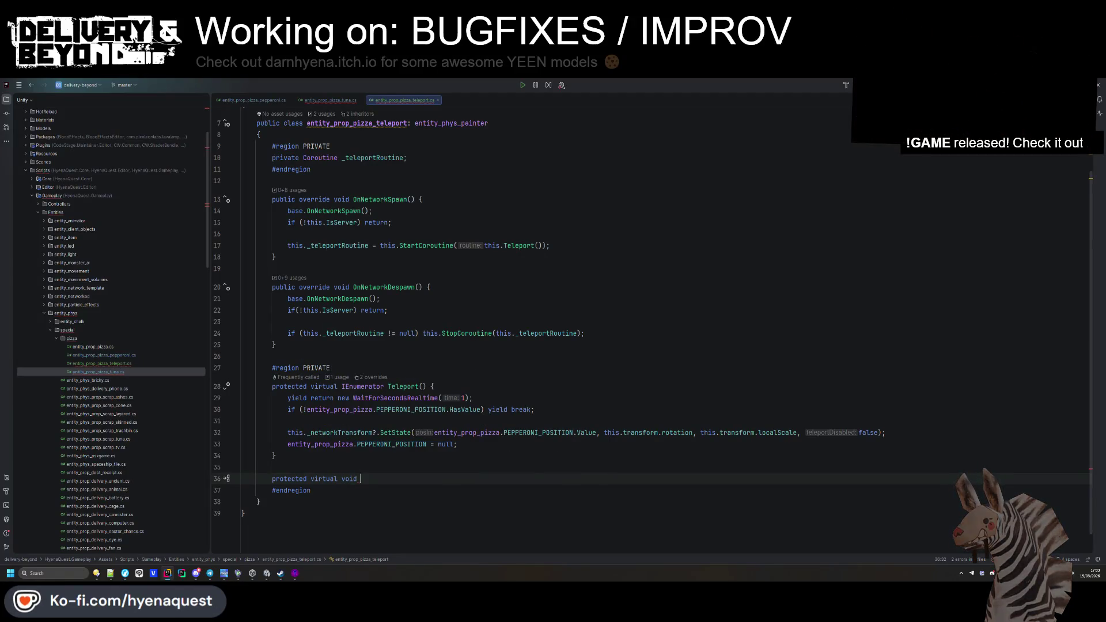
pyautogui.write('OnTeleport() {')
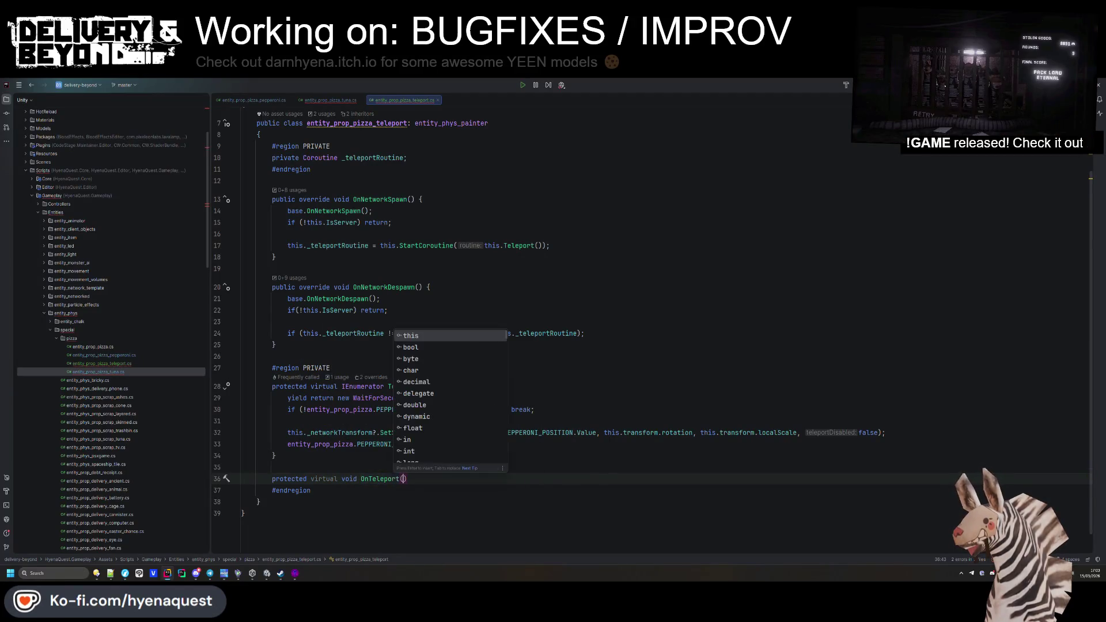
pyautogui.press('Return')
pyautogui.moveTo(463, 445)
pyautogui.mouseDown()
pyautogui.moveTo(519, 429)
pyautogui.moveTo(559, 401)
pyautogui.mouseUp()
pyautogui.press('BackSpace')
# Step: Add a this.OnTeleport(); call, then remove that call and the empty OnTeleport method
pyautogui.press('Return')
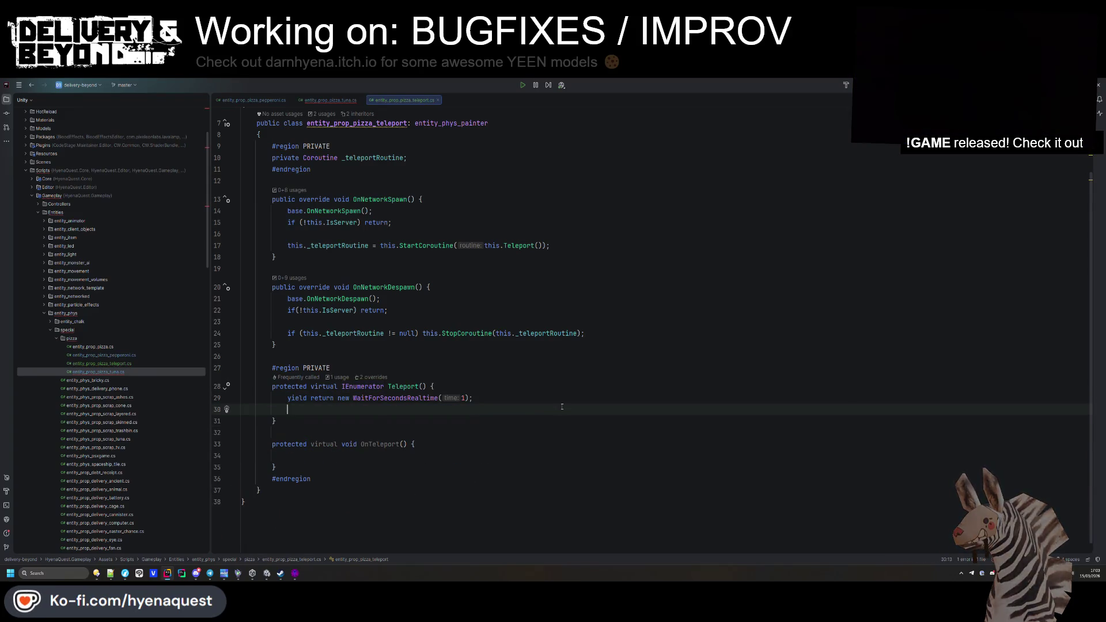
pyautogui.write('this.ontele')
pyautogui.press('Return')
pyautogui.write(';')
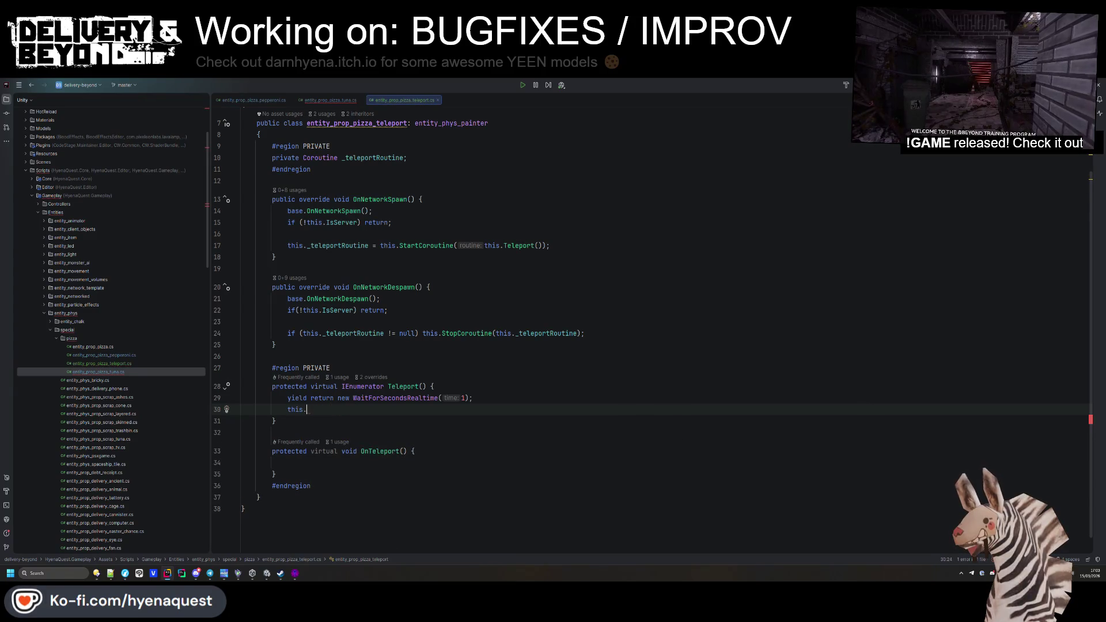
pyautogui.moveTo(277, 467); pyautogui.dragTo(357, 410)
pyautogui.press('BackSpace')
# Step: Make Teleport() a one-line throw new NotImplementedException stub and return to the tuna pizza file
pyautogui.moveTo(276, 455)
pyautogui.mouseDown()
pyautogui.moveTo(345, 501)
pyautogui.moveTo(280, 456)
pyautogui.moveTo(436, 420)
pyautogui.moveTo(490, 433)
pyautogui.mouseUp()
pyautogui.click(444, 456)
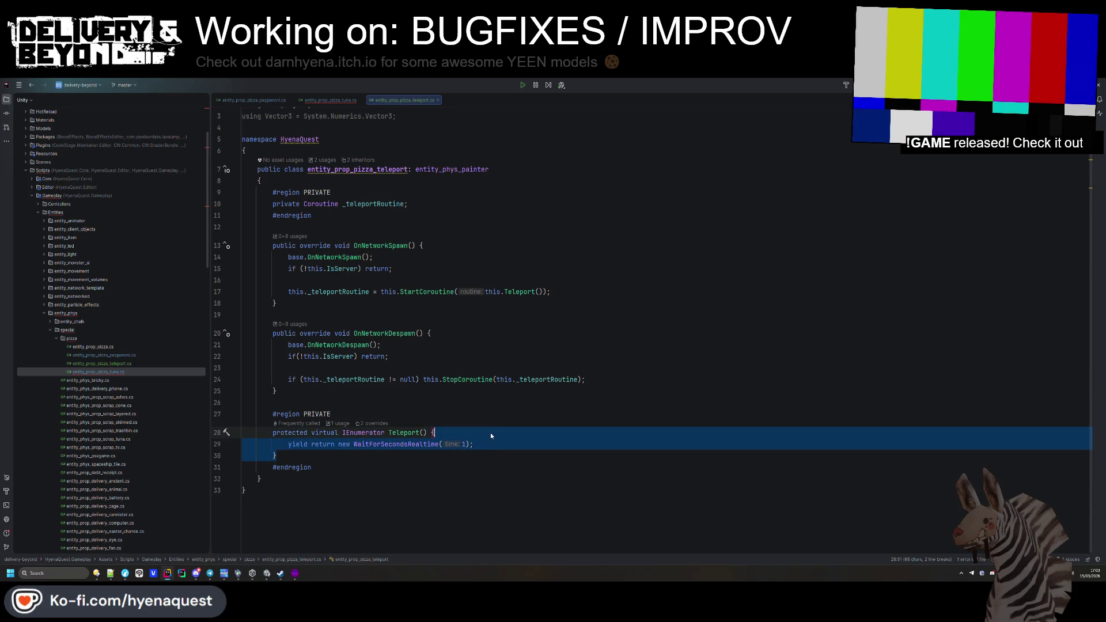
pyautogui.press('BackSpace')
pyautogui.write('{ ')
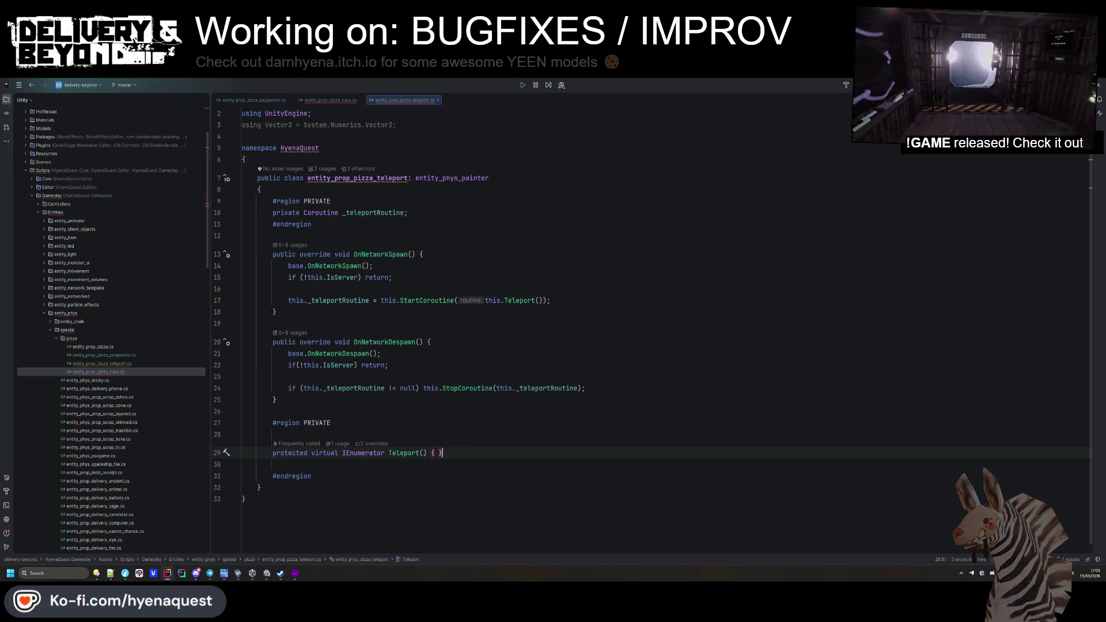
pyautogui.write('throw  n')
pyautogui.write('ew')
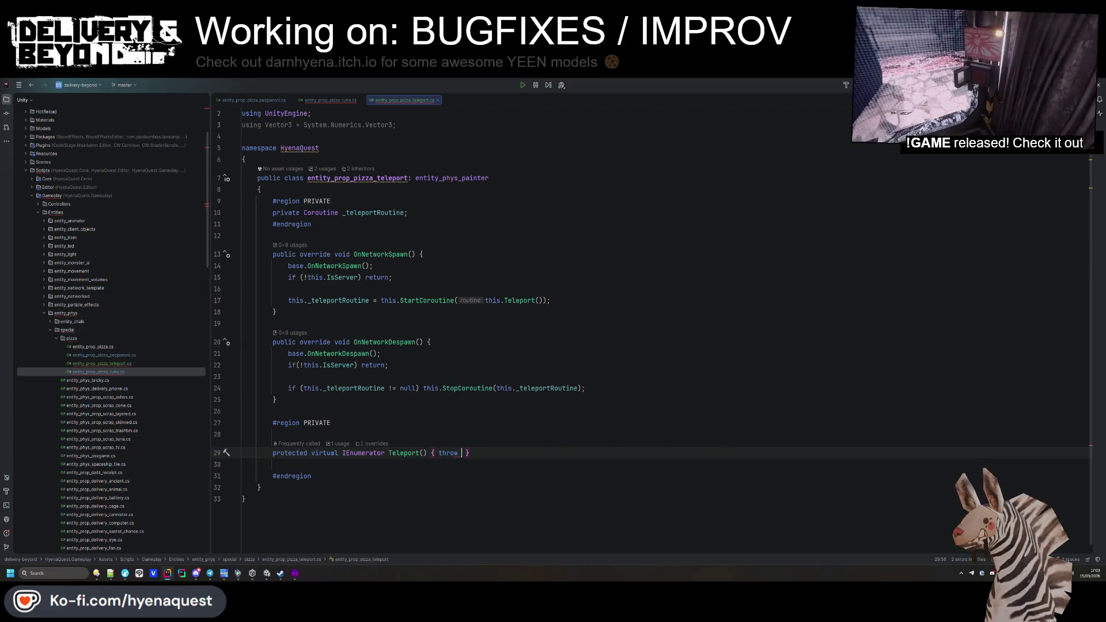
pyautogui.press('Return')
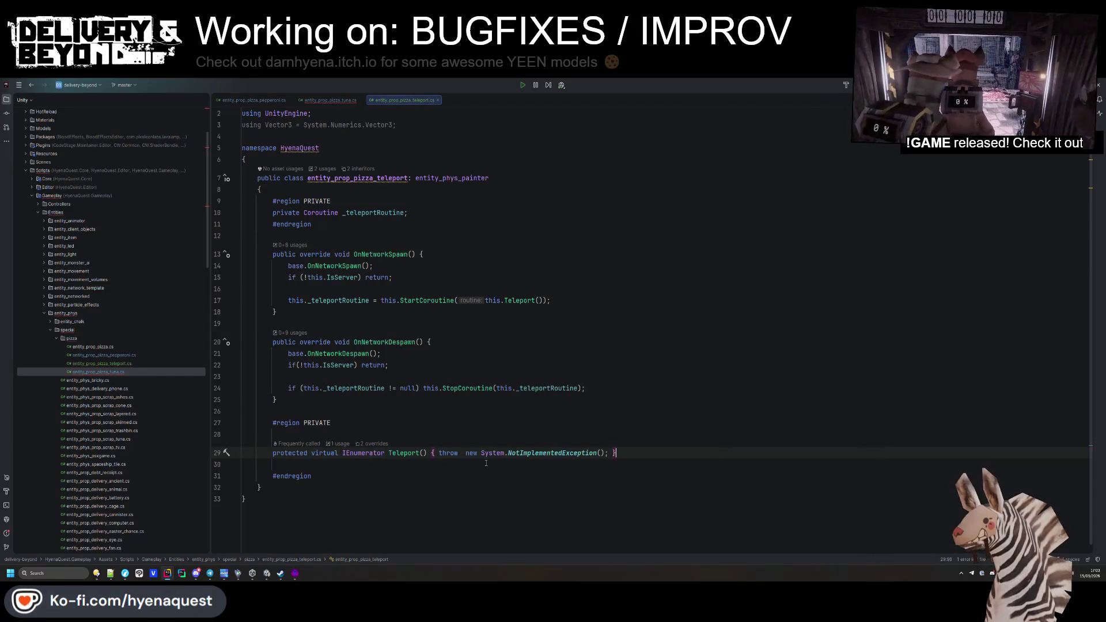
pyautogui.press('Down')
pyautogui.press('Down')
pyautogui.click(340, 101)
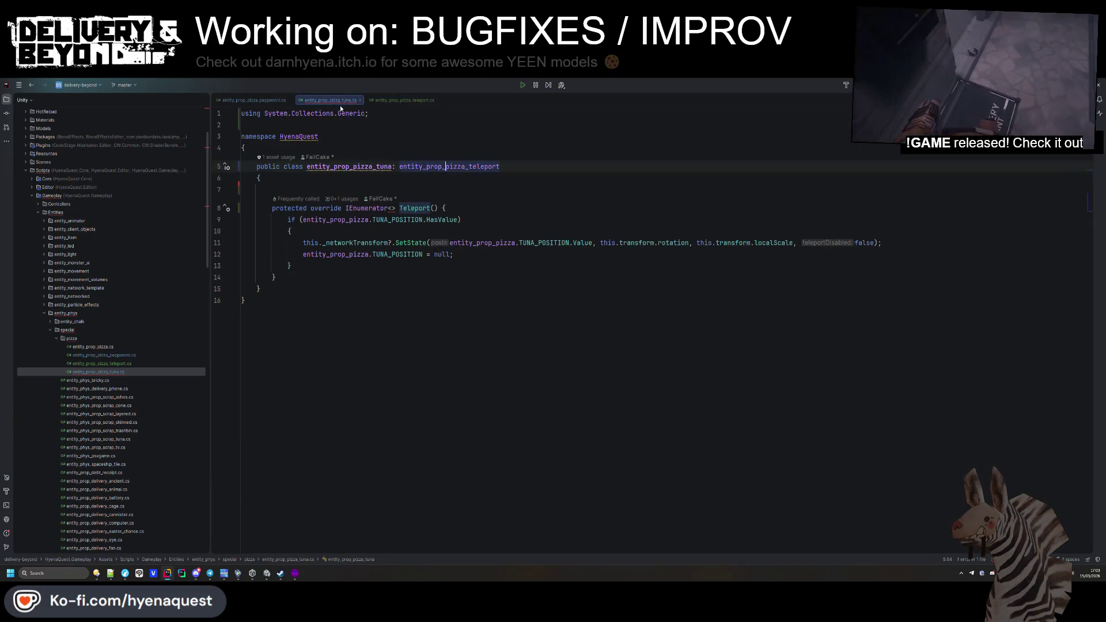
# Step: Copy pepperoni's Teleport override into the tuna pizza class above its existing override
pyautogui.click(254, 100)
pyautogui.hotkey('shift', 'Up')
pyautogui.hotkey('shift', 'Up')
pyautogui.hotkey('shift', 'Up')
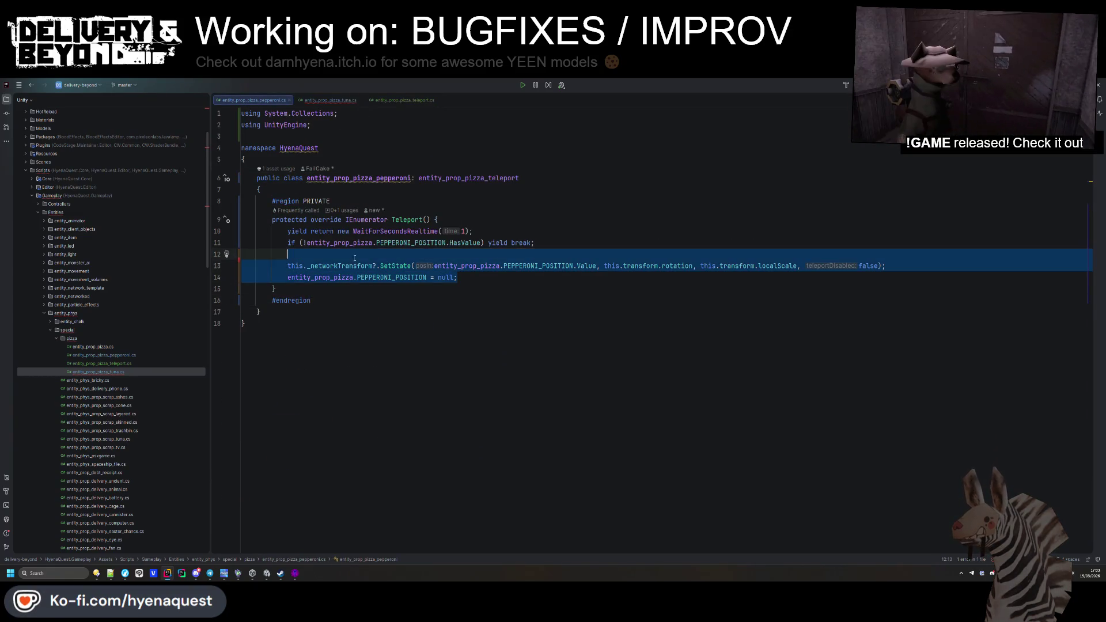
pyautogui.hotkey('shift', 'Up')
pyautogui.hotkey('ctrl', 'c')
pyautogui.press('End')
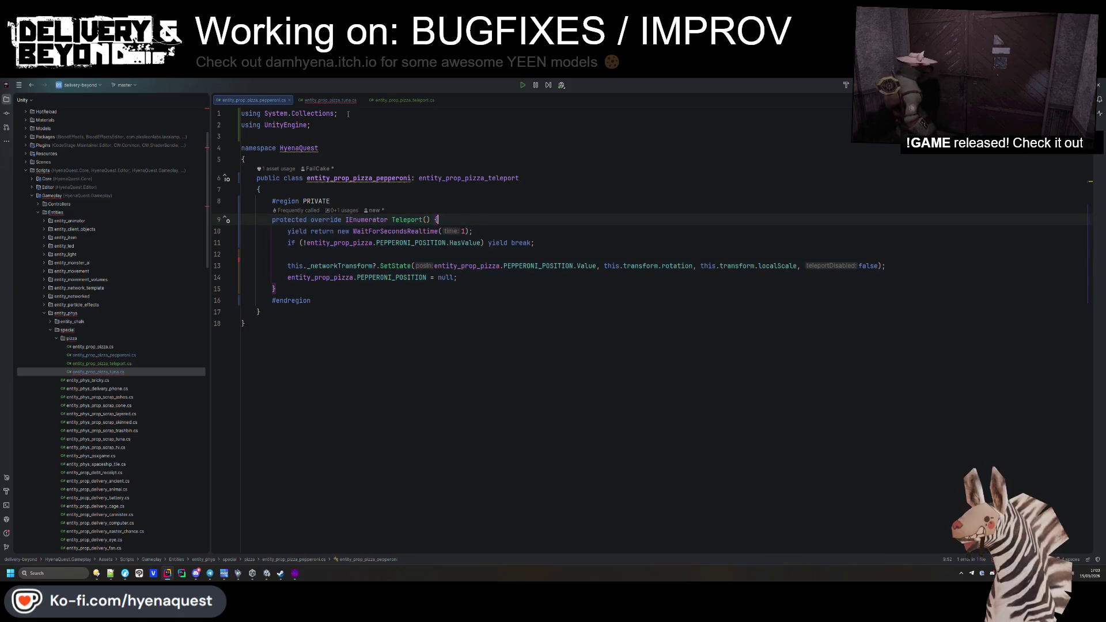
pyautogui.click(339, 101)
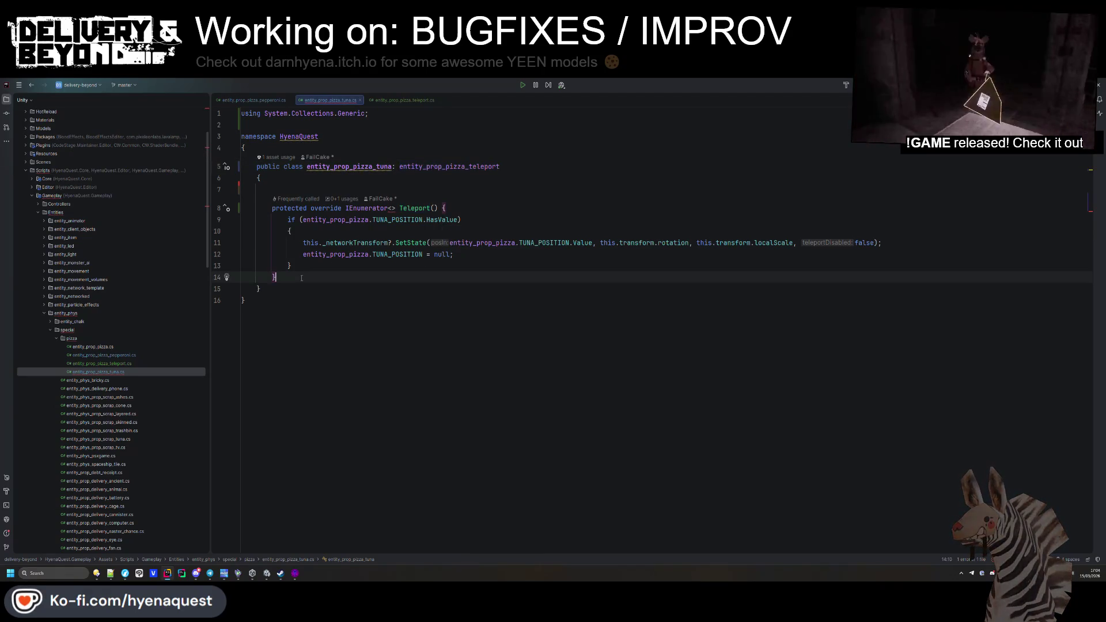
pyautogui.click(309, 180)
pyautogui.hotkey('ctrl', 'v')
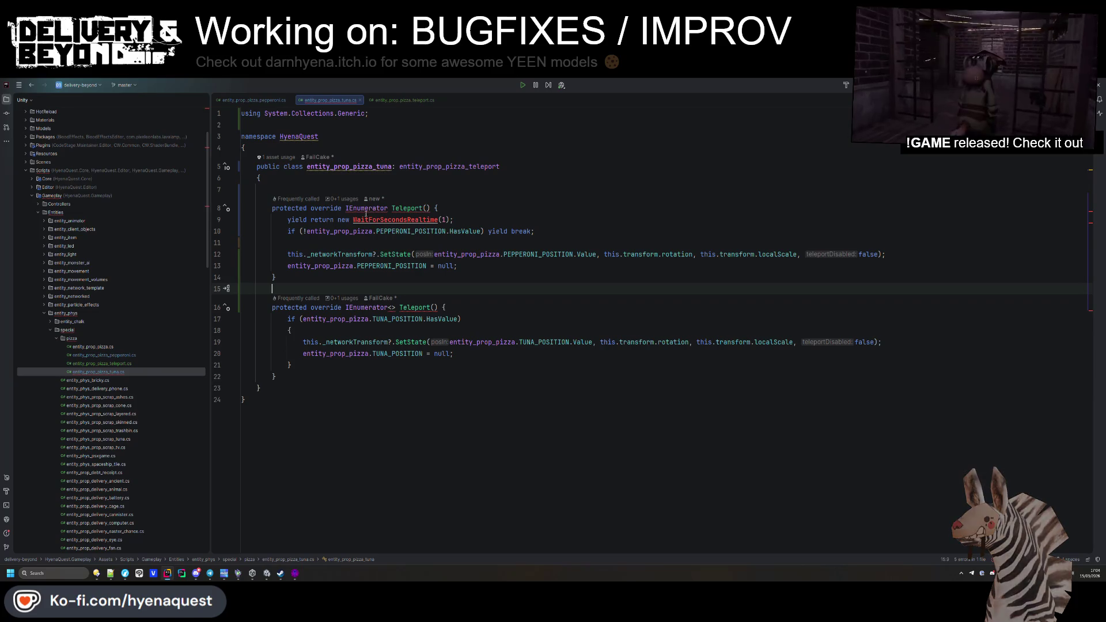
# Step: Replace the pasted method in tuna with pepperoni's region-wrapped Teleport block
pyautogui.hotkey('alt', 'Left')
pyautogui.moveTo(314, 300); pyautogui.dragTo(272, 200)
pyautogui.hotkey('ctrl', 'c')
pyautogui.click(330, 100)
pyautogui.moveTo(315, 288); pyautogui.dragTo(272, 208)
pyautogui.hotkey('ctrl', 'v')
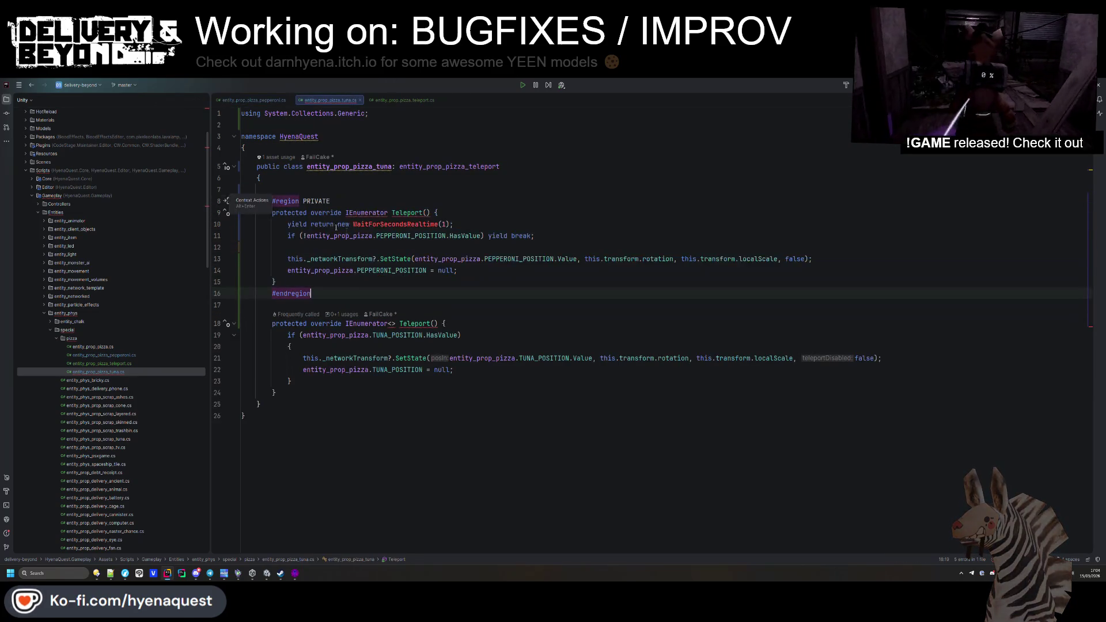
# Step: Rename all four PEPPERONI_POSITION references in the tuna code to TUNA_POSITION
pyautogui.doubleClick(397, 342)
pyautogui.hotkey('ctrl', 'c')
pyautogui.doubleClick(394, 277)
pyautogui.hotkey('ctrl', 'v')
pyautogui.doubleClick(407, 243)
pyautogui.hotkey('ctrl', 'v')
pyautogui.doubleClick(527, 266)
pyautogui.hotkey('ctrl', 'v')
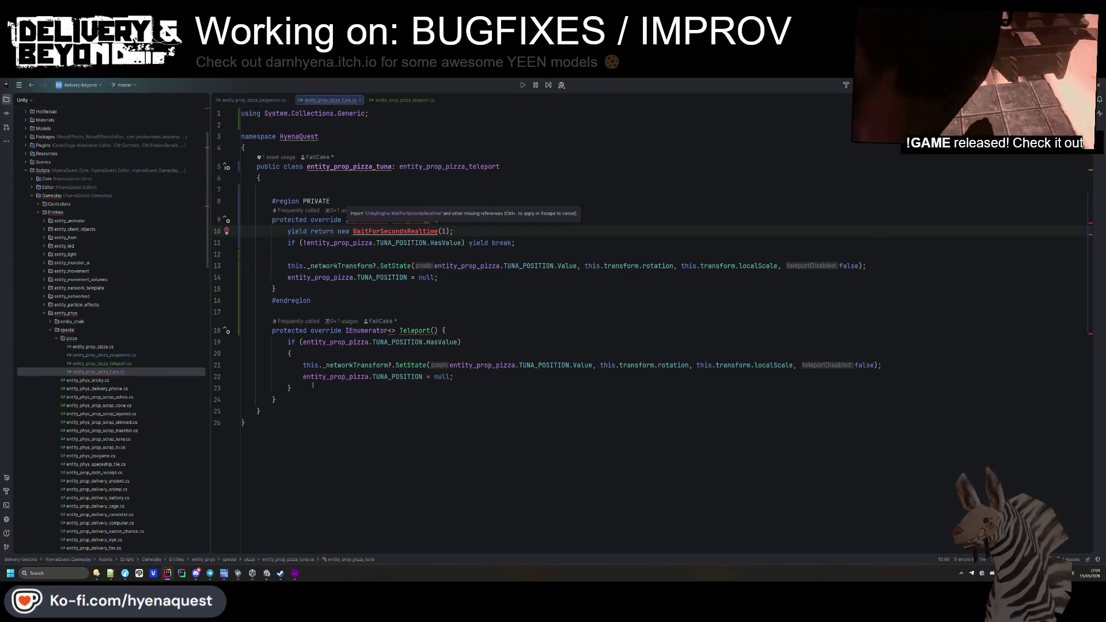
# Step: Delete the old tuna Teleport override and comment out the unresolved wait line
pyautogui.moveTo(282, 403); pyautogui.dragTo(242, 326)
pyautogui.press('BackSpace')
pyautogui.press('BackSpace')
pyautogui.press('BackSpace')
pyautogui.click(404, 231)
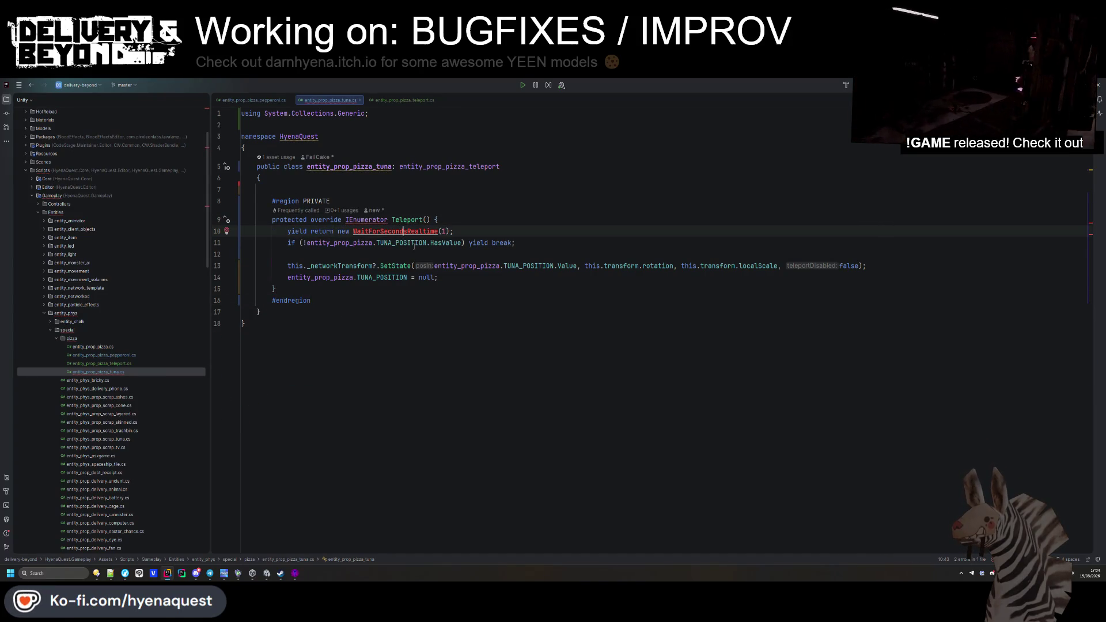
pyautogui.hotkey('alt', 'Return')
pyautogui.press('Escape')
pyautogui.hotkey('ctrl', '/')
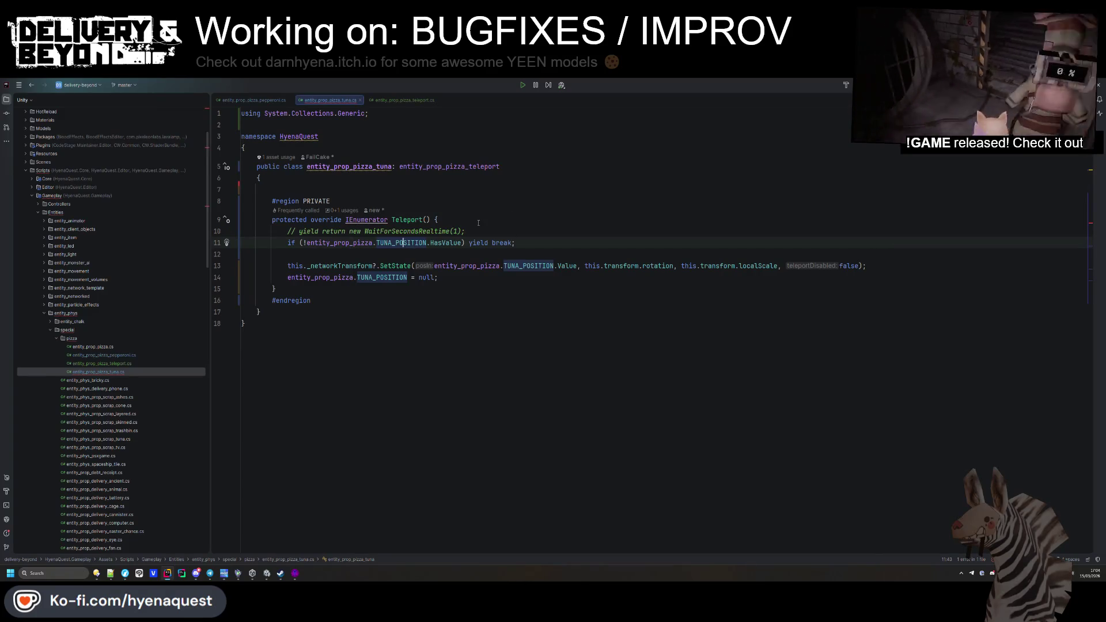
# Step: Import System.Collections for IEnumerator, undoing the premature UnityEngine and Generic imports
pyautogui.click(419, 231)
pyautogui.hotkey('alt', 'Return')
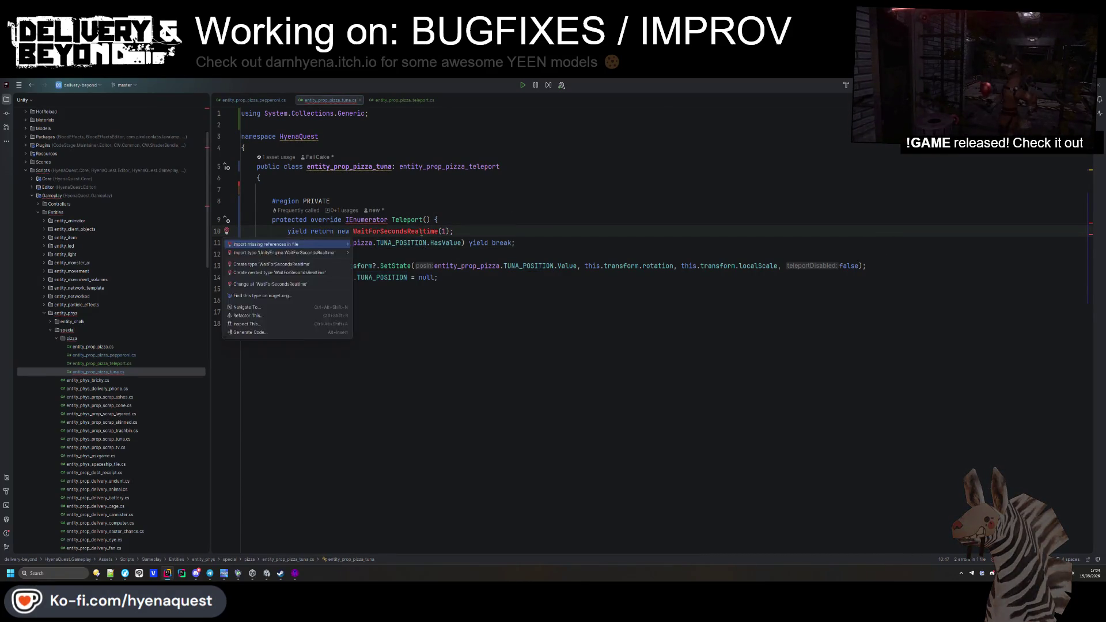
pyautogui.press('Return')
pyautogui.hotkey('ctrl', 'z')
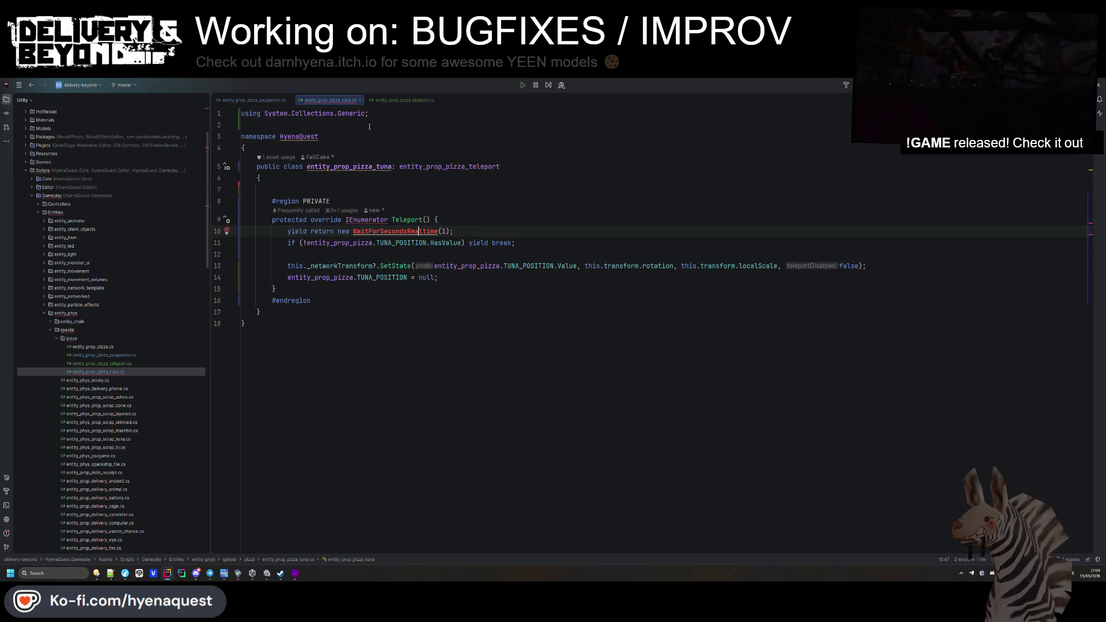
pyautogui.hotkey('ctrl', 'z')
pyautogui.hotkey('ctrl', 'z')
pyautogui.hotkey('alt', 'Return')
pyautogui.press('Down')
pyautogui.press('Return')
# Step: Import UnityEngine for WaitForSecondsRealtime, then reopen the teleport base class file
pyautogui.click(397, 242)
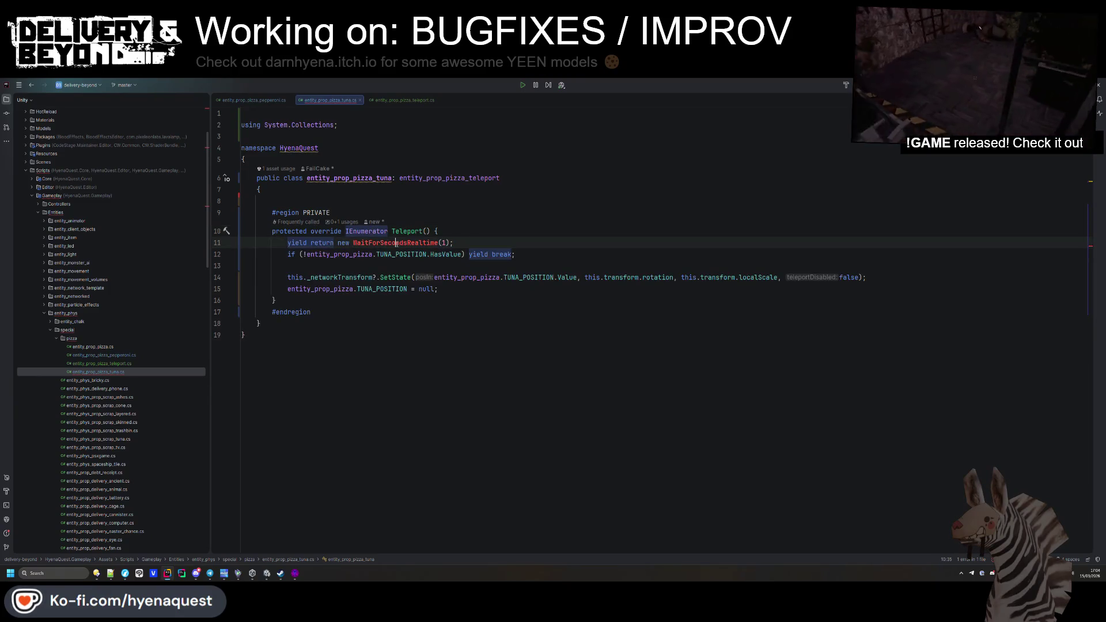
pyautogui.hotkey('alt', 'Return')
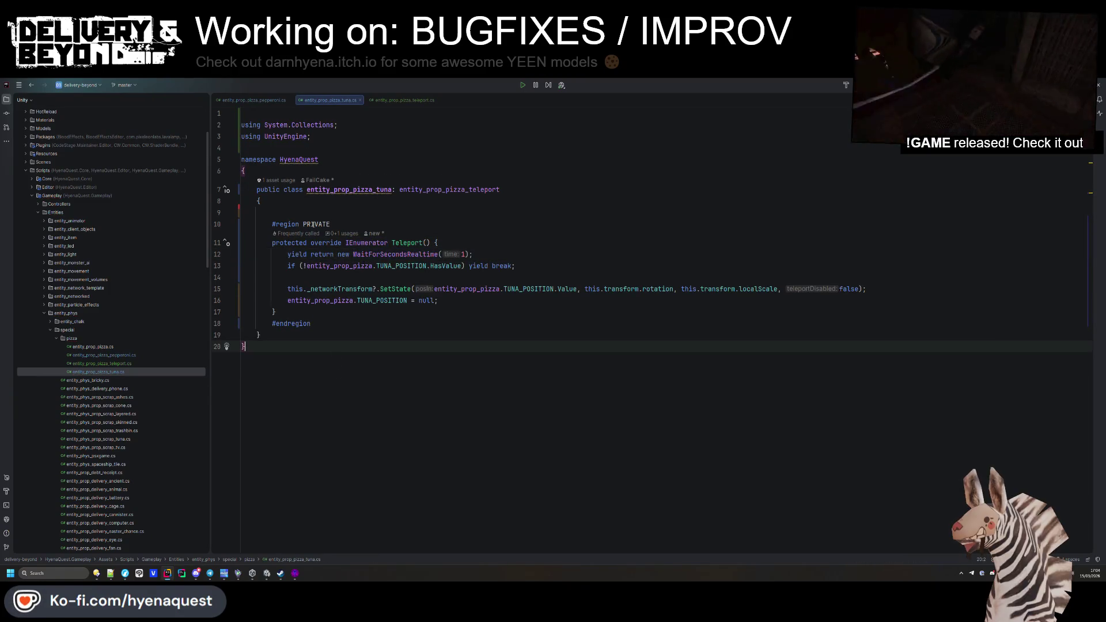
pyautogui.press('Return')
pyautogui.moveTo(322, 305)
pyautogui.mouseDown()
pyautogui.moveTo(311, 242)
pyautogui.moveTo(277, 213)
pyautogui.mouseUp()
pyautogui.click(247, 340)
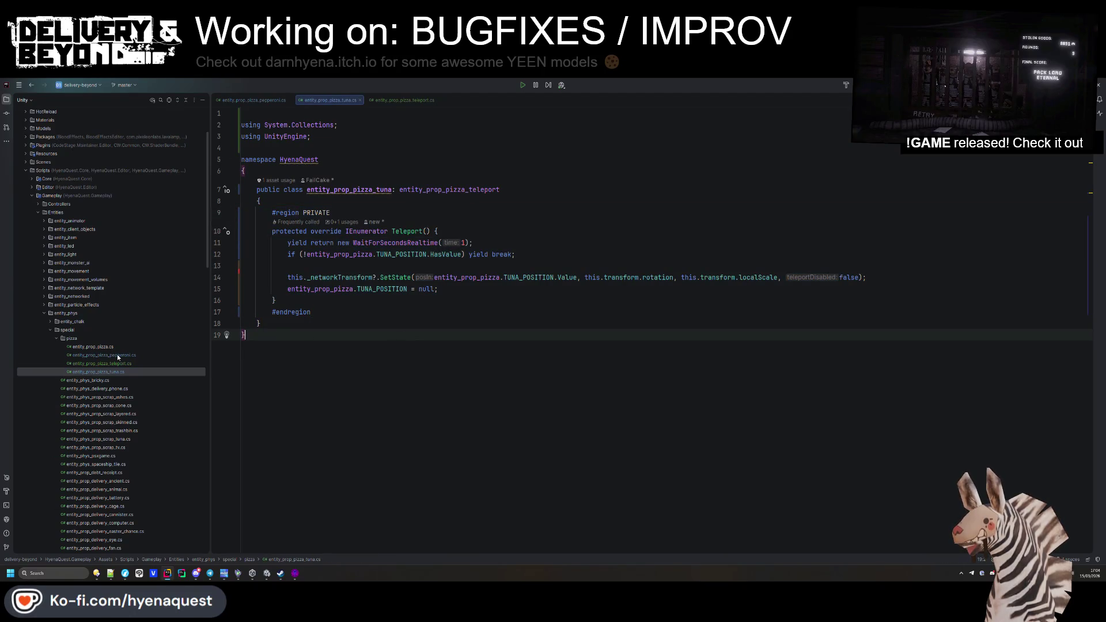
pyautogui.click(118, 356)
pyautogui.click(119, 364)
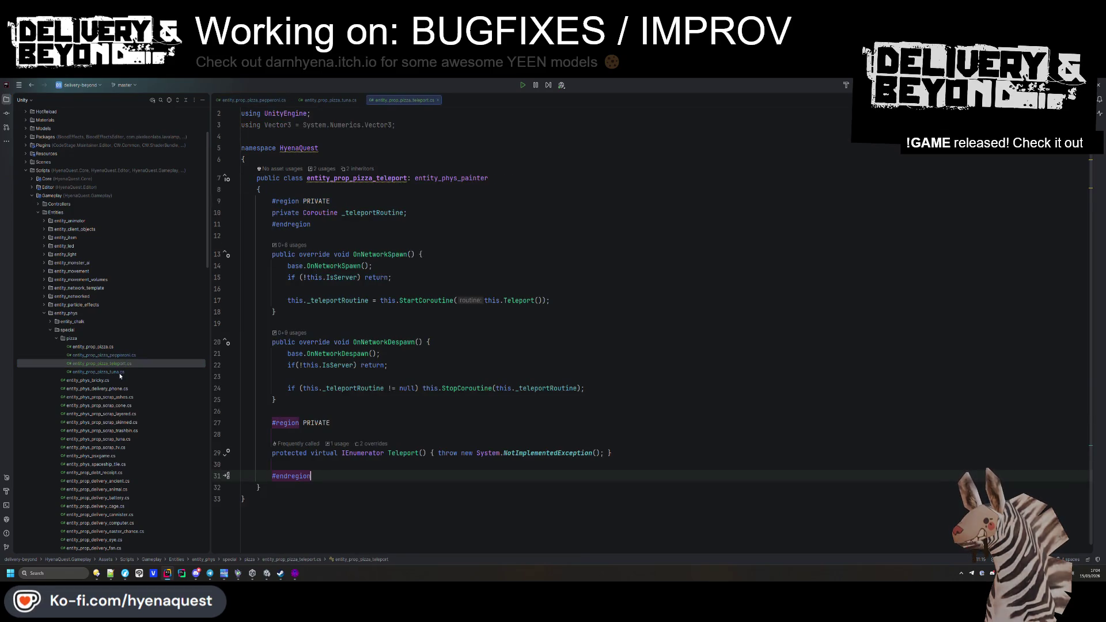
# Step: Review the tuna, pepperoni, entity_prop_pizza.cs and teleport files, then switch to Unity to recompile
pyautogui.click(120, 372)
pyautogui.click(107, 355)
pyautogui.click(95, 346)
pyautogui.scroll(-5, 425, 312)
pyautogui.scroll(5, 424, 312)
pyautogui.click(404, 305)
pyautogui.click(257, 100)
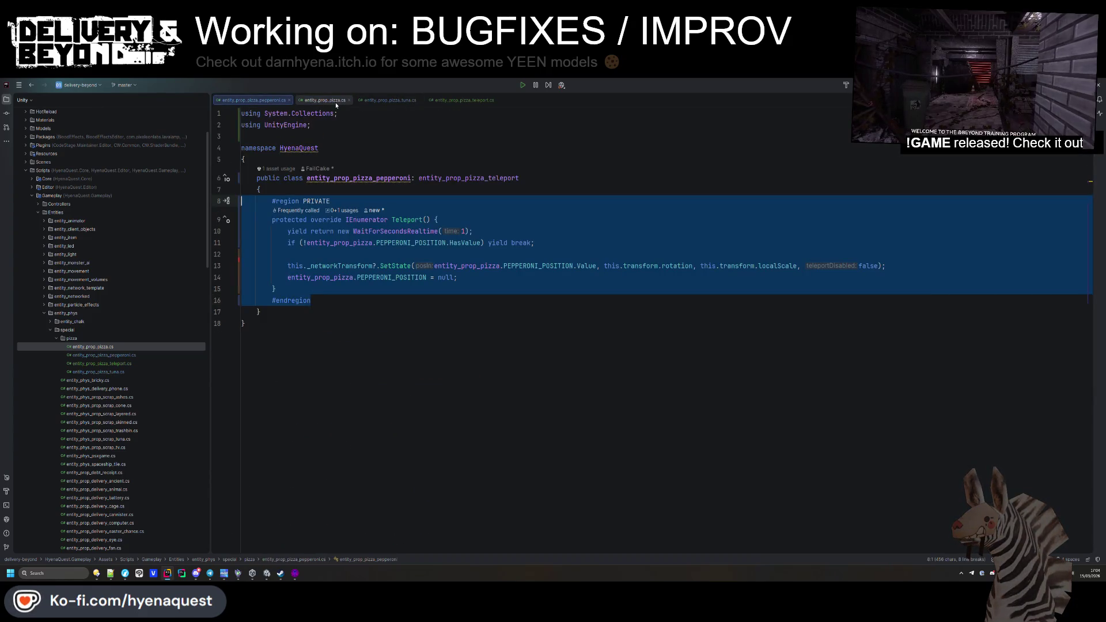
pyautogui.click(460, 100)
pyautogui.hotkey('alt', 'Tab')
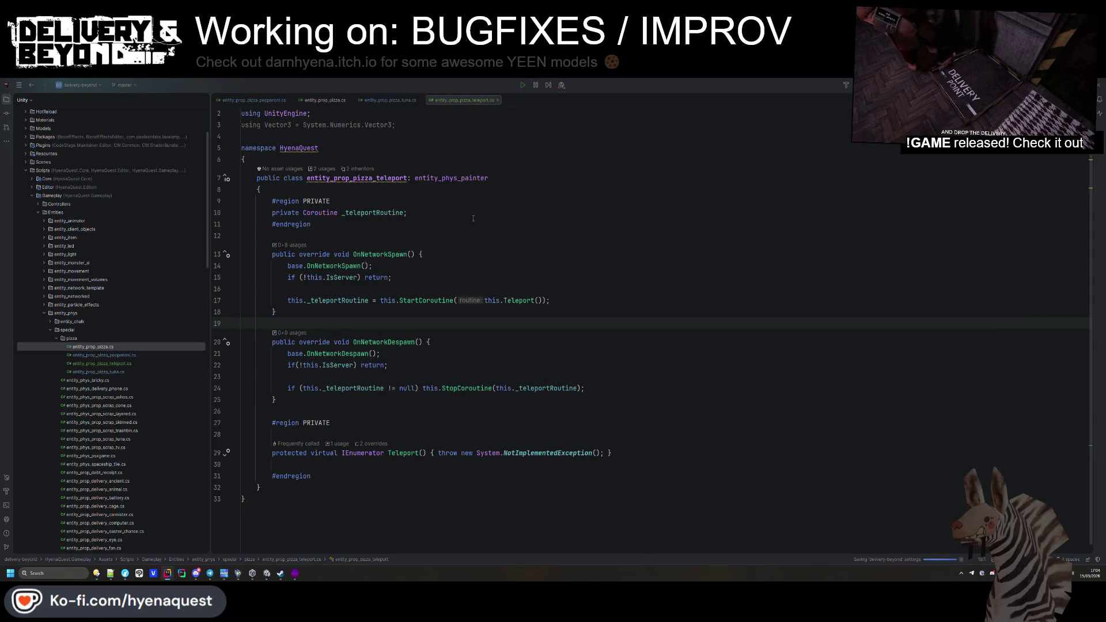
pyautogui.hotkey('alt', 'Tab')
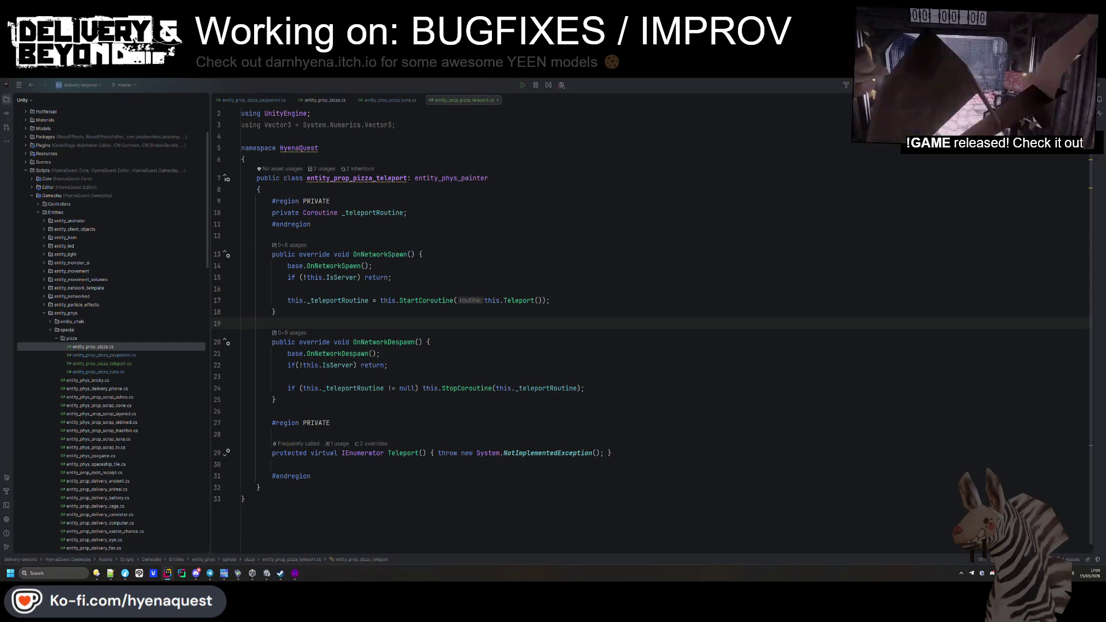
pyautogui.hotkey('alt', 'Tab')
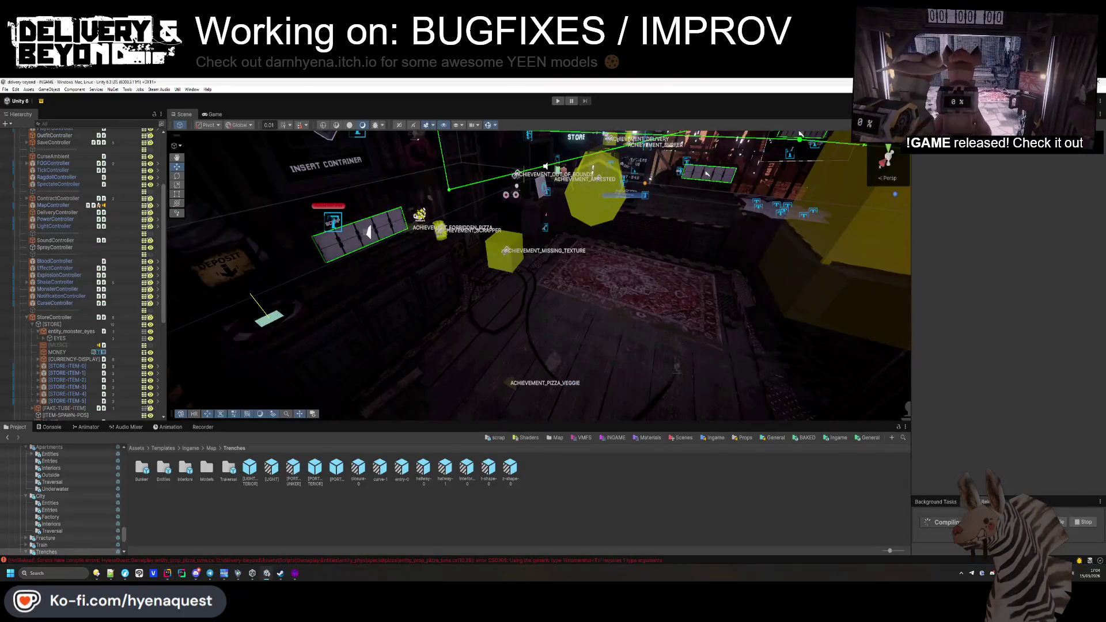
# Step: Show the error-free Console and collapse StoreController and [CONTROLLERS] in the Hierarchy
pyautogui.click(52, 426)
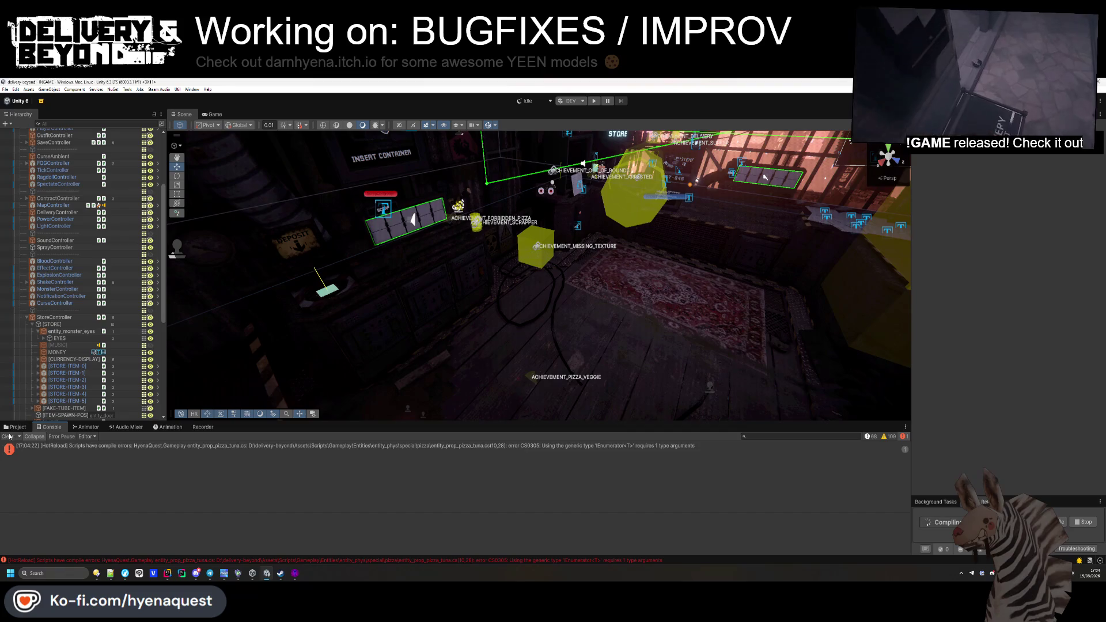
pyautogui.click(27, 317)
pyautogui.scroll(10, 35, 277)
pyautogui.click(21, 160)
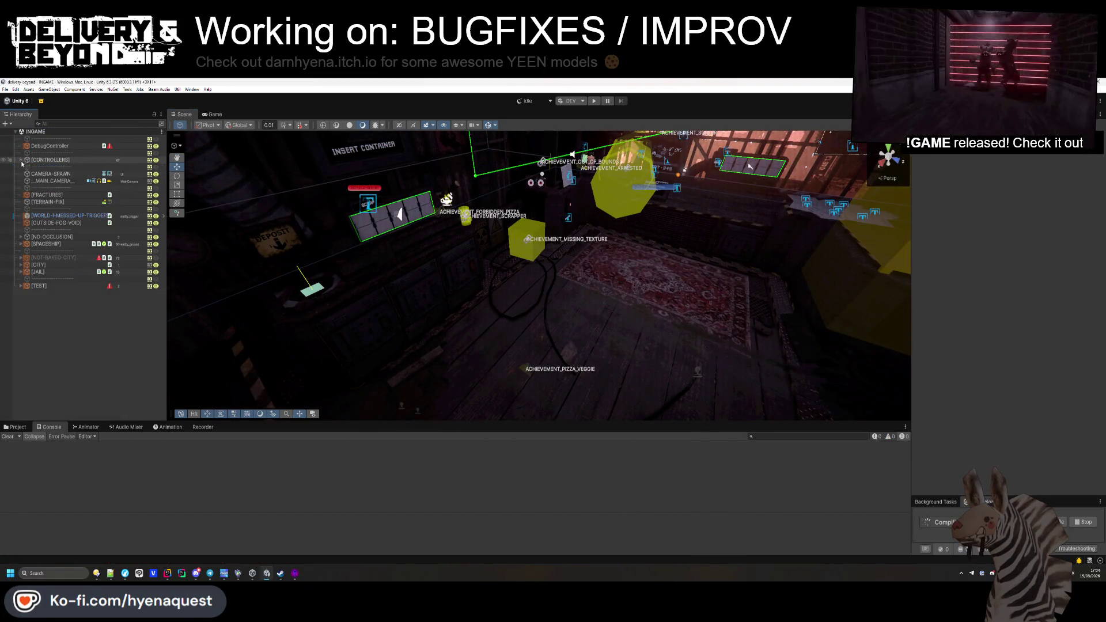
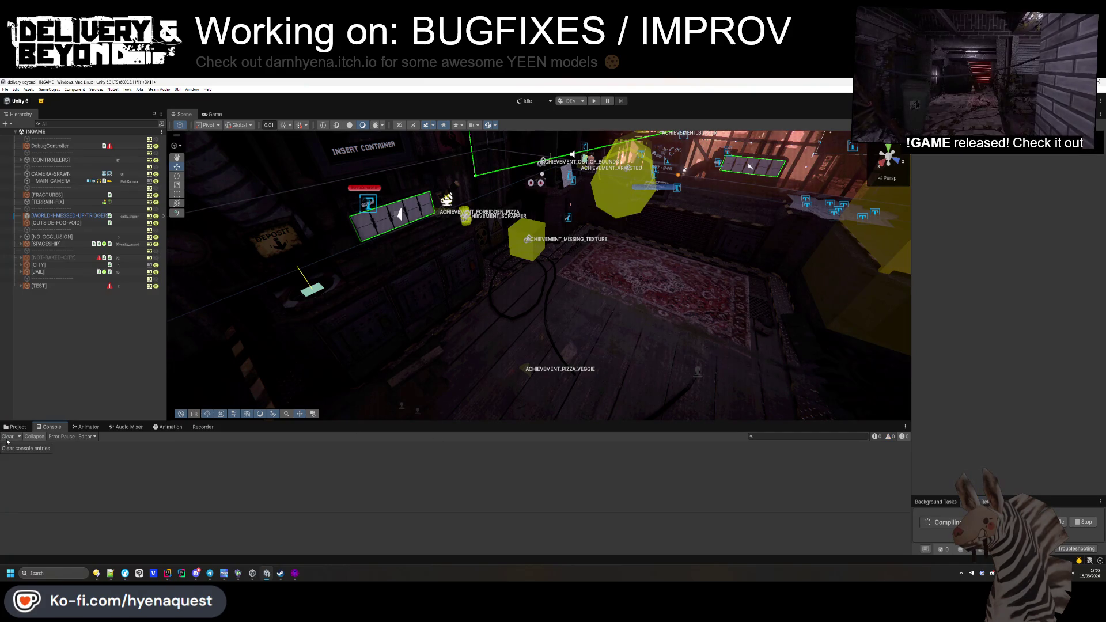
# Step: Turn the Scene view toward the store and select the ACHIEVEMENT_PIZZA marker
pyautogui.moveTo(454, 253); pyautogui.dragTo(326, 413)
pyautogui.moveTo(468, 364)
pyautogui.mouseDown()
pyautogui.moveTo(792, 341)
pyautogui.moveTo(828, 476)
pyautogui.mouseUp()
pyautogui.moveTo(239, 271)
pyautogui.mouseDown()
pyautogui.moveTo(388, 325)
pyautogui.moveTo(384, 298)
pyautogui.mouseUp()
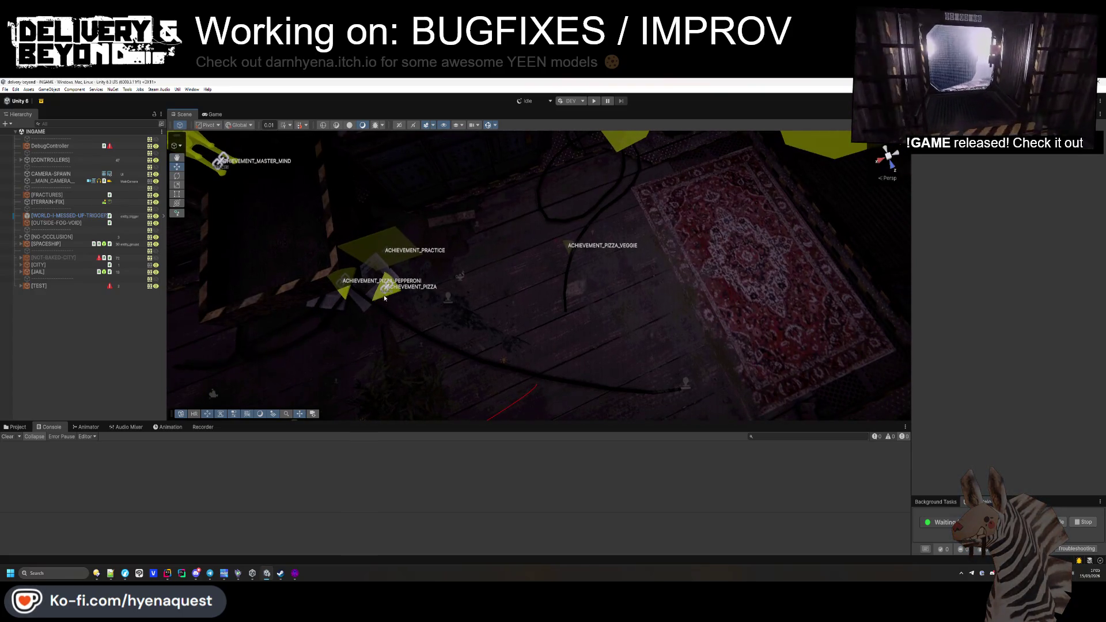
pyautogui.click(385, 290)
pyautogui.click(387, 291)
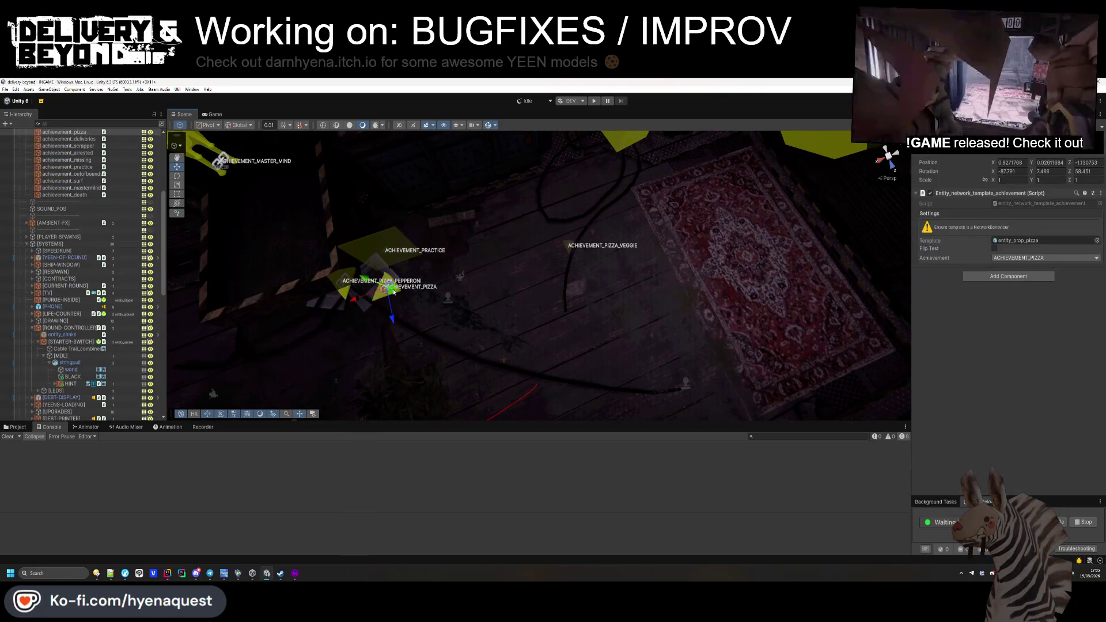
# Step: Place an entity_pizza prop from the Project prefabs beside the markers, then delete it
pyautogui.click(16, 426)
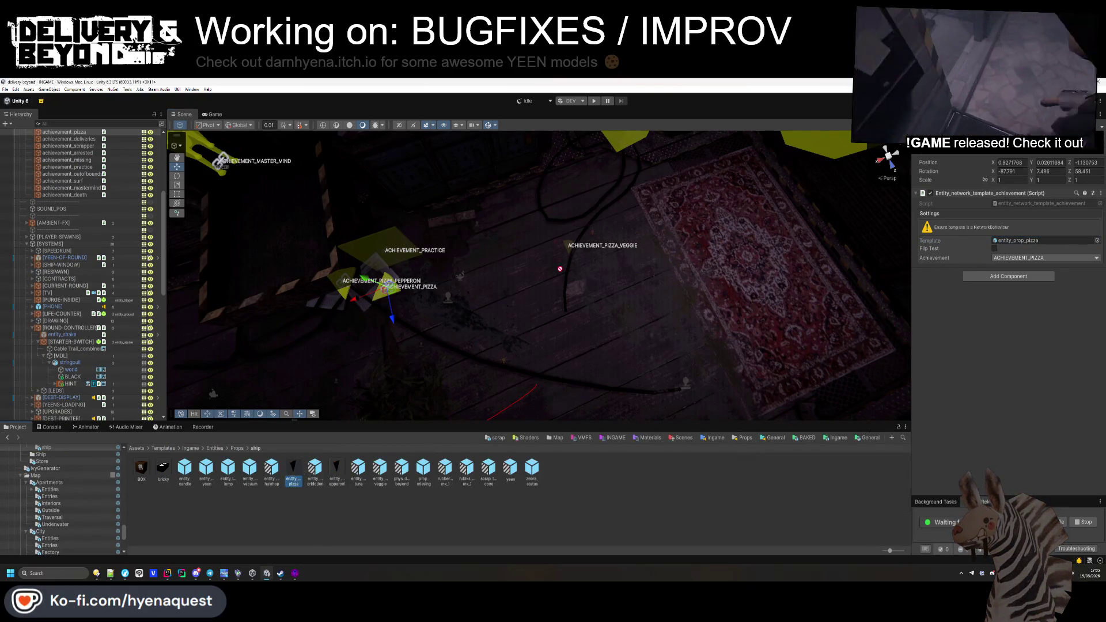
pyautogui.moveTo(293, 468)
pyautogui.mouseDown()
pyautogui.moveTo(577, 361)
pyautogui.moveTo(518, 221)
pyautogui.mouseUp()
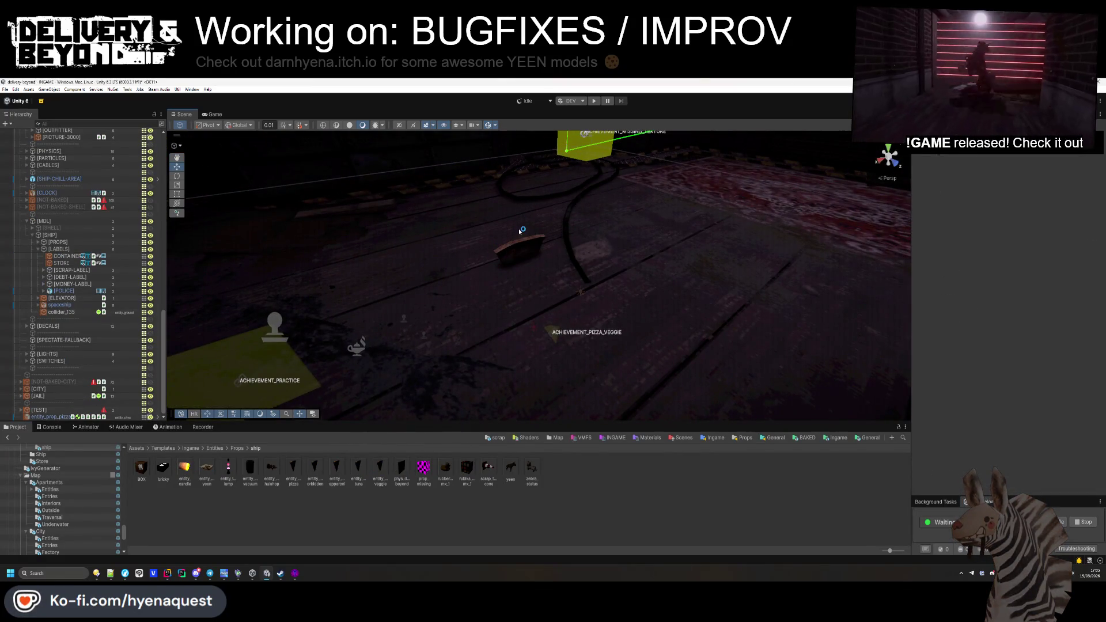
pyautogui.click(520, 232)
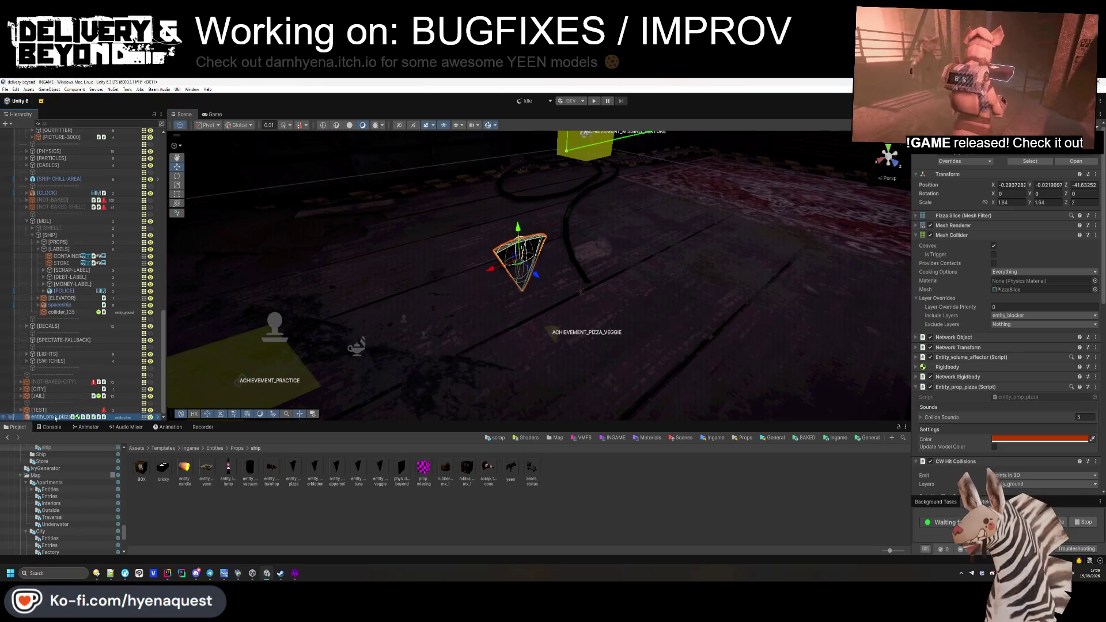
pyautogui.press('Delete')
pyautogui.scroll(3, 41, 220)
pyautogui.scroll(10, 41, 221)
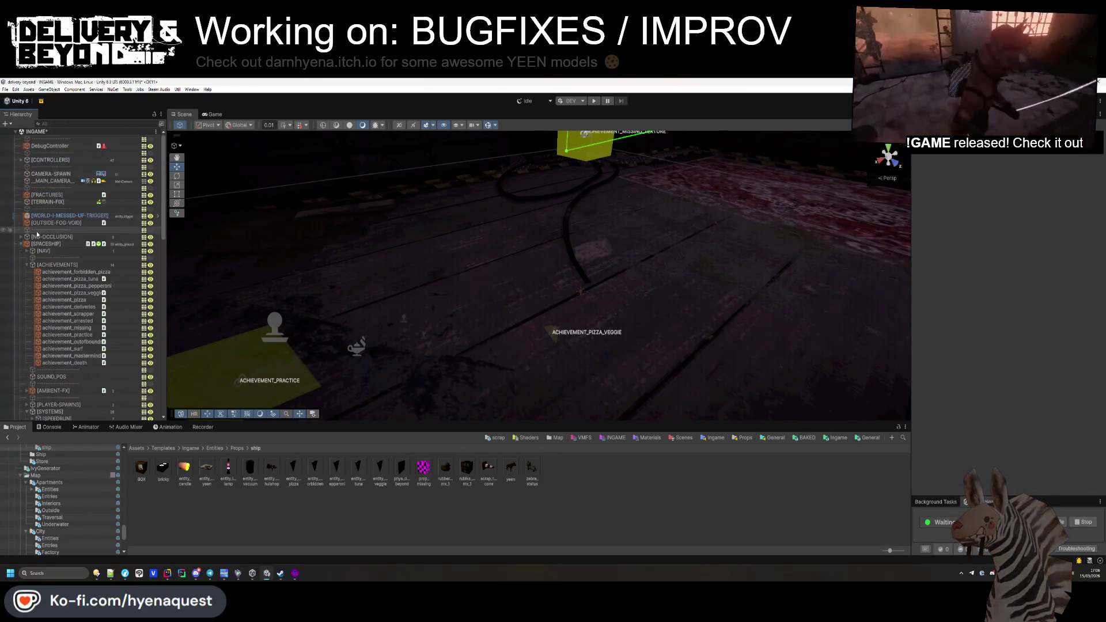
# Step: Collapse the hierarchy branch, then select and frame the ACHIEVEMENT_PIZZA_VEGGIE marker over the rug
pyautogui.click(21, 257)
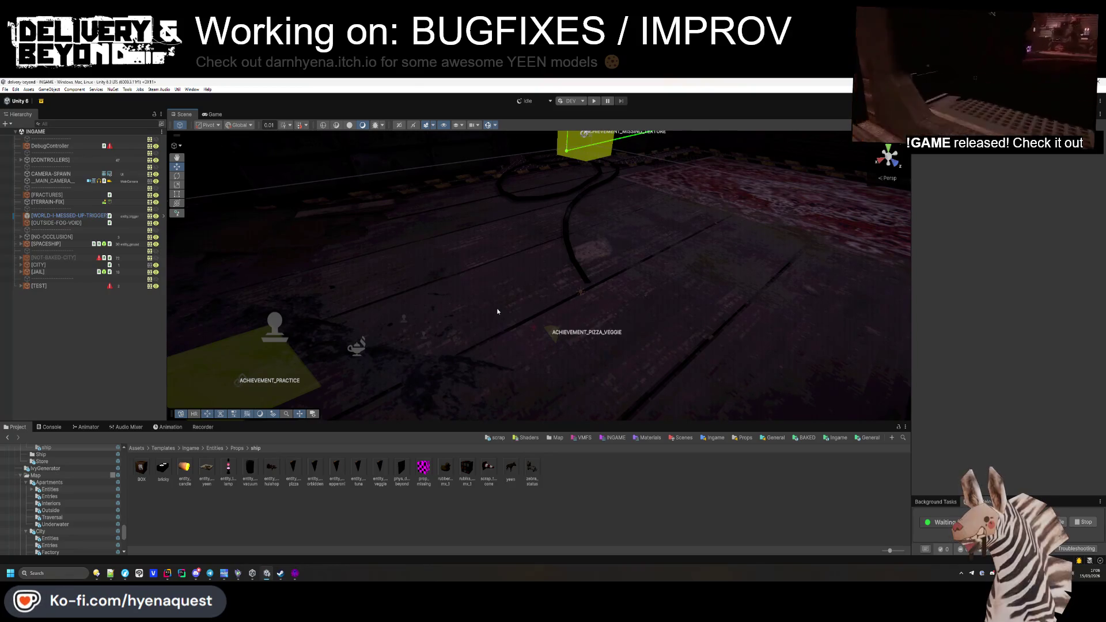
pyautogui.moveTo(581, 262); pyautogui.dragTo(664, 334)
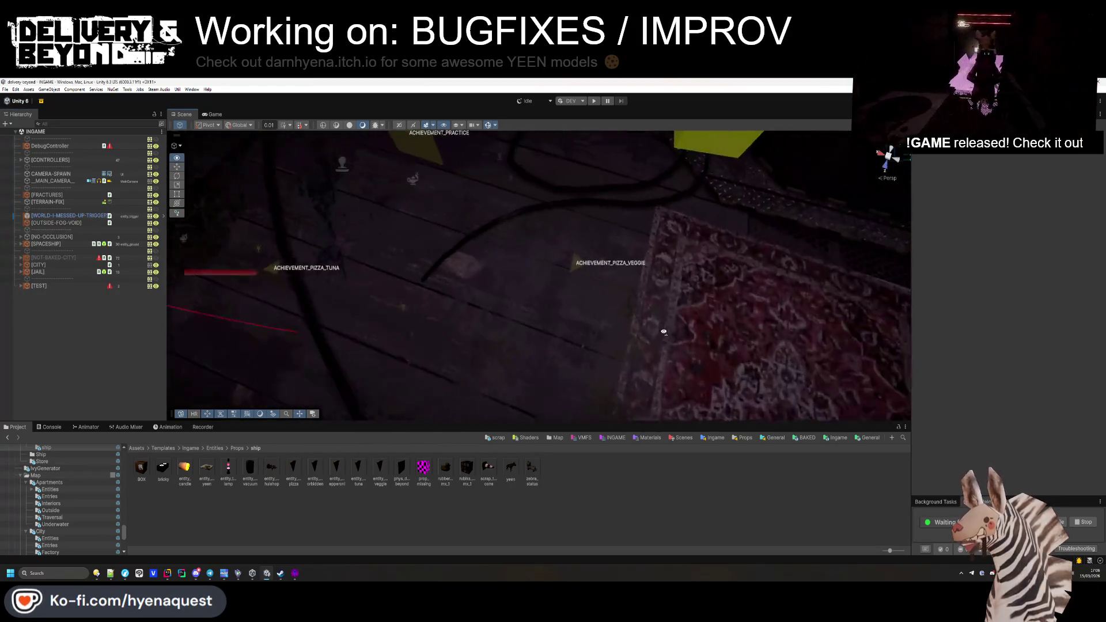
pyautogui.click(577, 260)
pyautogui.press('f')
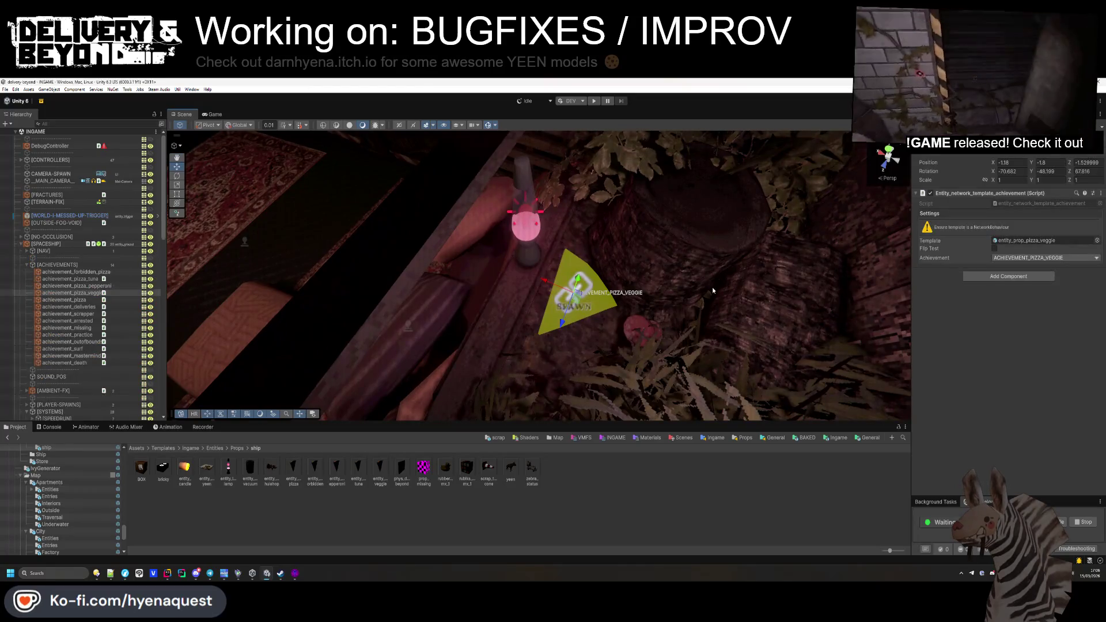
pyautogui.doubleClick(380, 467)
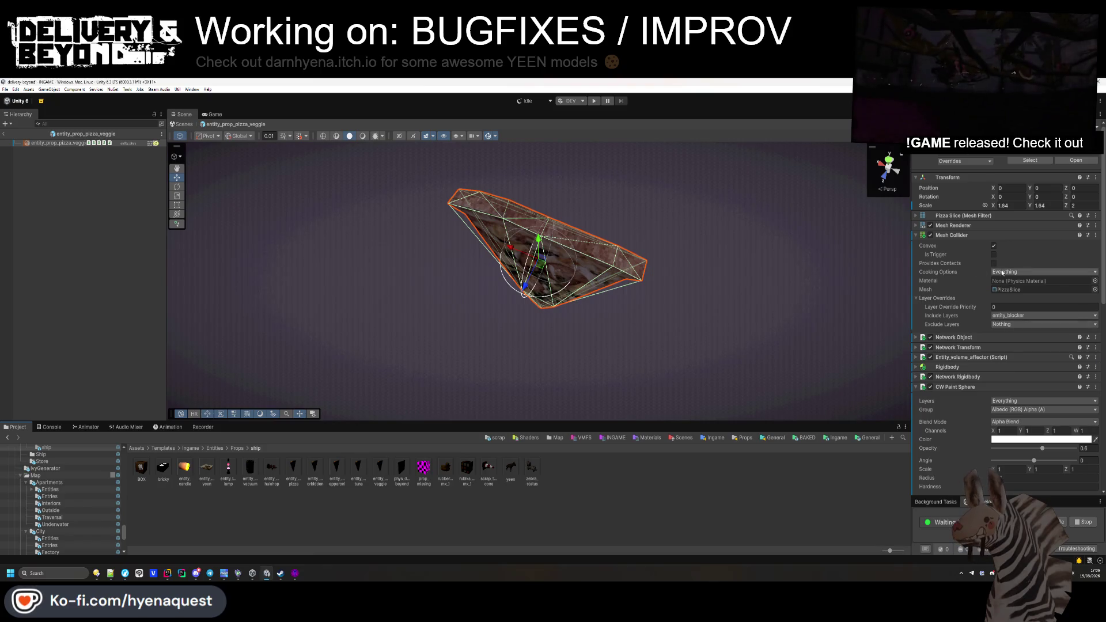
pyautogui.click(971, 236)
pyautogui.click(955, 295)
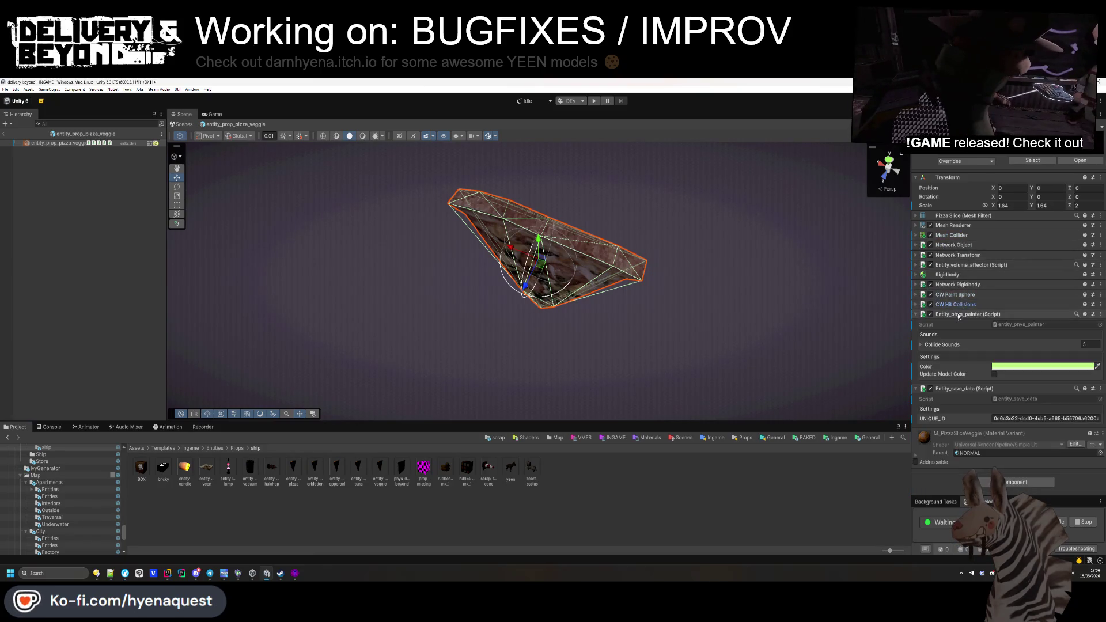
pyautogui.click(958, 315)
pyautogui.click(384, 471)
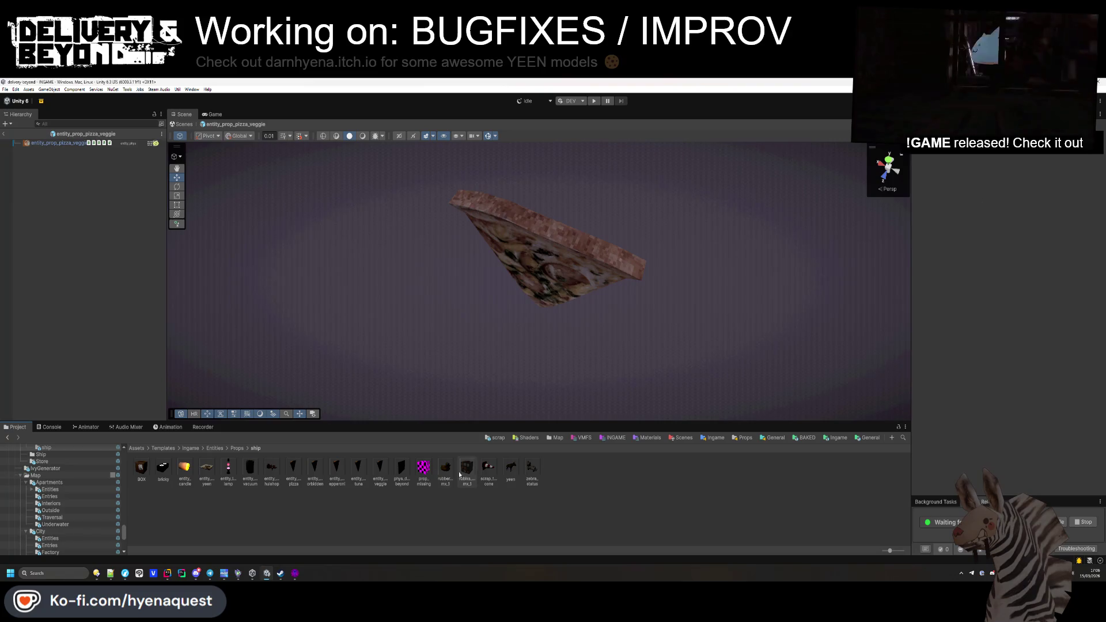
pyautogui.doubleClick(357, 468)
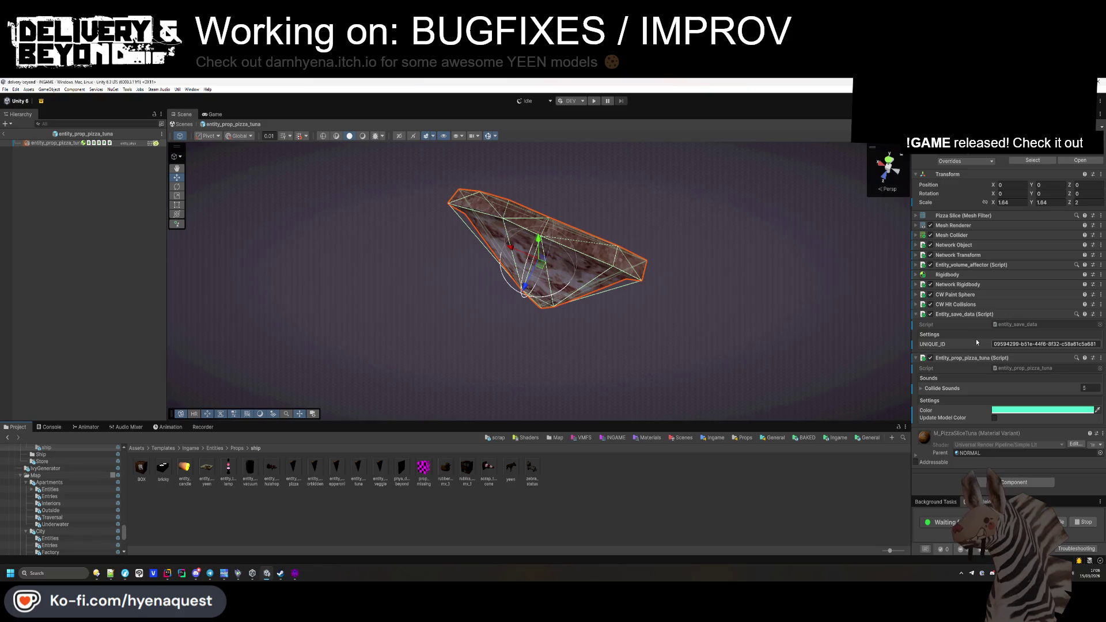
pyautogui.doubleClick(337, 467)
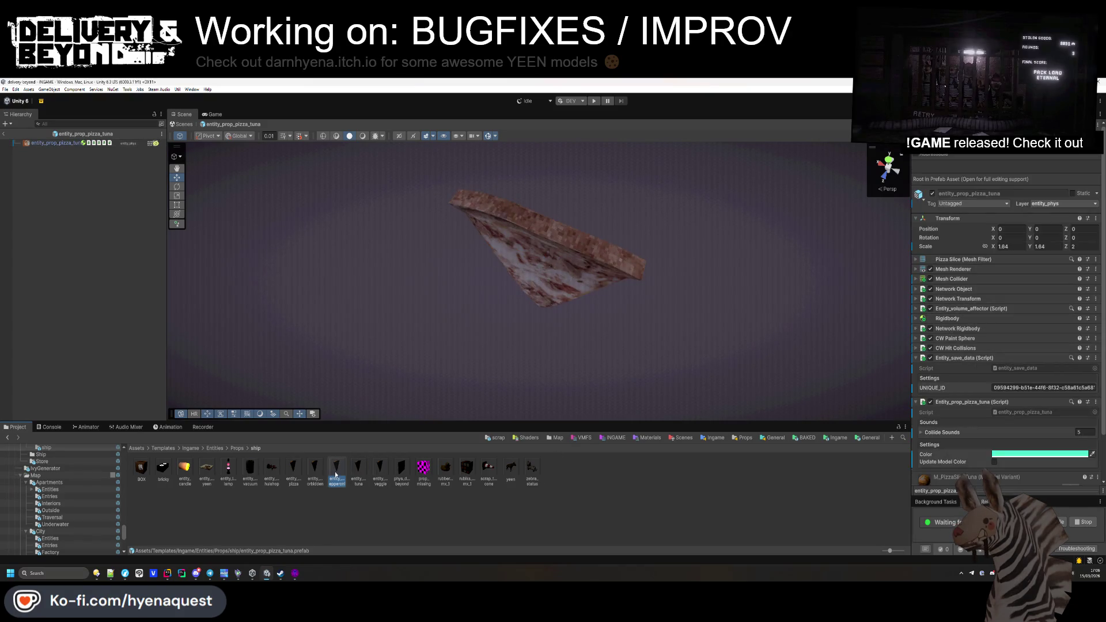
pyautogui.click(354, 504)
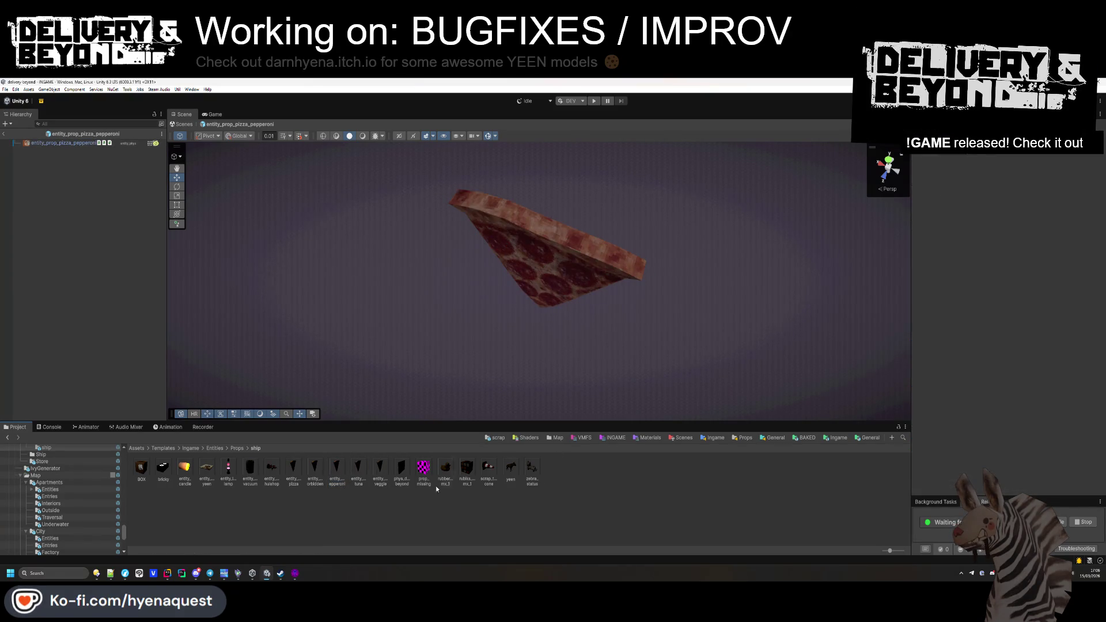
pyautogui.click(3, 135)
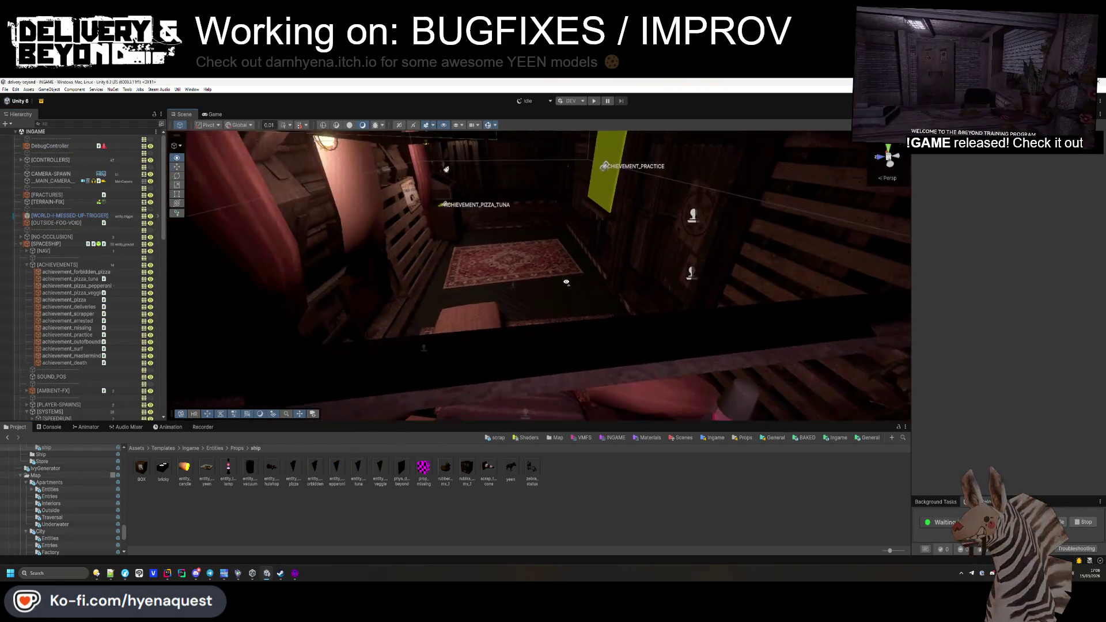
pyautogui.scroll(-3, 543, 294)
pyautogui.moveTo(543, 294)
pyautogui.mouseDown()
pyautogui.moveTo(193, 316)
pyautogui.moveTo(507, 346)
pyautogui.moveTo(600, 340)
pyautogui.moveTo(610, 259)
pyautogui.moveTo(435, 304)
pyautogui.moveTo(561, 307)
pyautogui.moveTo(368, 344)
pyautogui.moveTo(464, 322)
pyautogui.moveTo(477, 299)
pyautogui.moveTo(521, 276)
pyautogui.mouseUp()
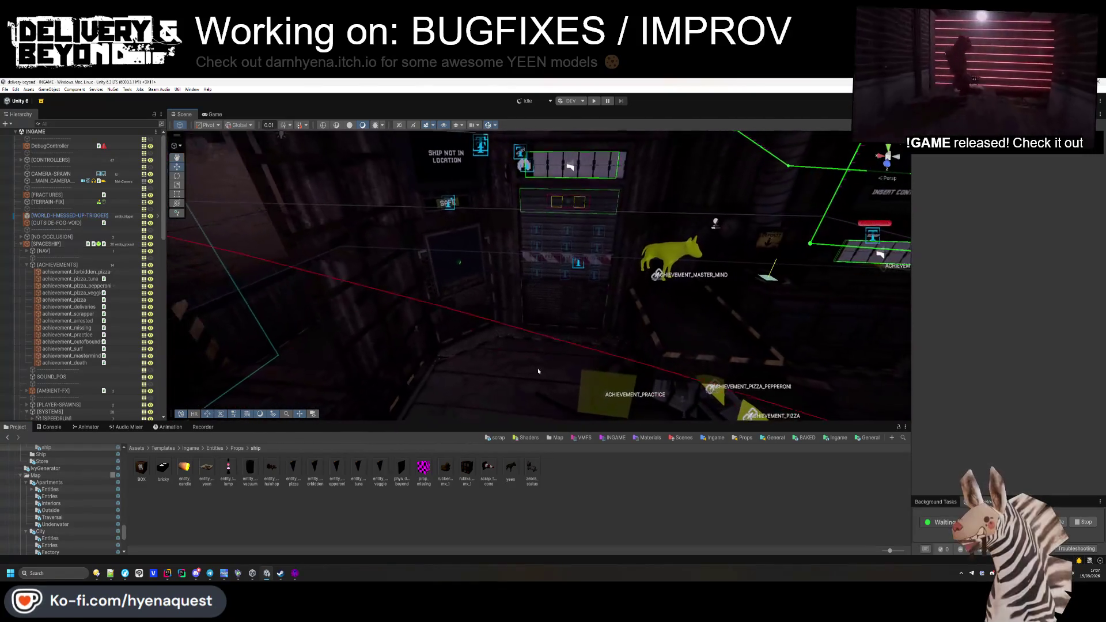
pyautogui.click(28, 244)
pyautogui.click(20, 244)
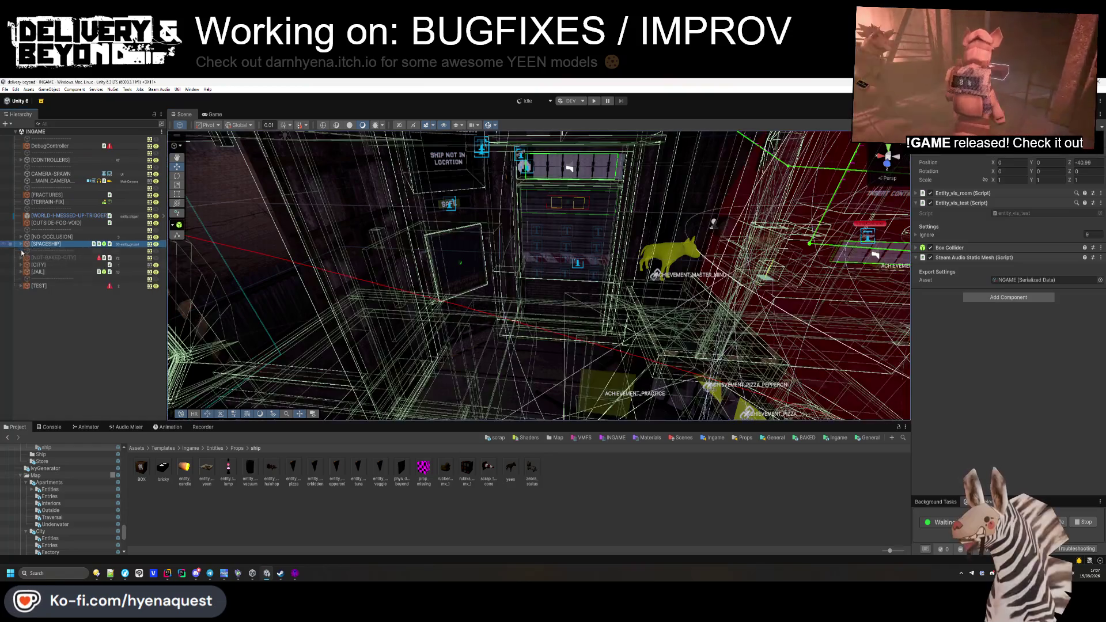
pyautogui.click(86, 334)
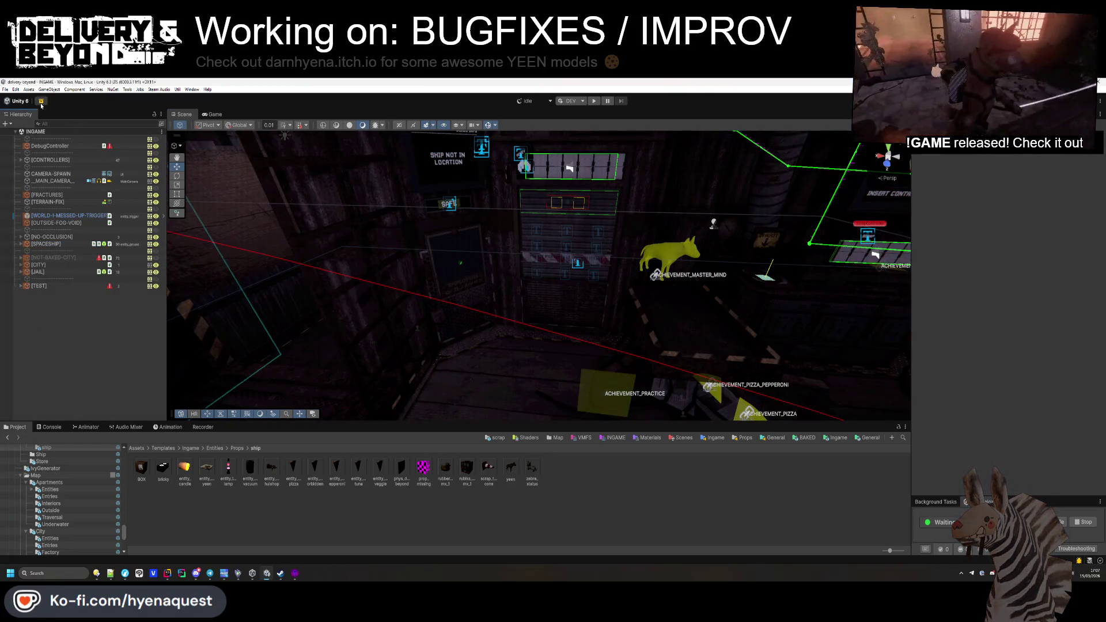
# Step: Browse the Package Manager's Updates, Unity Registry and In Project lists, then close it
pyautogui.click(41, 102)
pyautogui.click(316, 196)
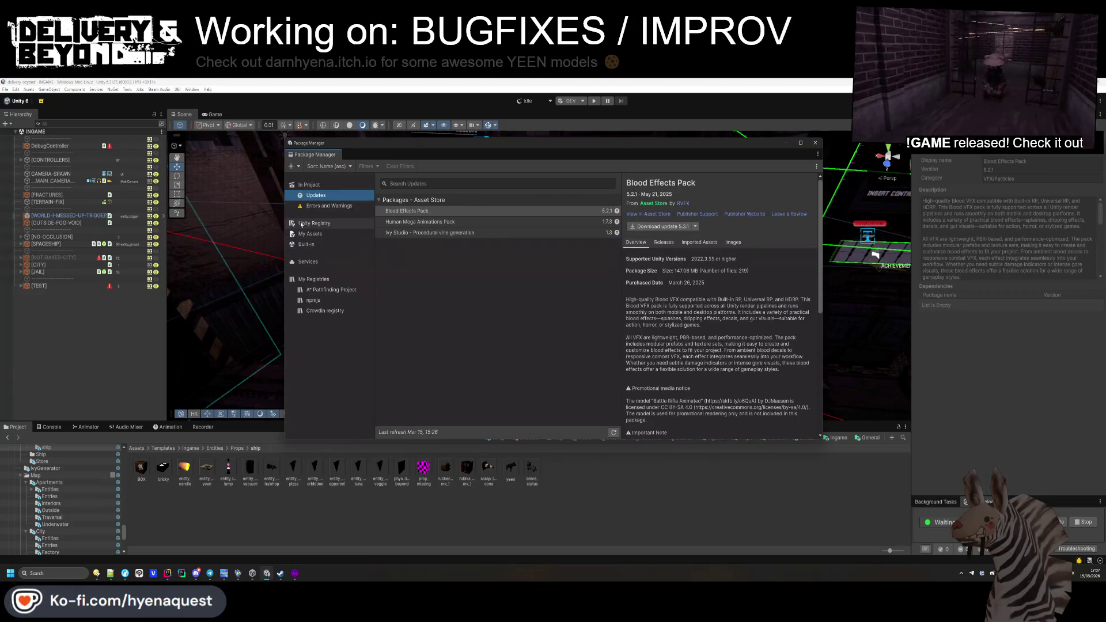
pyautogui.click(301, 224)
pyautogui.scroll(-1, 469, 262)
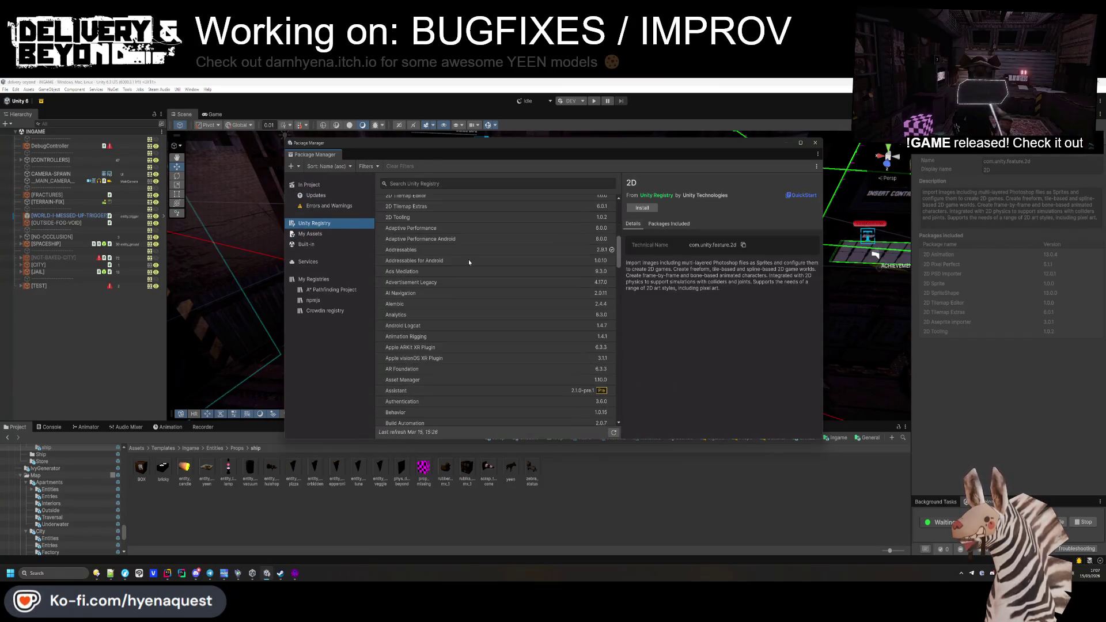
pyautogui.click(309, 184)
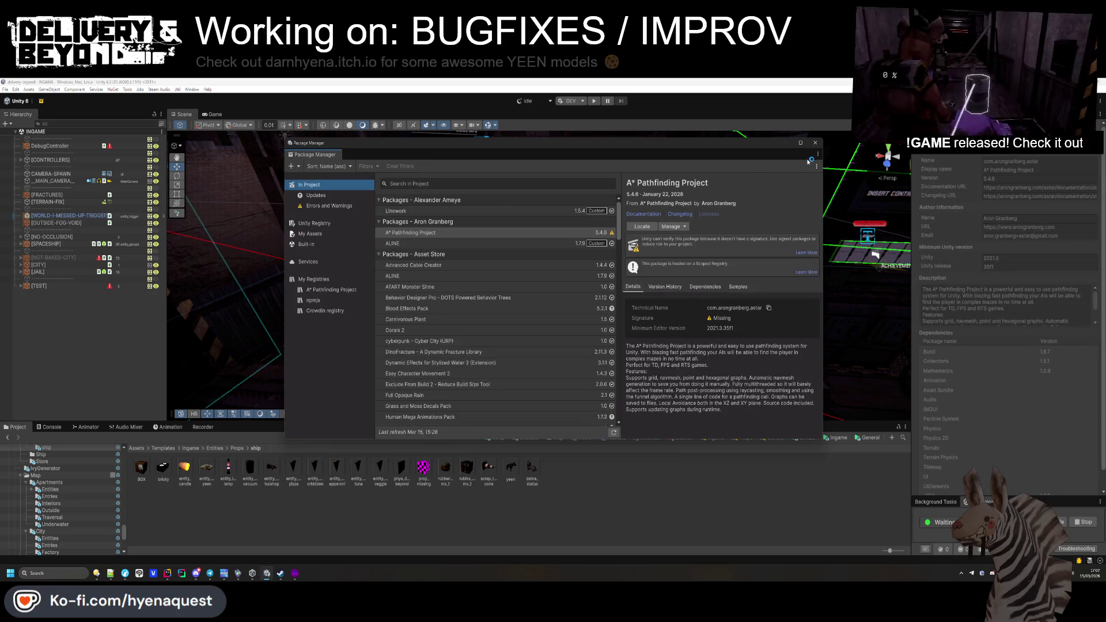
pyautogui.click(815, 142)
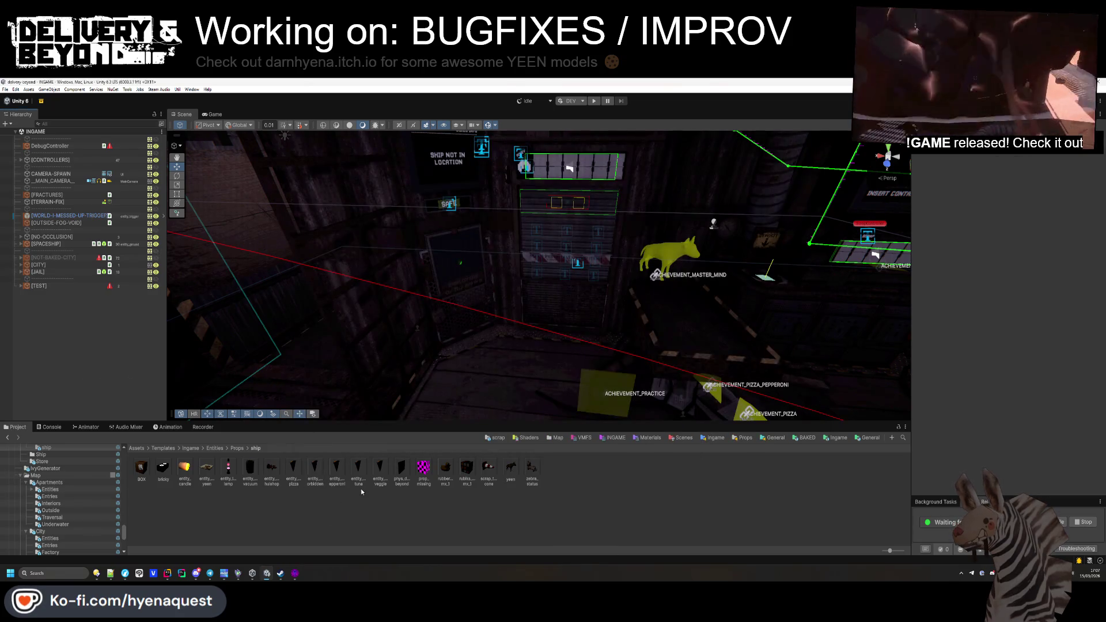
# Step: Show Build Profiles with Ctrl+Shift+B and bring the Linux build folder window forward
pyautogui.hotkey('ctrl', 'shift', 'b')
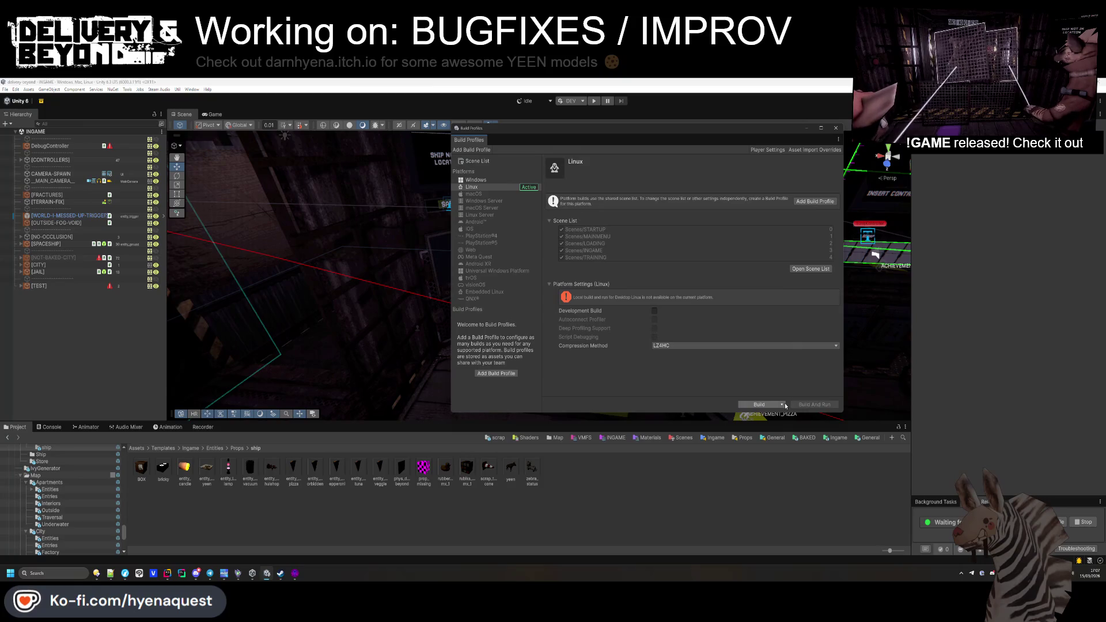
pyautogui.moveTo(99, 576)
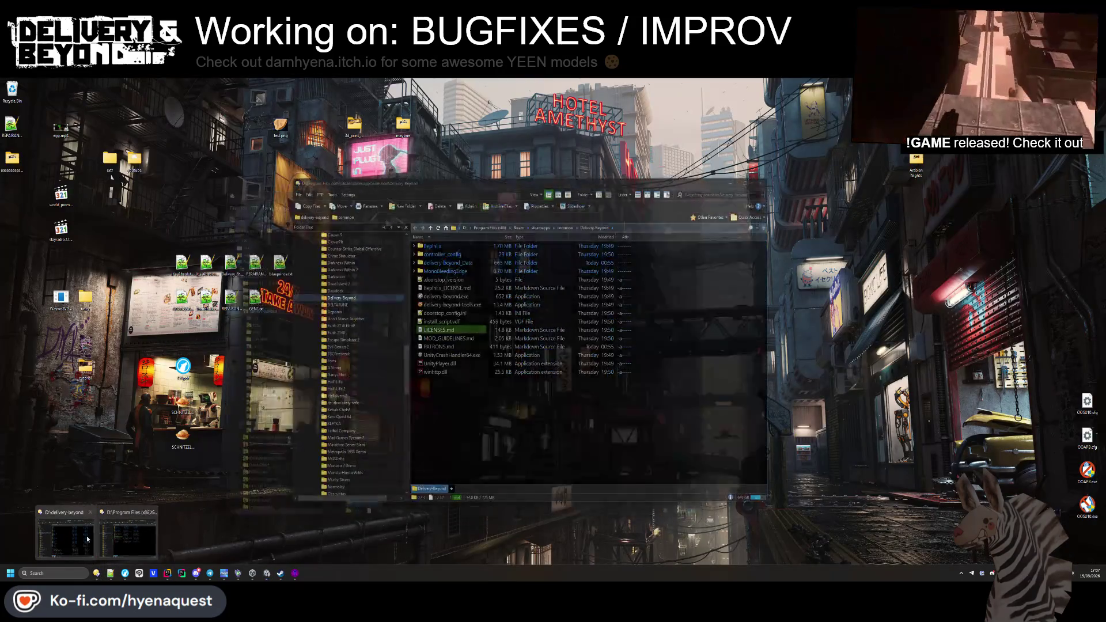
pyautogui.click(88, 540)
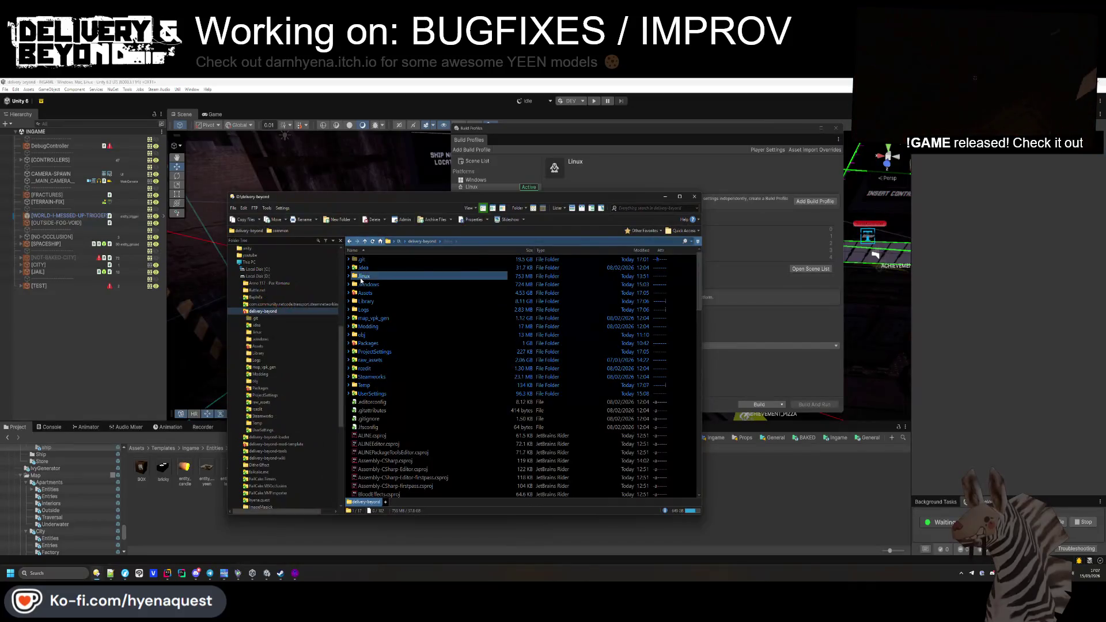
# Step: Permanently delete every old Linux build file except the x86_64 executable, then return to Unity
pyautogui.hotkey('ctrl', 'a')
pyautogui.keyDown('ctrl'); pyautogui.click(392, 362); pyautogui.keyUp('ctrl')
pyautogui.press('Delete')
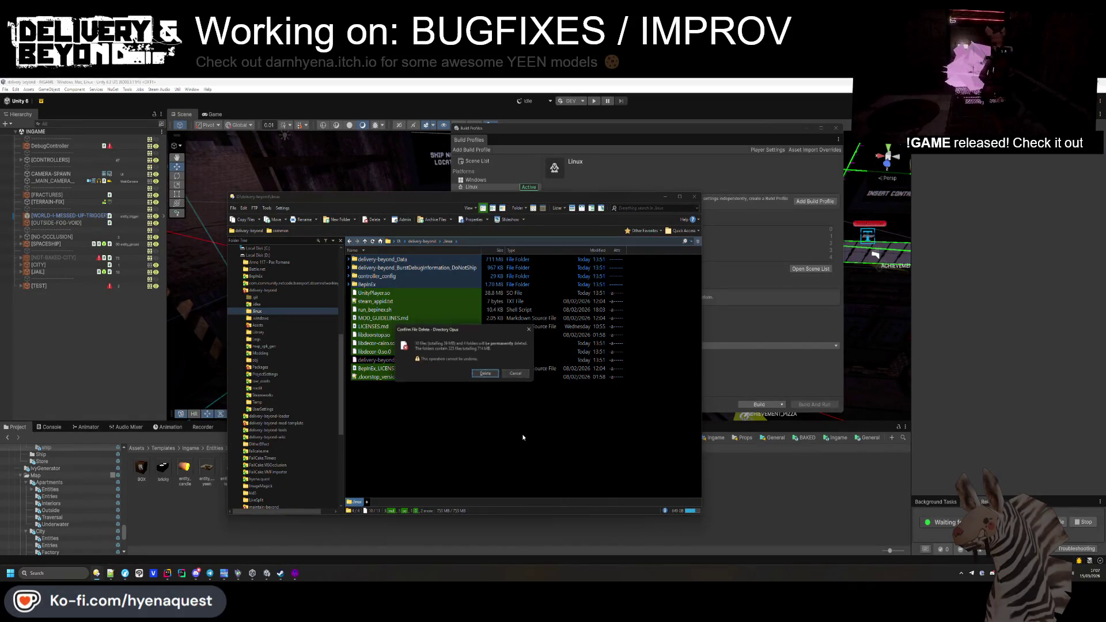
pyautogui.press('Return')
pyautogui.click(752, 375)
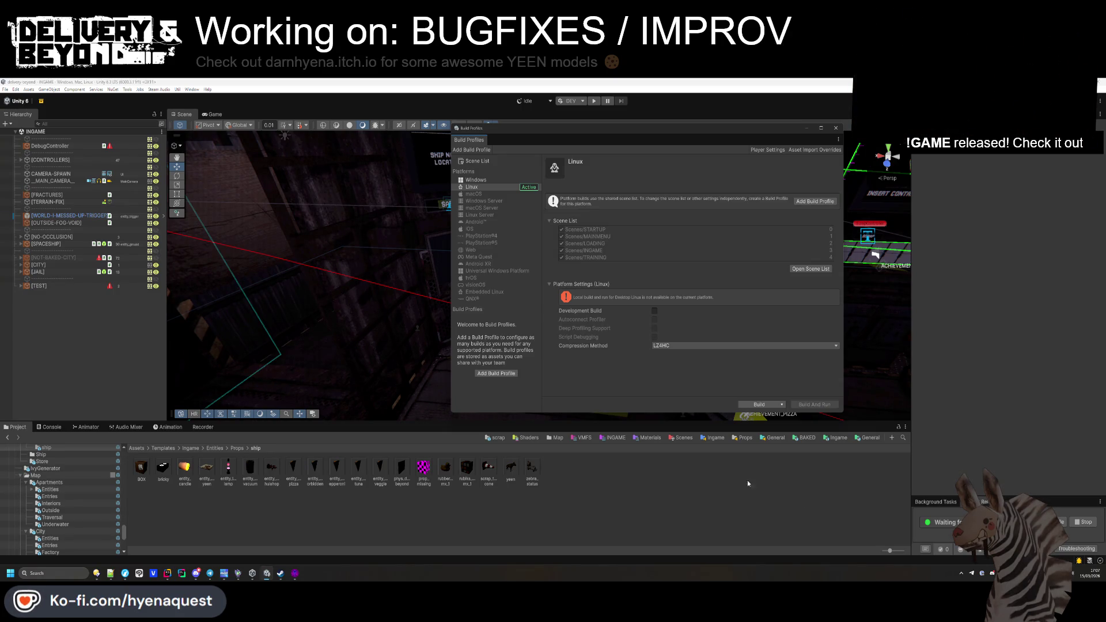
# Step: Start a Clean Build from the Build button's extra options for Linux
pyautogui.click(782, 405)
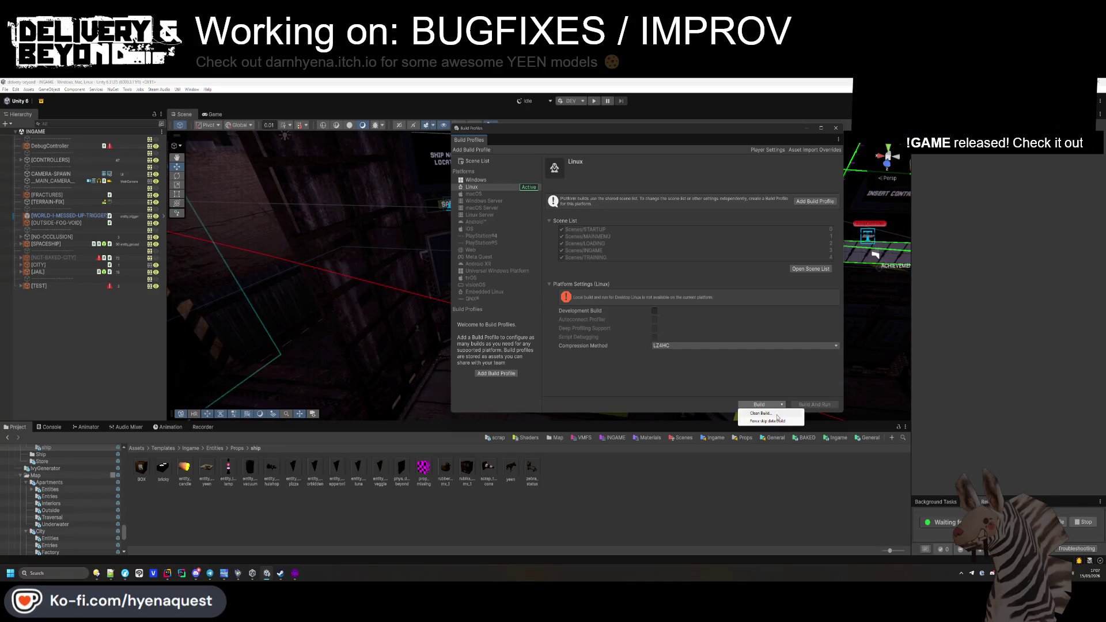
pyautogui.click(777, 414)
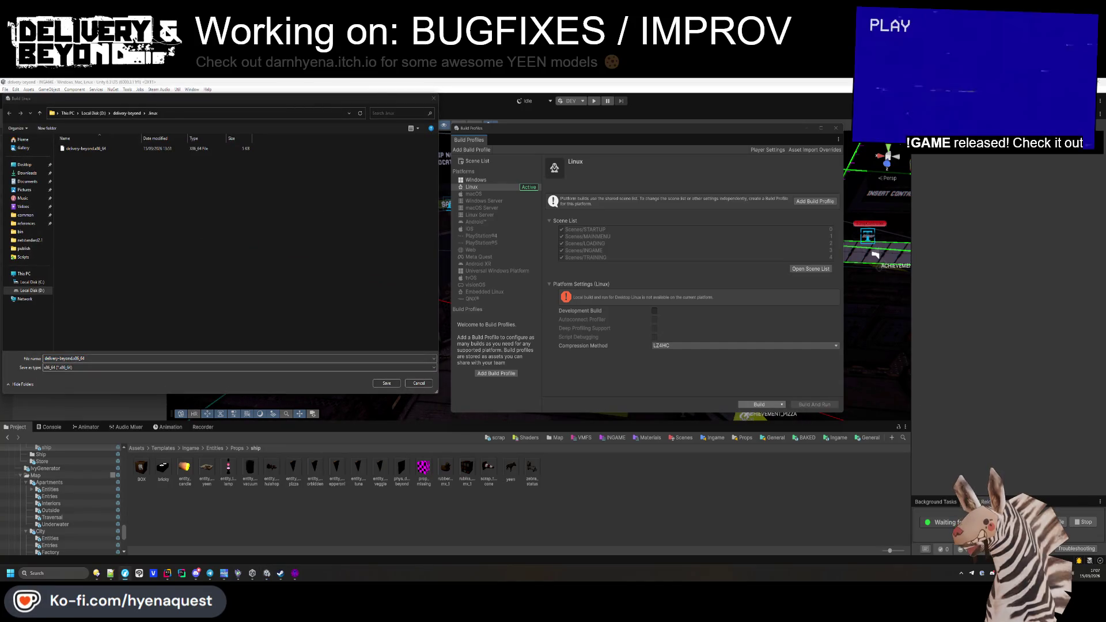